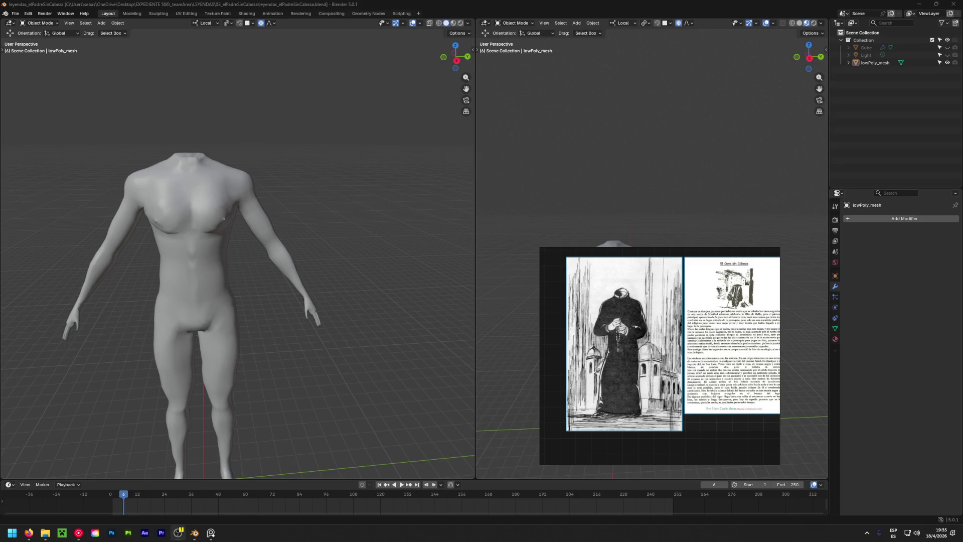
scroll(261, 314, "up", 2)
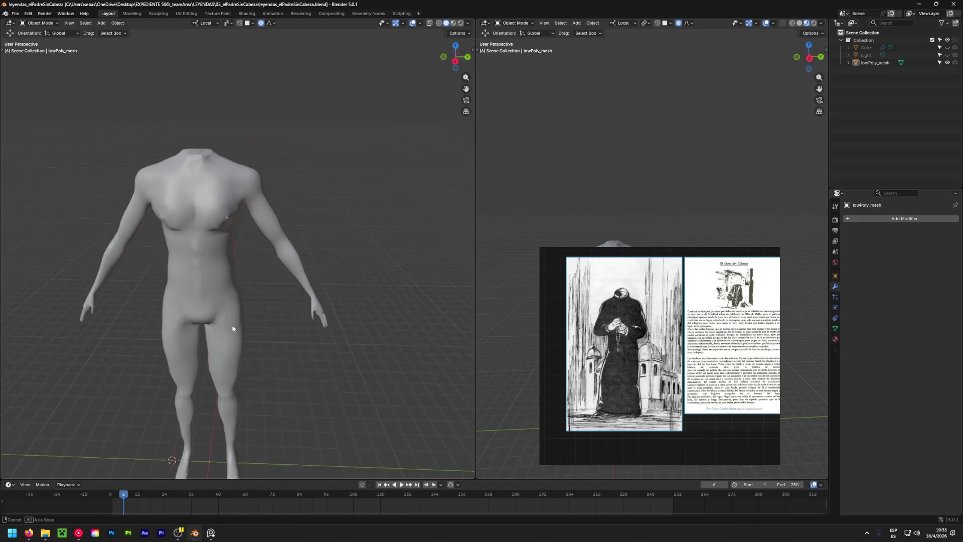
scroll(230, 283, "up", 2)
Enter edit mode on lowPoly_mesh with no vertices selected.
left_click(358, 291)
scroll(359, 291, "up", 1)
scroll(285, 259, "down", 1)
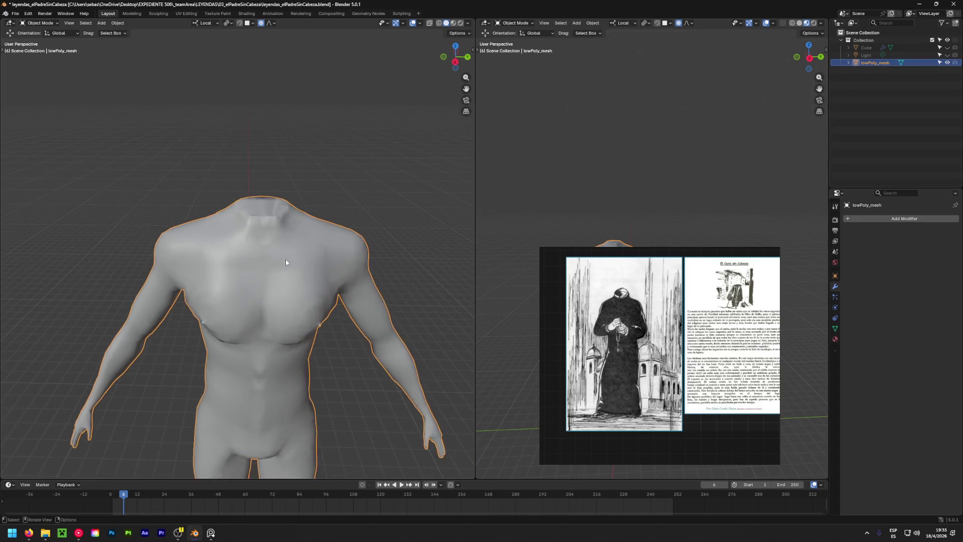
key("Tab")
left_click(307, 169)
mouse_move(307, 169)
middle_mouse_down()
mouse_move(222, 176)
mouse_move(278, 178)
middle_mouse_up()
scroll(337, 276, "down", 3)
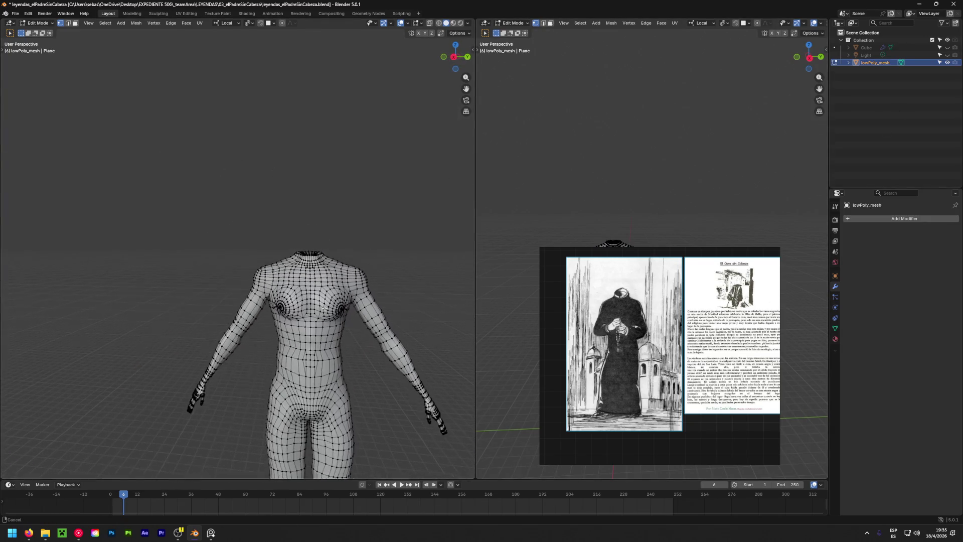
scroll(338, 277, "up", 1)
scroll(338, 277, "up", 1)
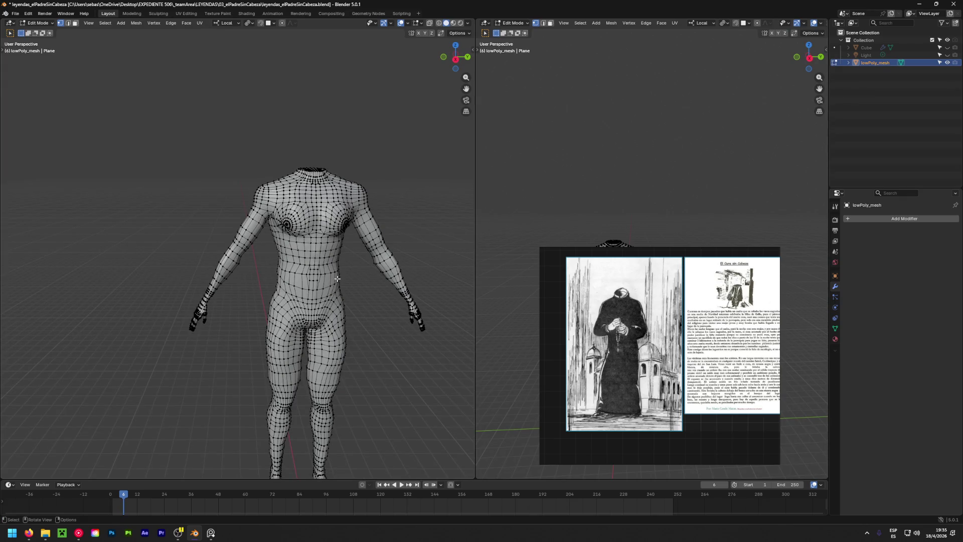
View the body in right orthographic with X-ray on, ready for circle select.
left_click(455, 58)
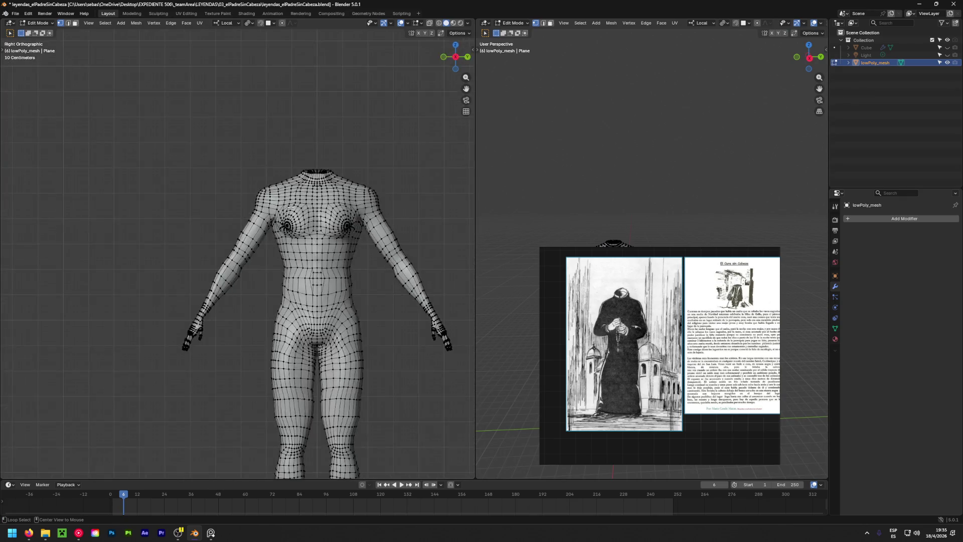
left_click(429, 22)
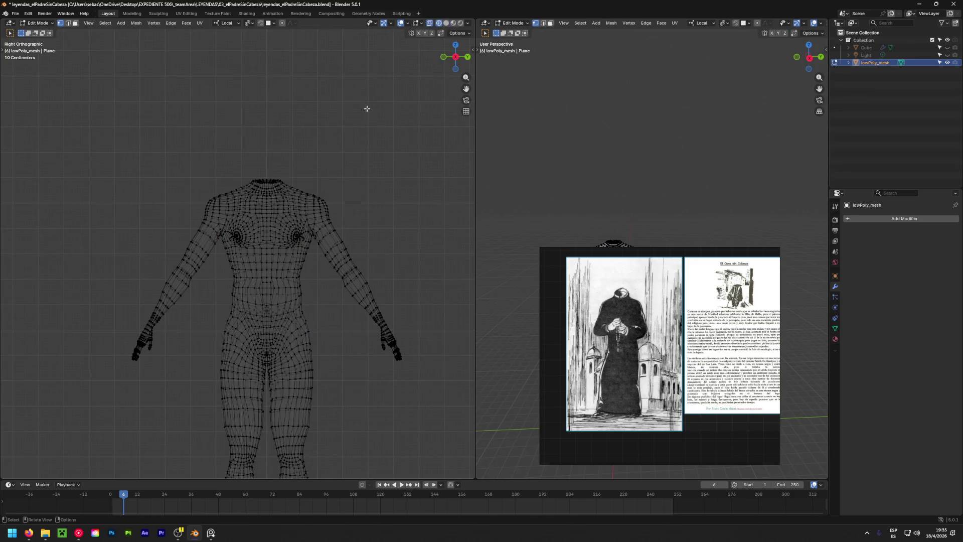
key("c")
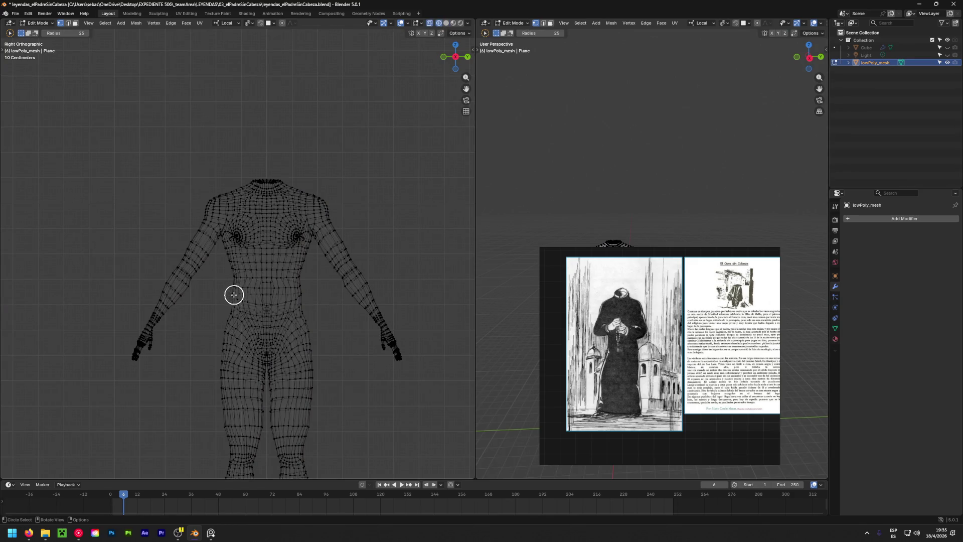
Circle-select the chest and waist faces of the torso, then show solid shading.
mouse_move(232, 290)
left_mouse_down()
mouse_move(279, 288)
mouse_move(241, 272)
mouse_move(232, 211)
mouse_move(292, 193)
mouse_move(271, 187)
mouse_move(257, 303)
left_mouse_up()
key("Escape")
key("ctrl+z")
key("c")
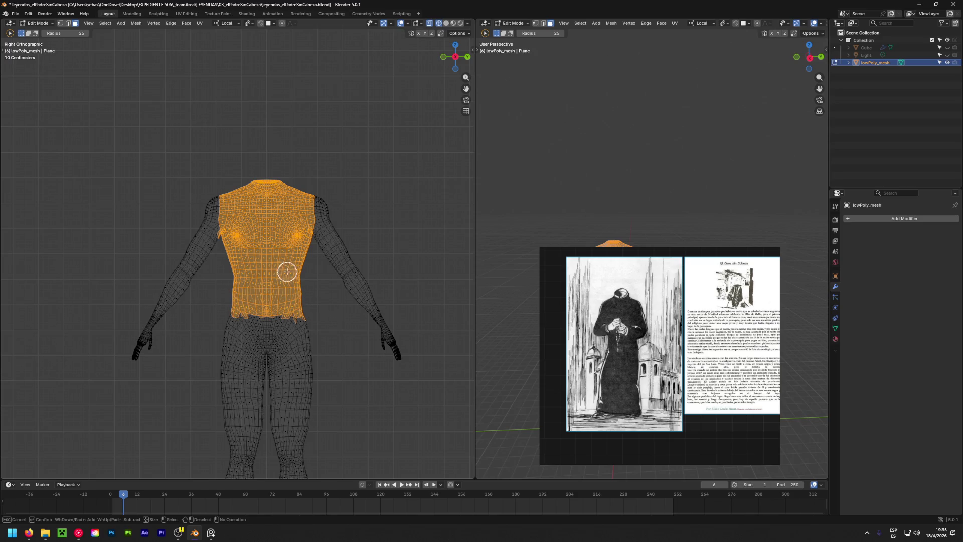
left_click_drag(257, 302, 289, 249)
middle_click_drag(257, 241, 331, 241)
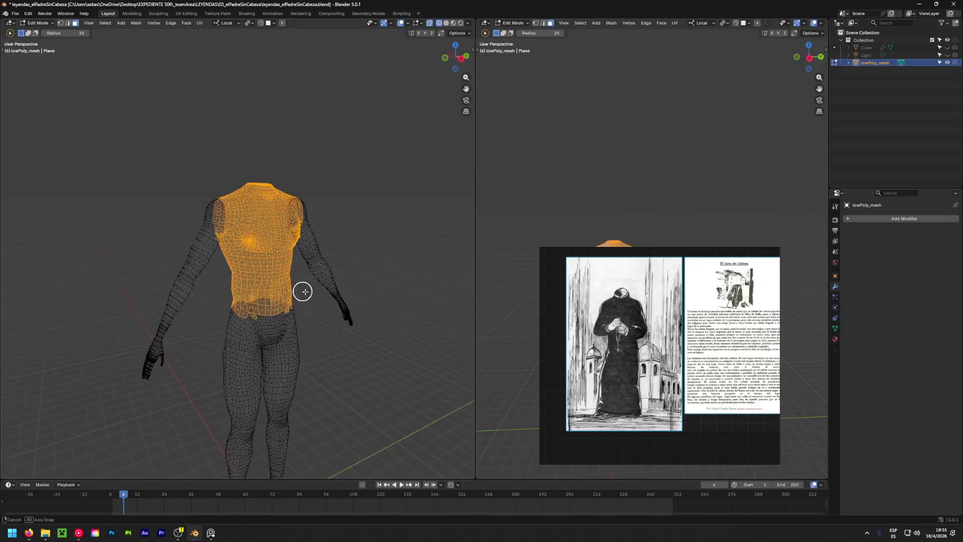
left_click(446, 23)
scroll(190, 228, "up", 3)
middle_click_drag(190, 228, 131, 244)
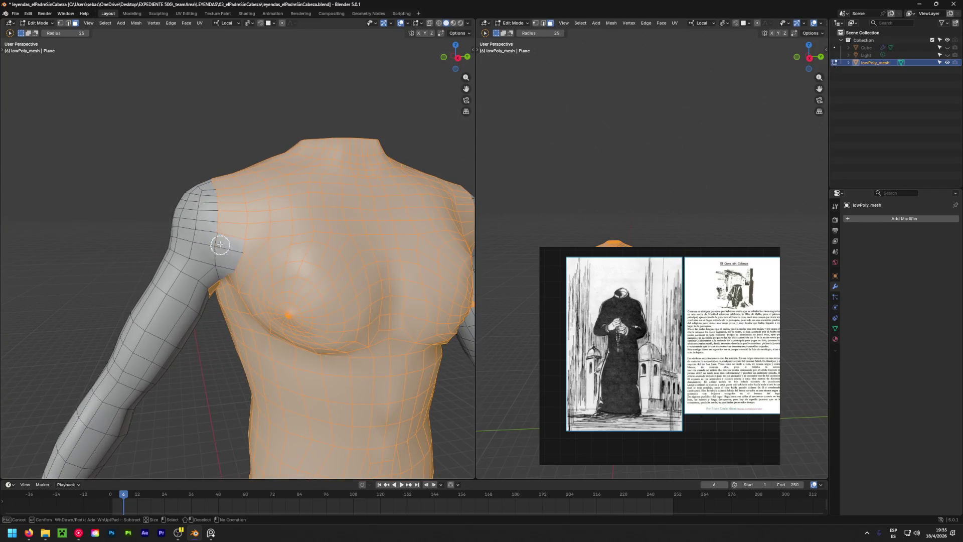
key("g")
Deselect the armpit flap faces and tidy the selection along the back shoulders.
middle_click_drag(158, 186, 150, 167)
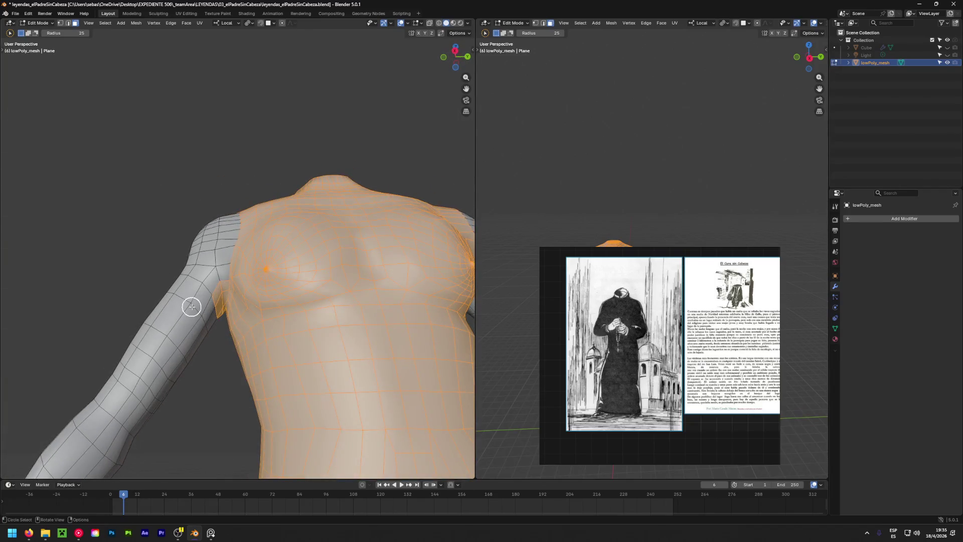
scroll(193, 303, "up", 1)
scroll(204, 274, "up", 1)
scroll(209, 286, "up", 2)
middle_click_drag(238, 288, 244, 354)
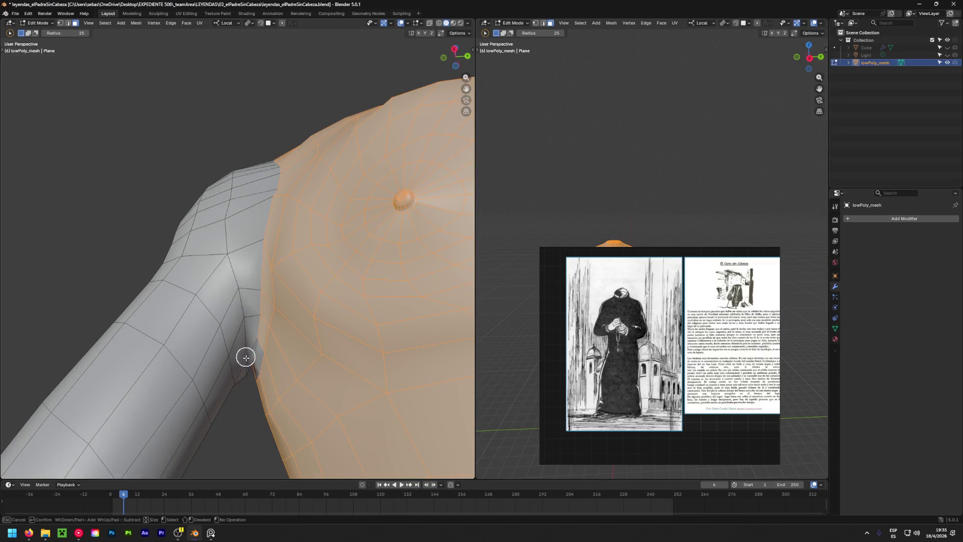
key("Escape")
left_click_drag(260, 368, 260, 367, "ctrl")
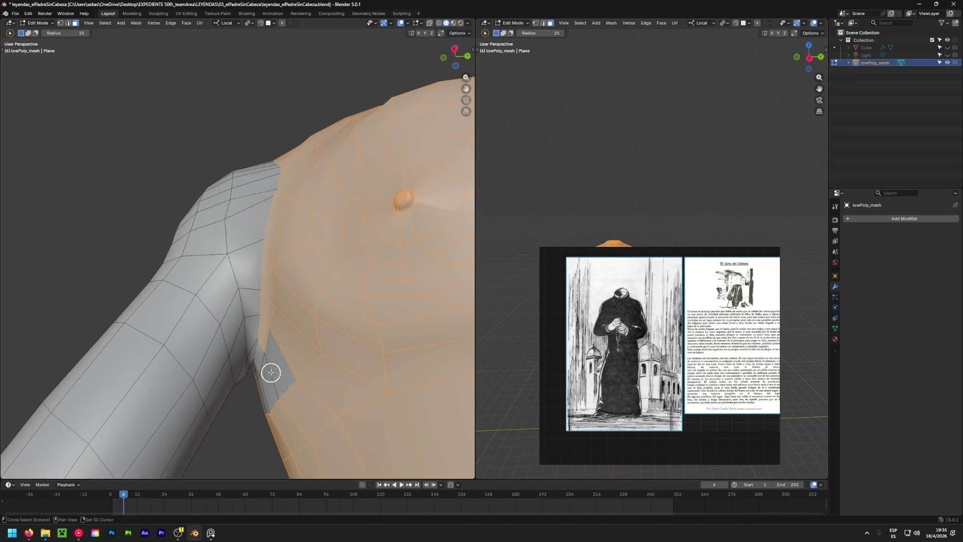
mouse_move(265, 372)
middle_mouse_down()
mouse_move(287, 355)
mouse_move(198, 287)
middle_mouse_up()
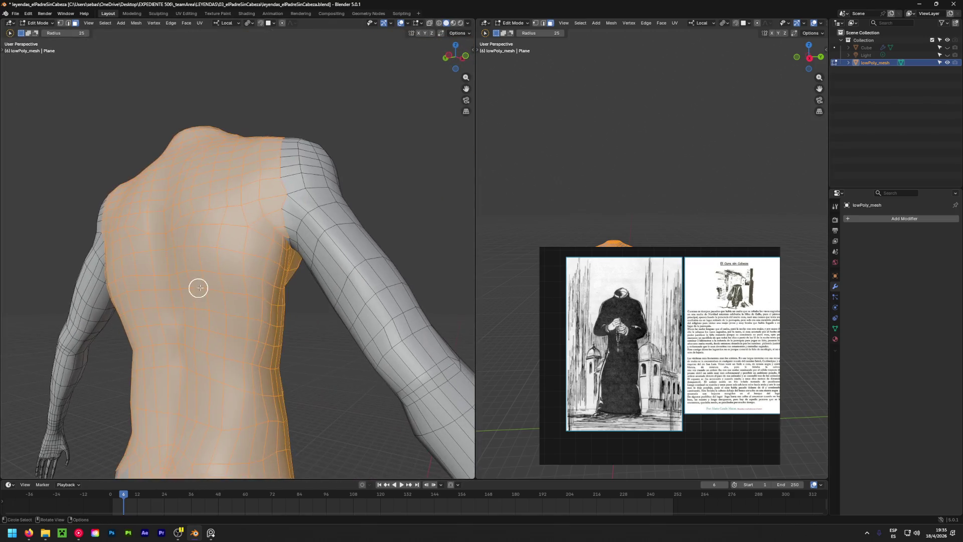
middle_click_drag(291, 223, 370, 314)
left_click_drag(323, 273, 319, 181, "ctrl")
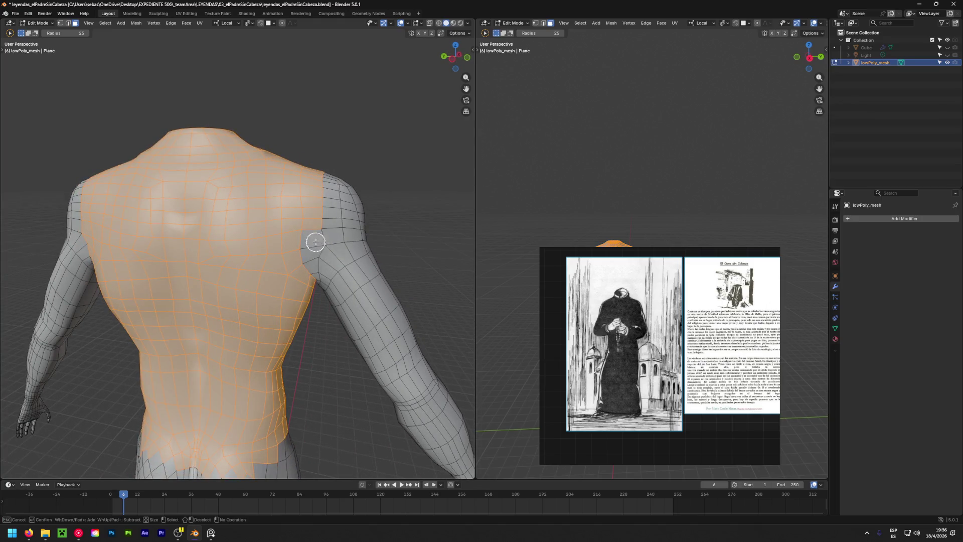
mouse_move(318, 181)
middle_mouse_down()
mouse_move(283, 321)
mouse_move(224, 286)
middle_mouse_up()
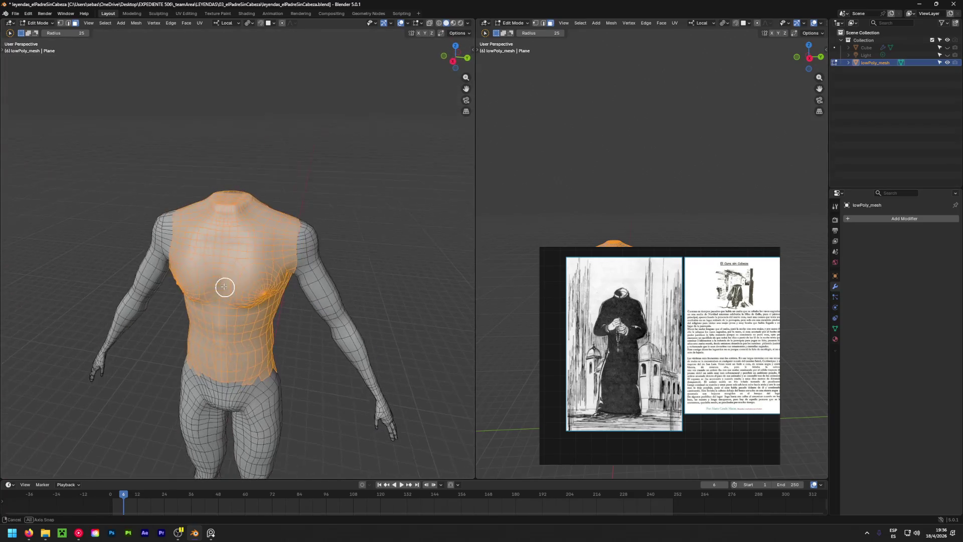
scroll(313, 274, "up", 3)
Refine the selected shirt area along the chest, shoulder and back edges.
left_click_drag(313, 273, 270, 170)
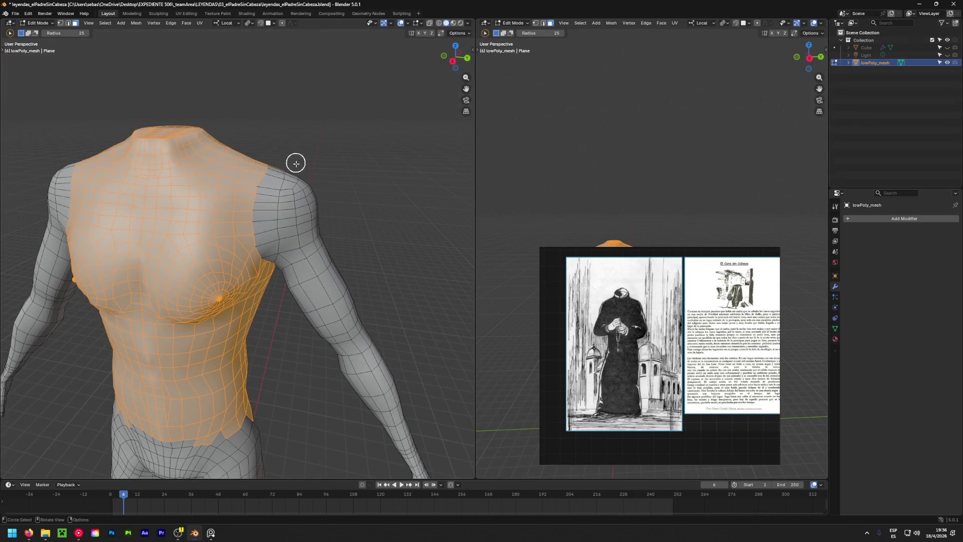
middle_click_drag(289, 280, 274, 271)
scroll(274, 271, "up", 2)
scroll(269, 243, "up", 2)
scroll(293, 267, "up", 2)
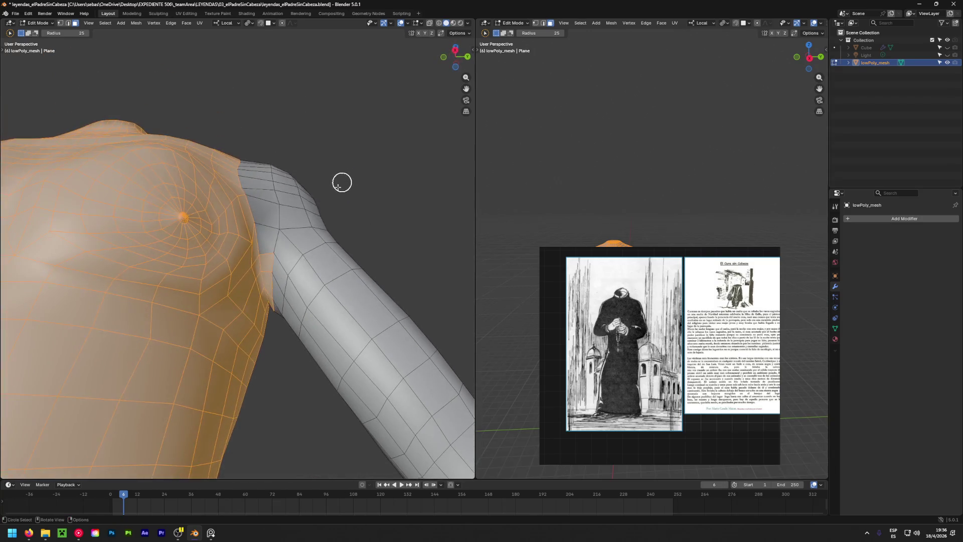
left_click_drag(284, 297, 278, 300)
mouse_move(275, 265)
middle_mouse_down()
mouse_move(223, 318)
mouse_move(155, 290)
mouse_move(87, 329)
mouse_move(52, 312)
mouse_move(458, 319)
middle_mouse_up()
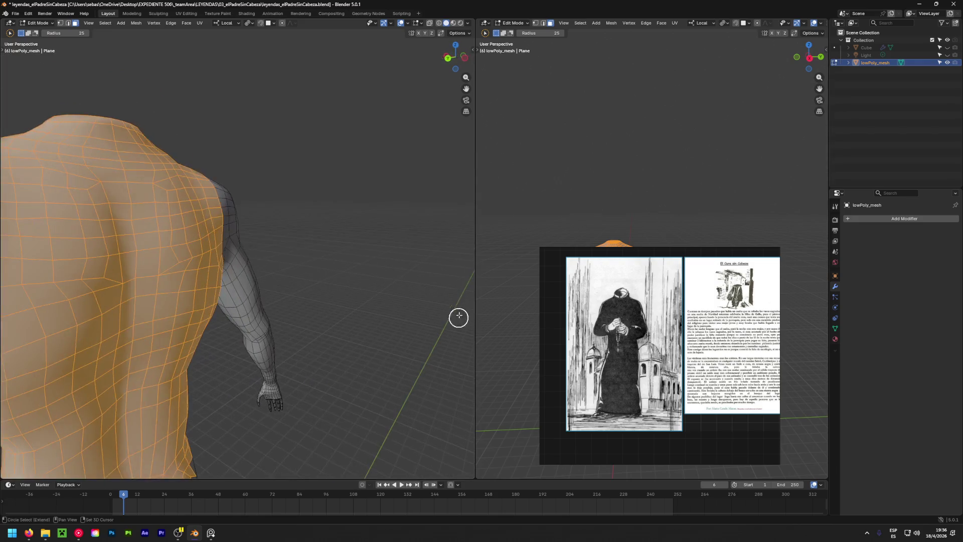
mouse_move(329, 273)
middle_mouse_down()
mouse_move(98, 251)
mouse_move(200, 307)
middle_mouse_up()
left_click_drag(199, 308, 146, 177)
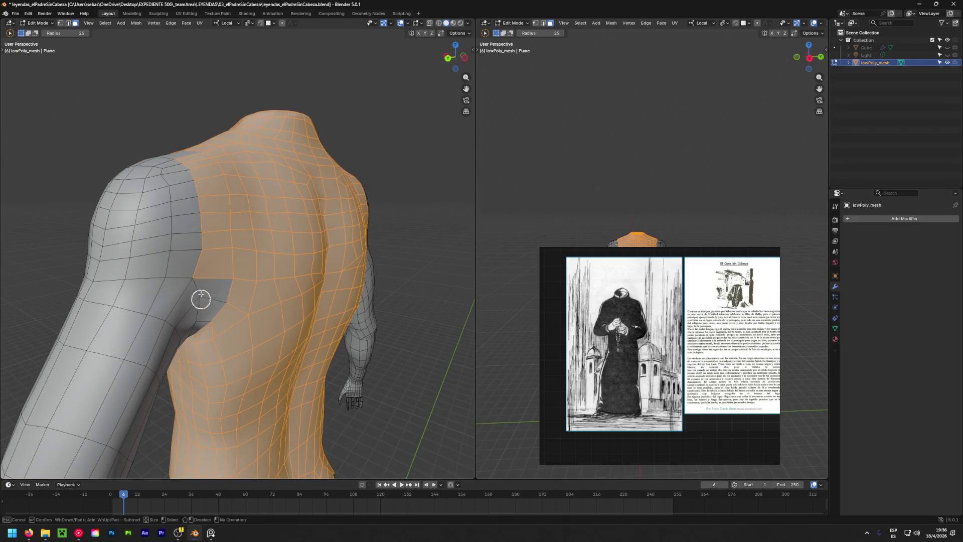
scroll(172, 261, "down", 3)
mouse_move(171, 261)
middle_mouse_down()
mouse_move(353, 297)
mouse_move(124, 279)
mouse_move(197, 285)
middle_mouse_up()
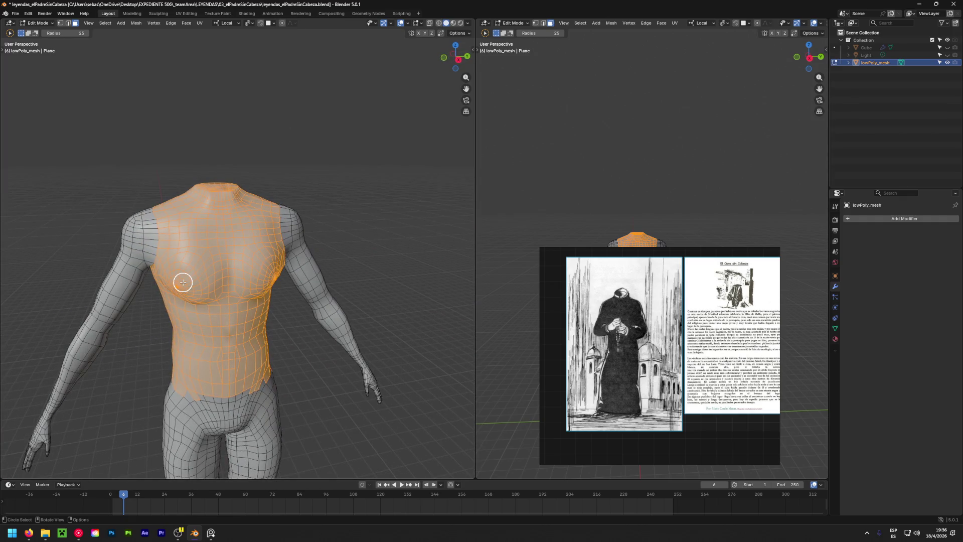
scroll(143, 225, "up", 4)
Remove the neck band faces, including the top of the neck, from the selection.
mouse_move(189, 202)
middle_mouse_down()
mouse_move(218, 249)
mouse_move(171, 283)
mouse_move(71, 208)
mouse_move(112, 187)
middle_mouse_up()
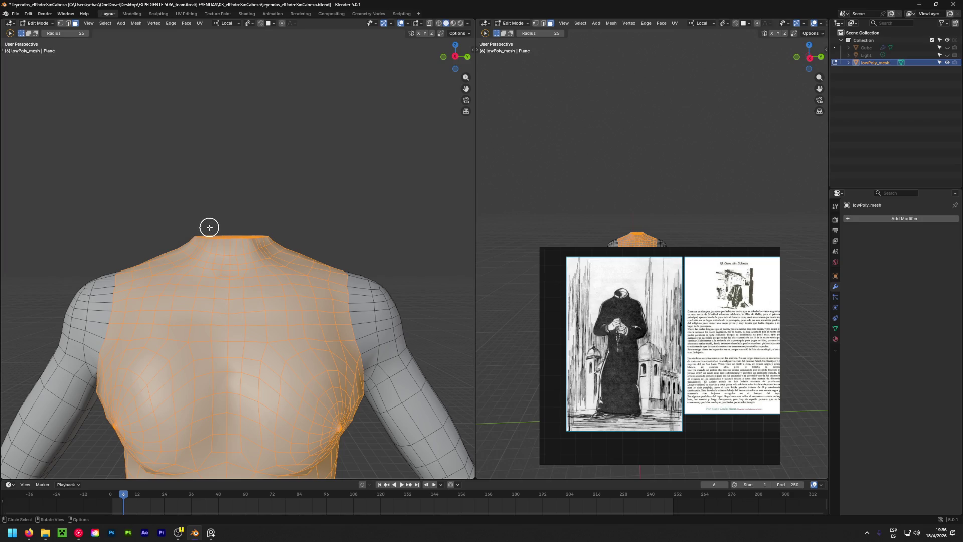
scroll(218, 229, "up", 2)
mouse_move(206, 254)
left_mouse_down("ctrl")
mouse_move(207, 269)
mouse_move(166, 243)
mouse_move(148, 266)
left_mouse_up("ctrl")
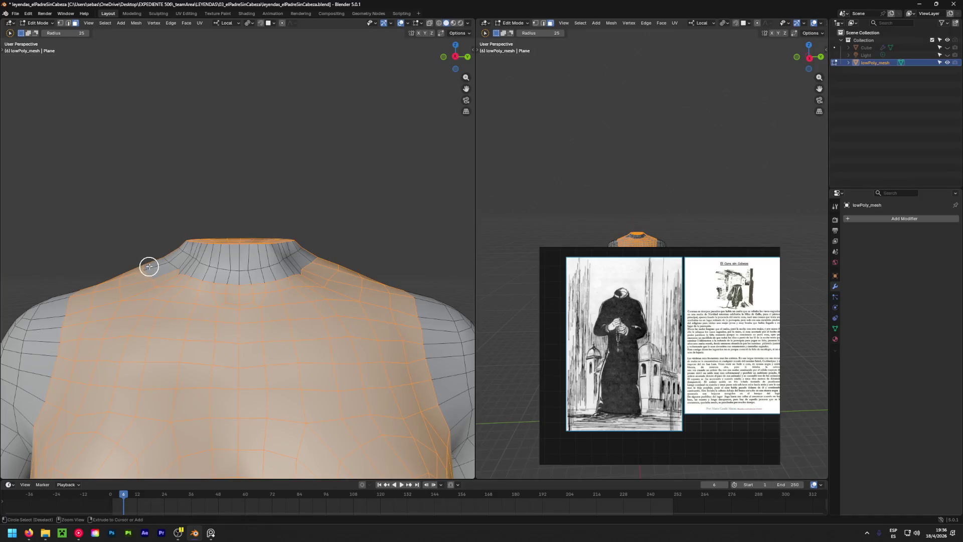
mouse_move(151, 267)
middle_mouse_down()
mouse_move(337, 306)
mouse_move(122, 305)
mouse_move(221, 308)
middle_mouse_up()
left_click_drag(270, 272, 112, 254, "ctrl")
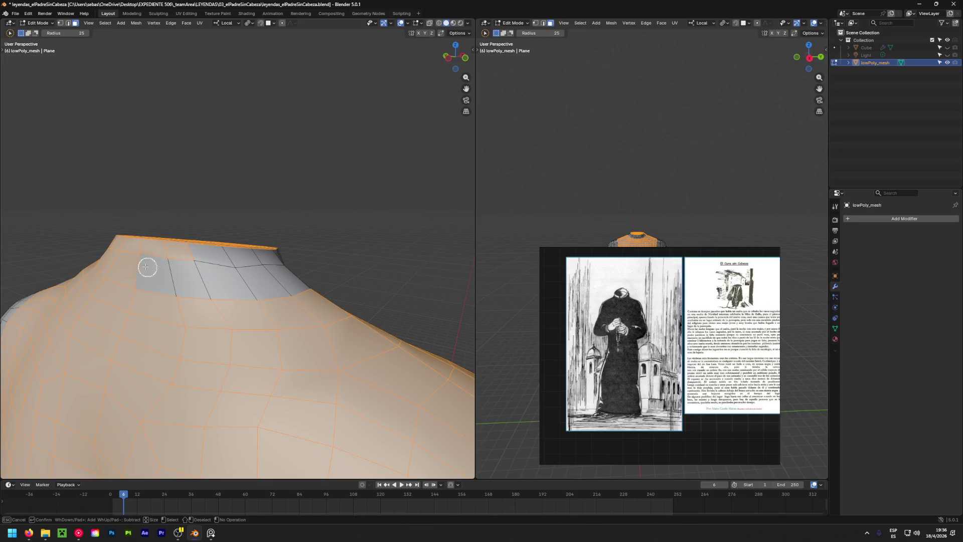
mouse_move(112, 255)
middle_mouse_down()
mouse_move(391, 287)
mouse_move(291, 305)
middle_mouse_up()
mouse_move(291, 306)
left_mouse_down("ctrl")
mouse_move(255, 282)
mouse_move(348, 240)
mouse_move(224, 263)
mouse_move(253, 252)
left_mouse_up("ctrl")
scroll(253, 252, "down", 5)
middle_click_drag(221, 282, 367, 316)
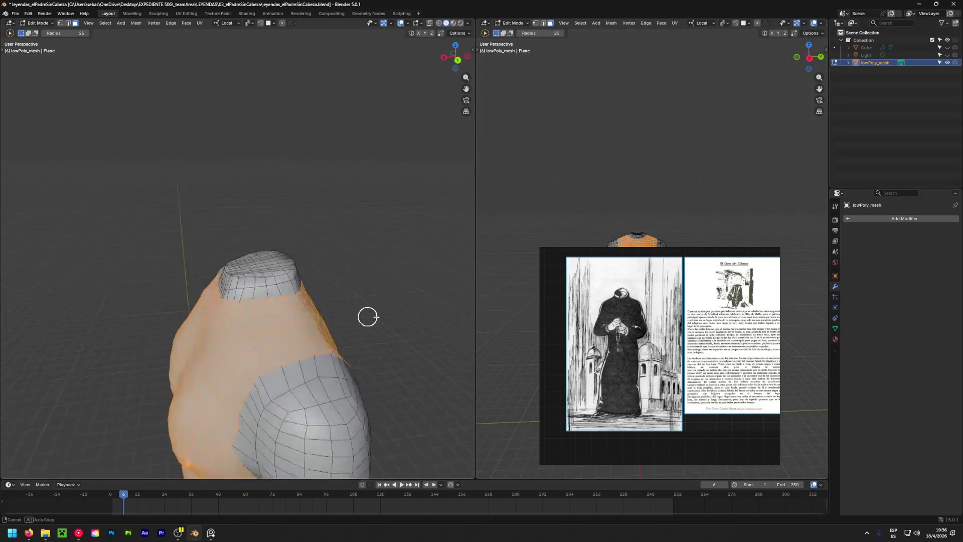
scroll(367, 316, "down", 4)
Duplicate the selected torso faces in place with Shift+D.
mouse_move(158, 316)
middle_mouse_down()
mouse_move(254, 194)
mouse_move(329, 208)
middle_mouse_up()
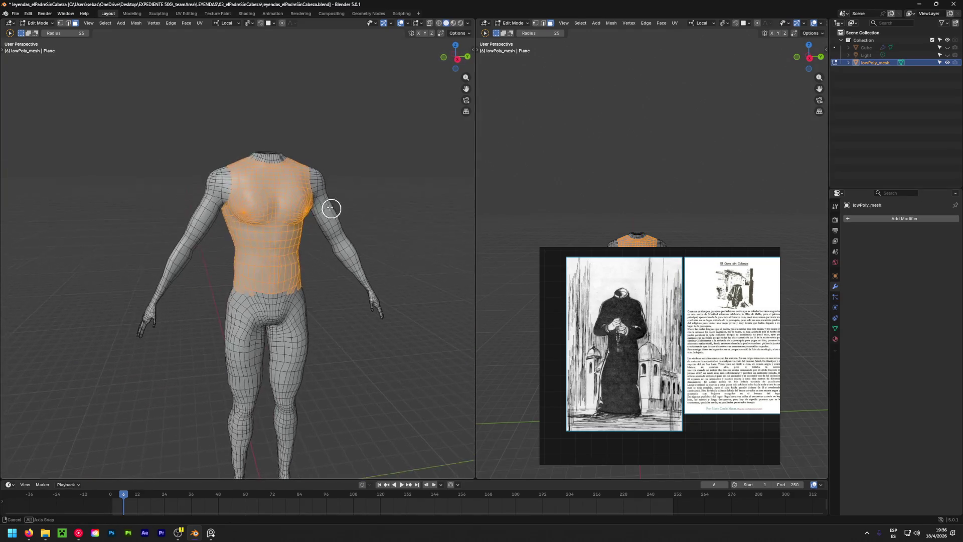
scroll(312, 204, "up", 3)
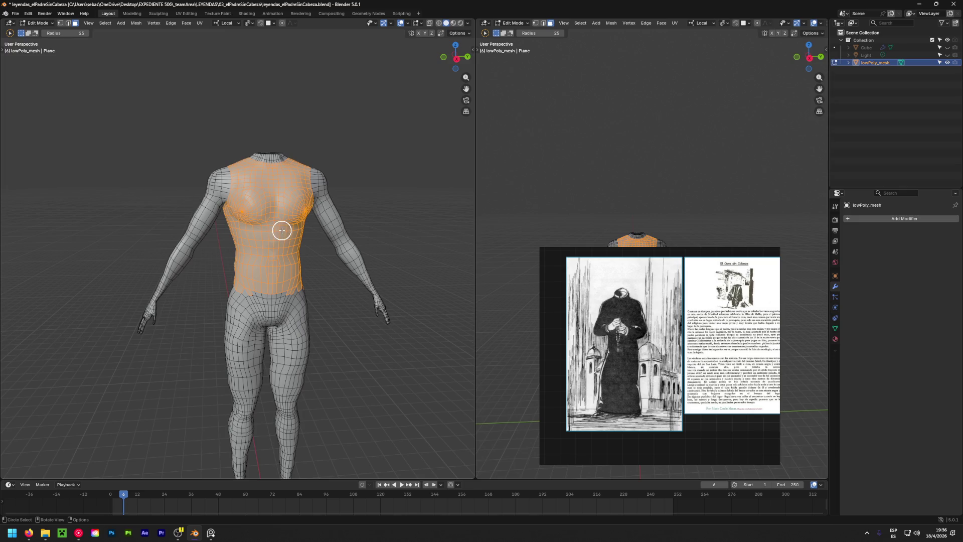
key("shift+d")
key("Escape")
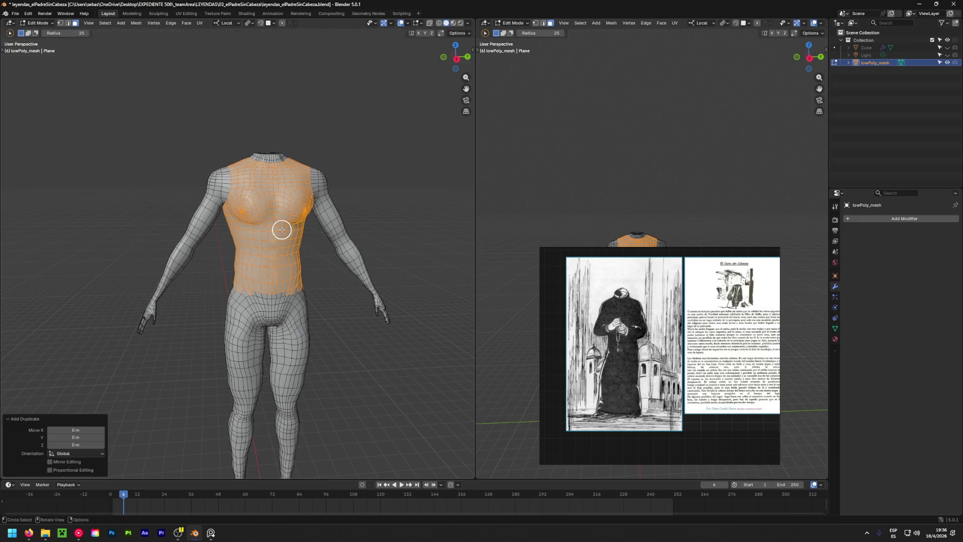
Scale the duplicated shirt faces up to about 1.058.
key("s")
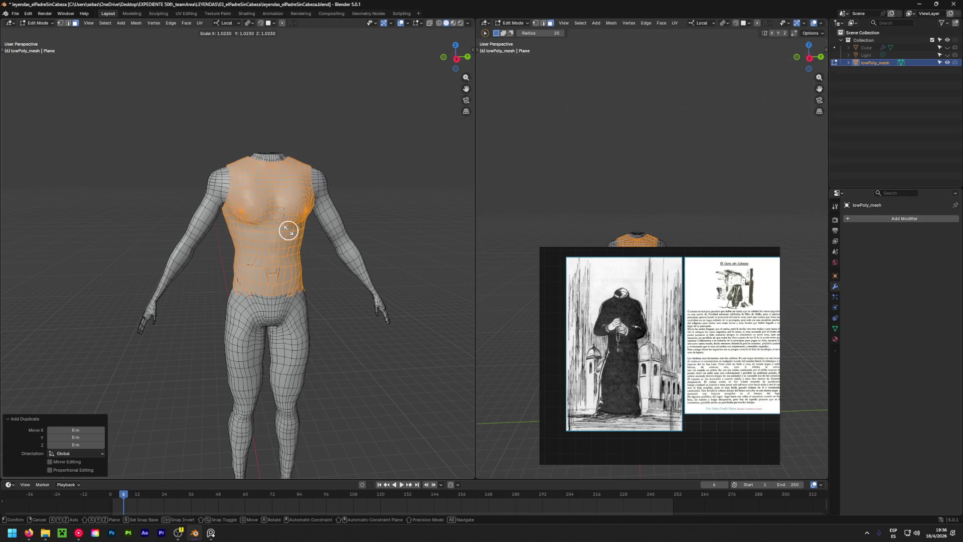
left_click(294, 230)
mouse_move(294, 231)
middle_mouse_down()
mouse_move(339, 263)
mouse_move(84, 284)
mouse_move(419, 279)
mouse_move(221, 244)
middle_mouse_up()
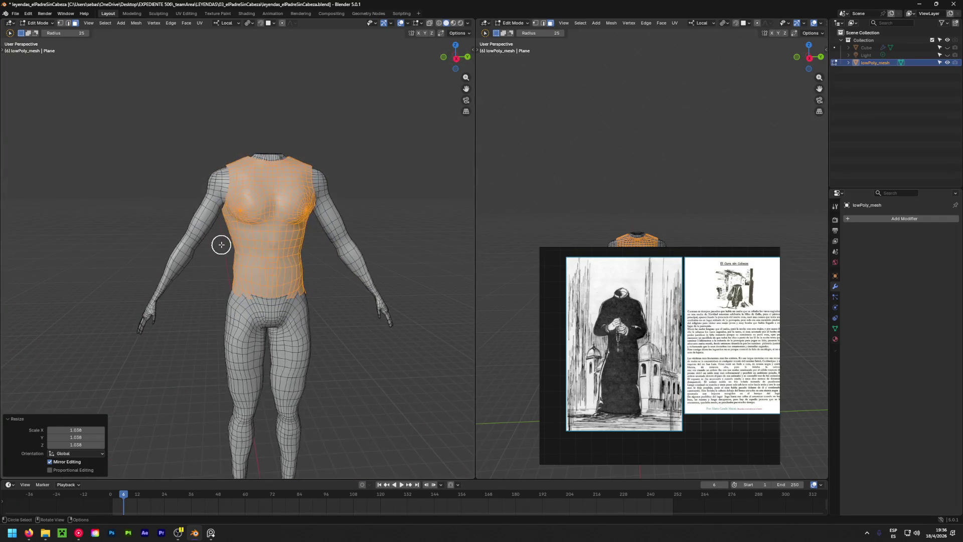
Move the shirt faces down the body along Z with the Move tool.
key("shift+space")
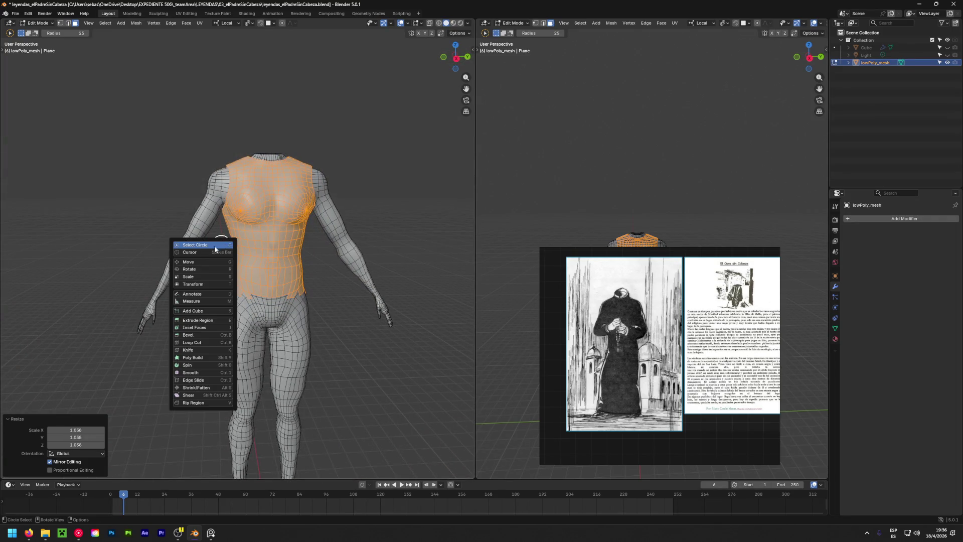
left_click(192, 263)
left_click_drag(273, 182, 267, 187)
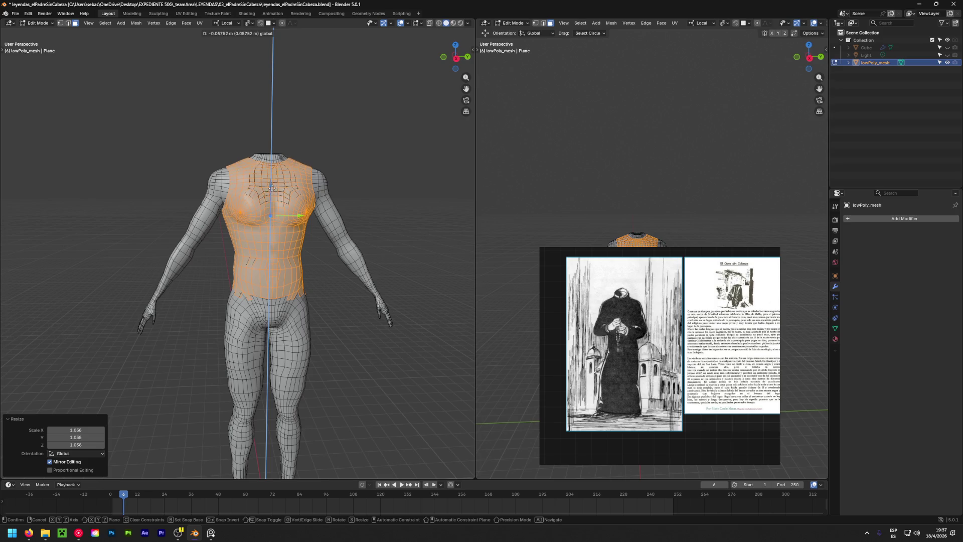
left_click_drag(272, 187, 268, 187)
mouse_move(267, 188)
middle_mouse_down()
mouse_move(240, 240)
mouse_move(224, 211)
mouse_move(89, 233)
middle_mouse_up()
scroll(224, 212, "up", 2)
scroll(270, 214, "up", 2)
scroll(271, 213, "down", 1)
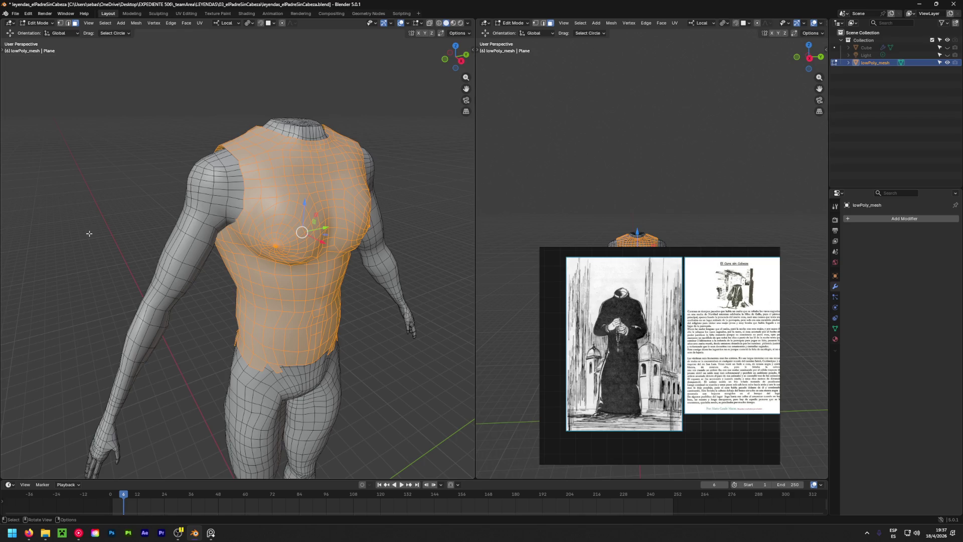
scroll(603, 294, "up", 3)
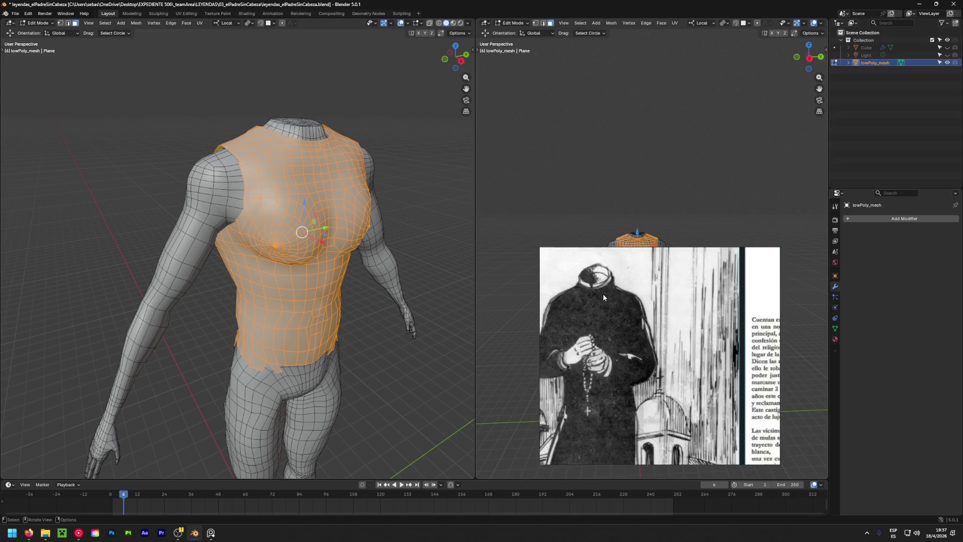
scroll(637, 315, "up", 2)
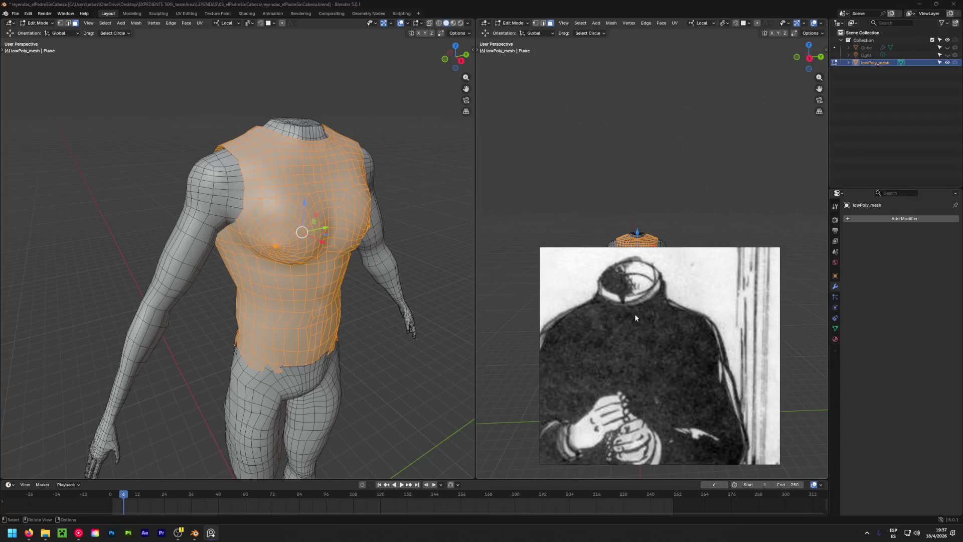
mouse_move(399, 167)
middle_mouse_down()
mouse_move(250, 196)
mouse_move(226, 180)
mouse_move(187, 185)
middle_mouse_up()
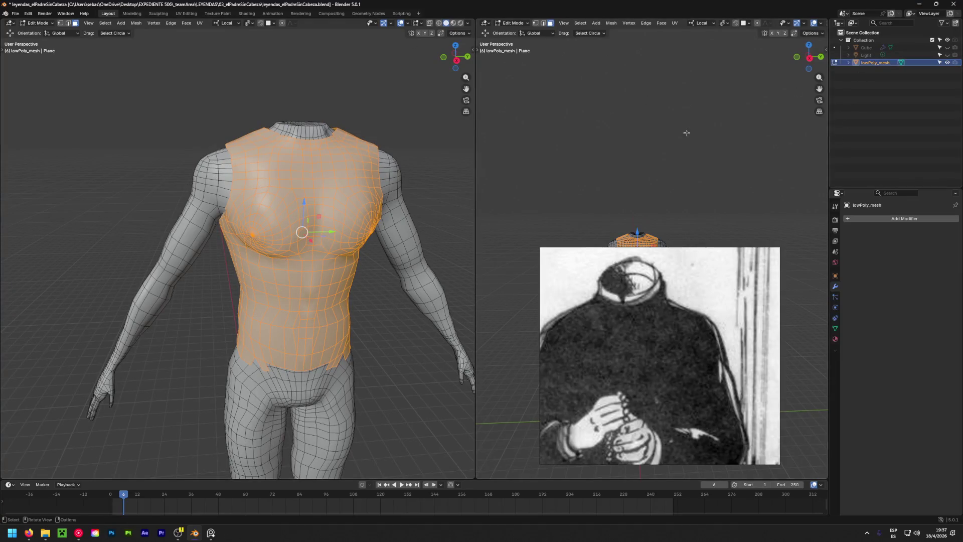
key("p")
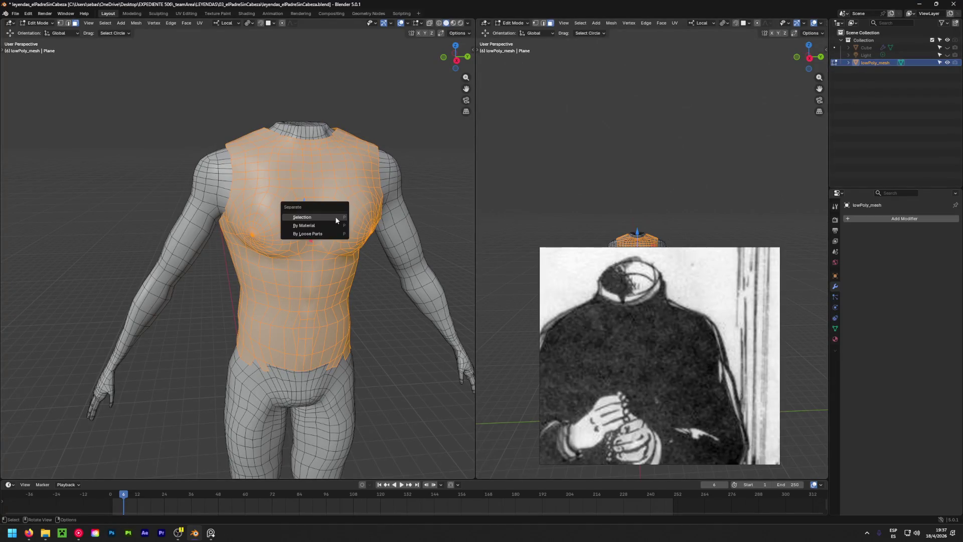
Separate the selection into its own object lowPoly_mesh.001 and make it active.
left_click(335, 216)
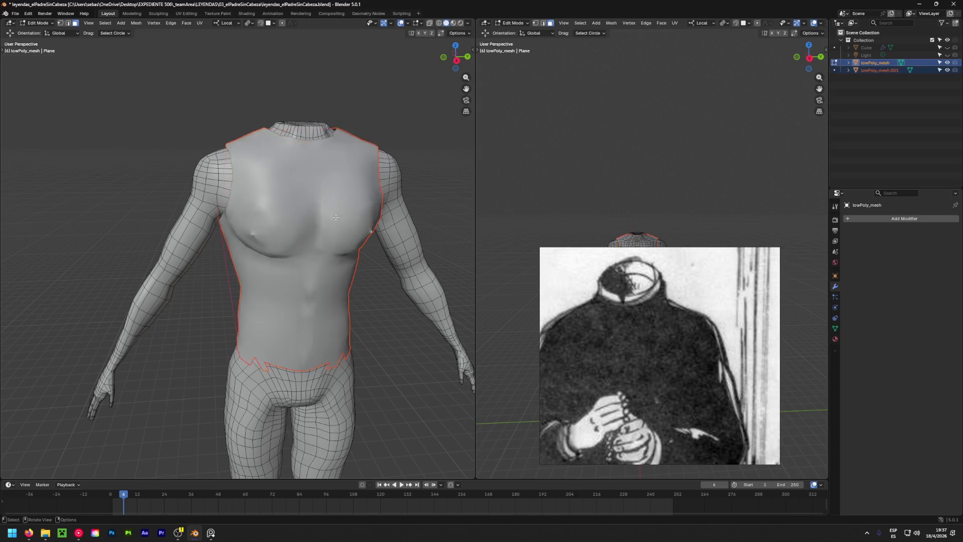
left_click(879, 71)
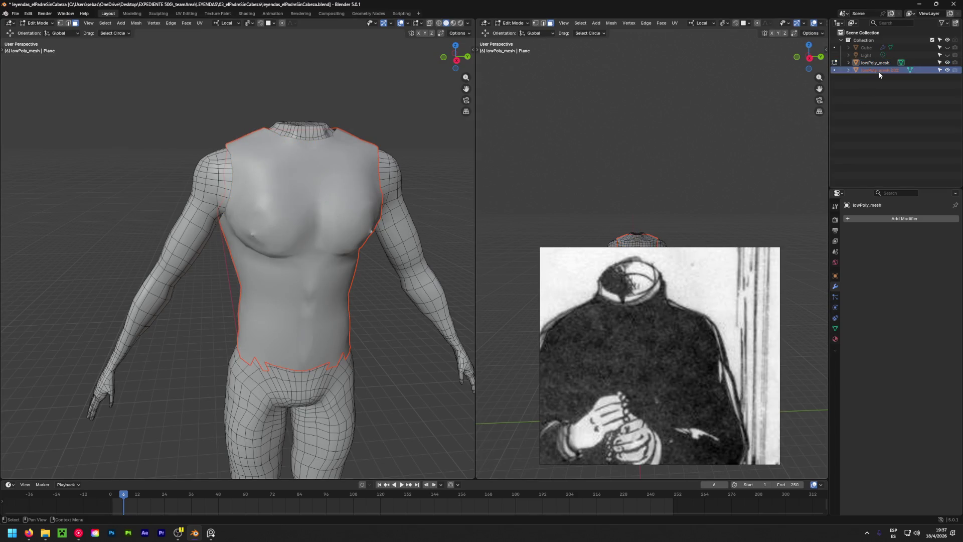
mouse_move(226, 226)
middle_mouse_down()
mouse_move(54, 244)
mouse_move(271, 239)
middle_mouse_up()
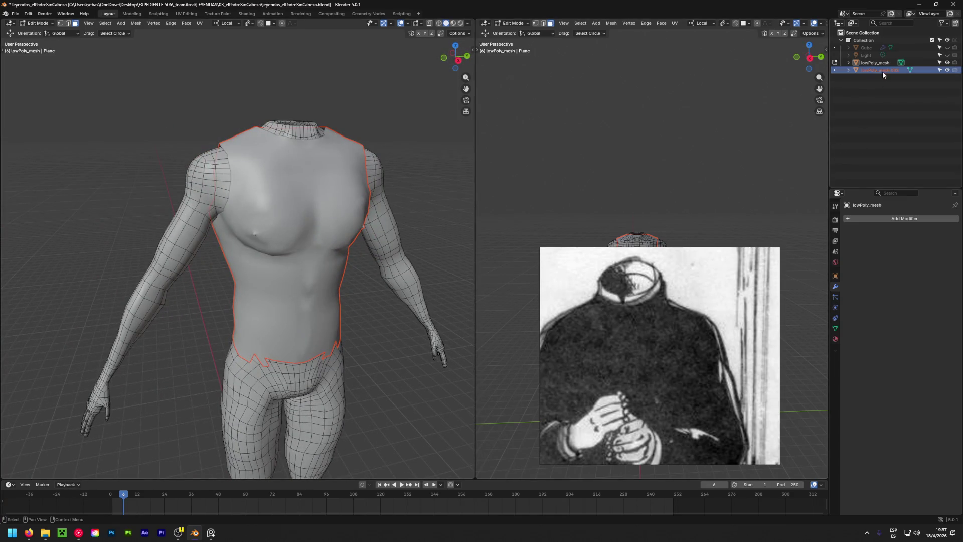
Toggle the shirt object's visibility to check it, then edit it alone.
left_click(947, 70)
left_click(948, 70)
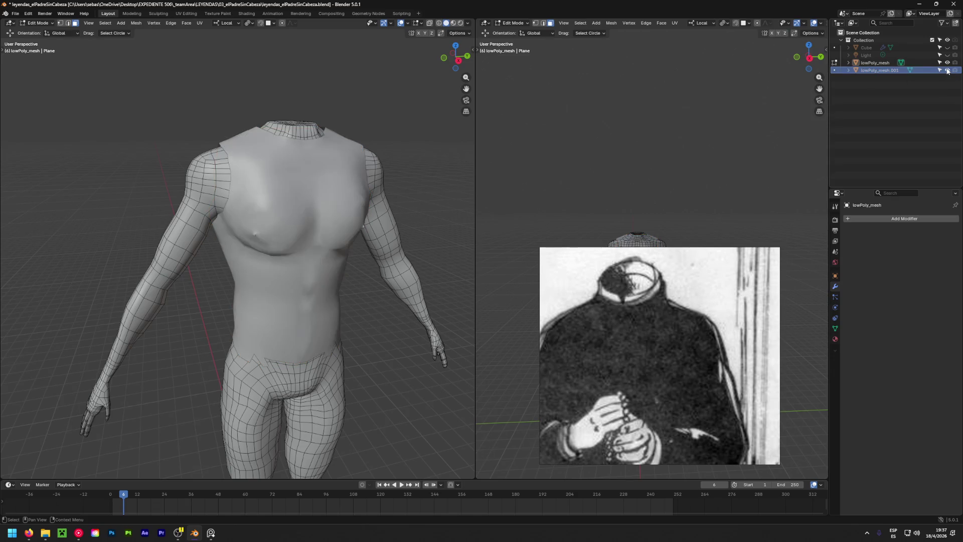
left_click(947, 69)
left_click(947, 70)
left_click(947, 70)
key("alt+q")
Circle-select the stray faces around the shirt's waist and hips.
middle_click_drag(284, 314, 241, 287)
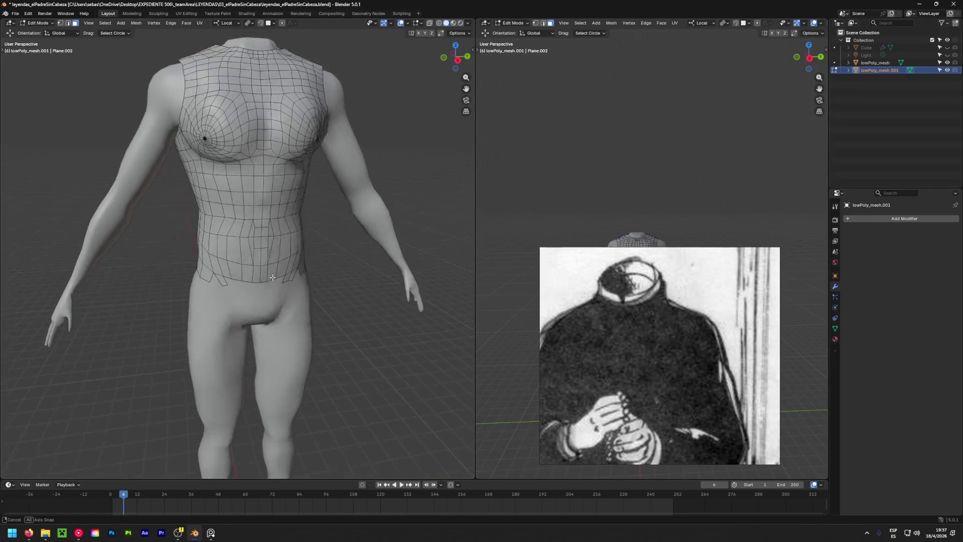
scroll(227, 275, "up", 6)
scroll(228, 275, "down", 3)
left_click(226, 247)
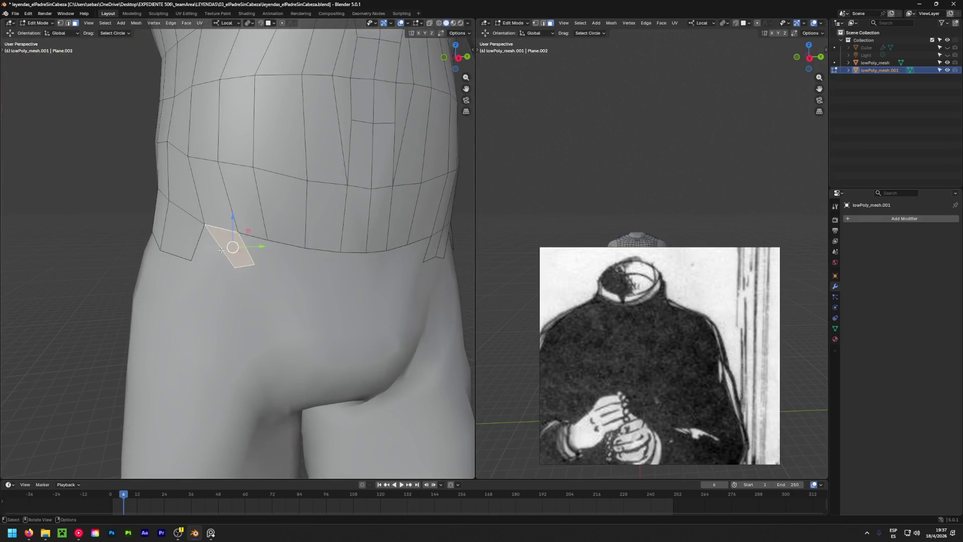
mouse_move(226, 248)
middle_mouse_down()
mouse_move(20, 271)
mouse_move(108, 296)
middle_mouse_up()
key("c")
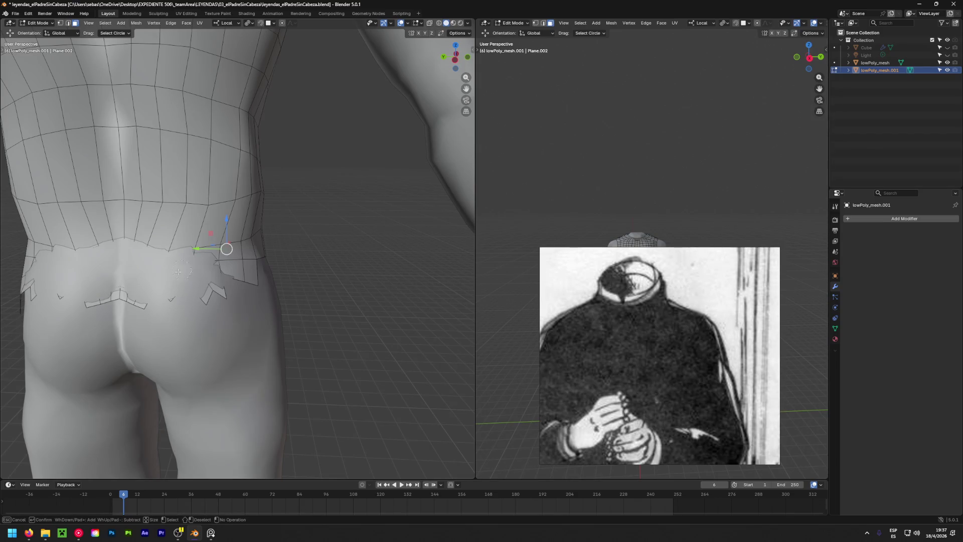
left_click_drag(138, 288, 227, 271)
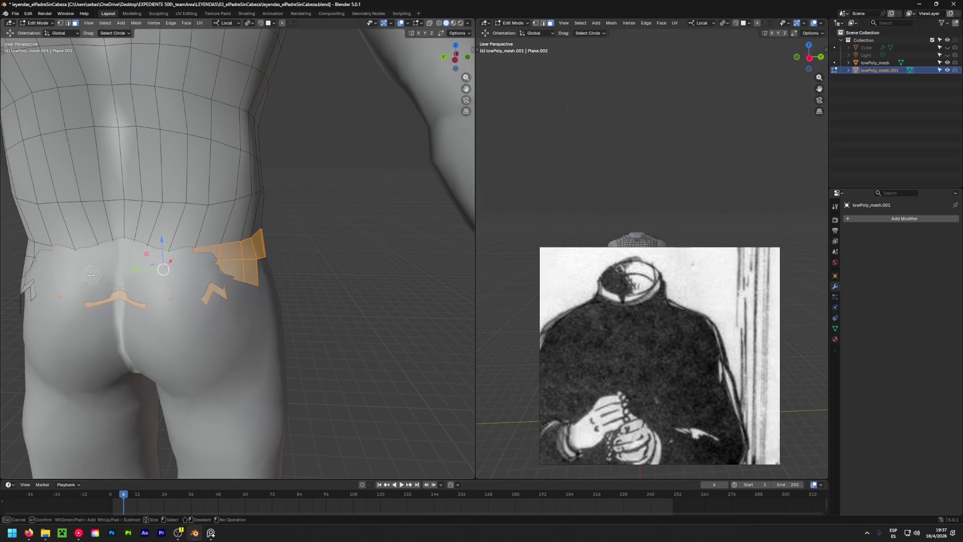
key("Escape")
middle_click_drag(91, 275, 306, 278)
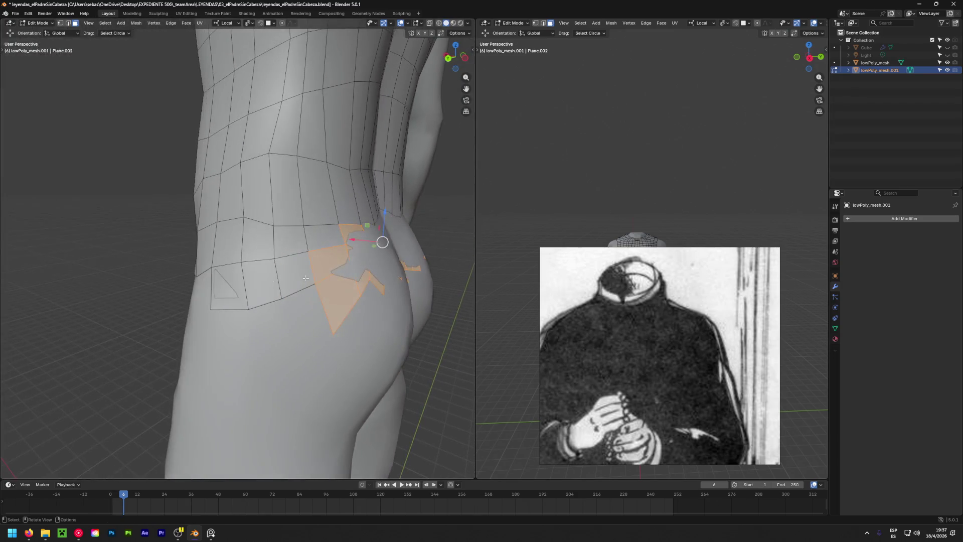
key("c")
left_click_drag(306, 277, 207, 264)
key("Escape")
mouse_move(207, 263)
middle_mouse_down()
mouse_move(372, 254)
mouse_move(324, 285)
middle_mouse_up()
Add the front waist stray faces to the selection and delete them as faces.
key("c")
left_click_drag(324, 294, 409, 294)
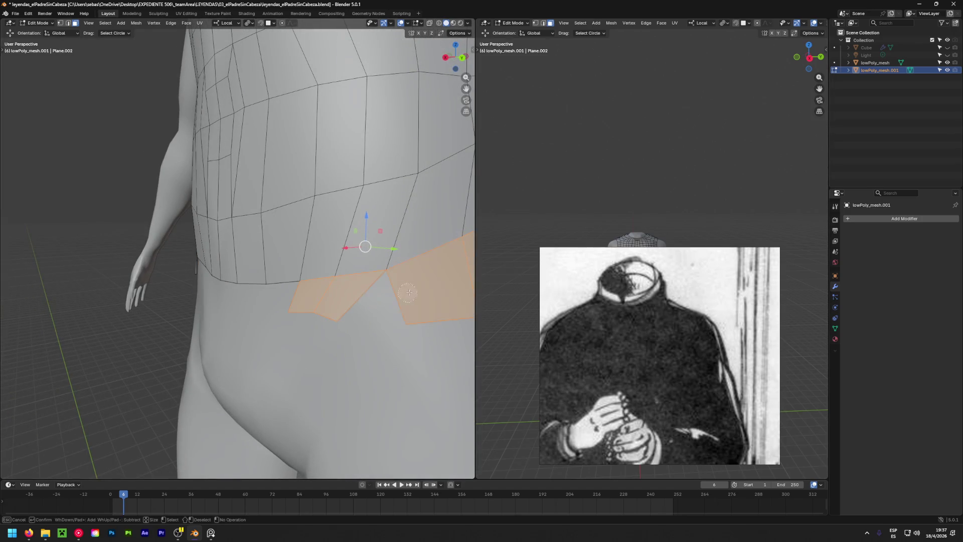
key("Escape")
middle_click_drag(408, 293, 327, 288)
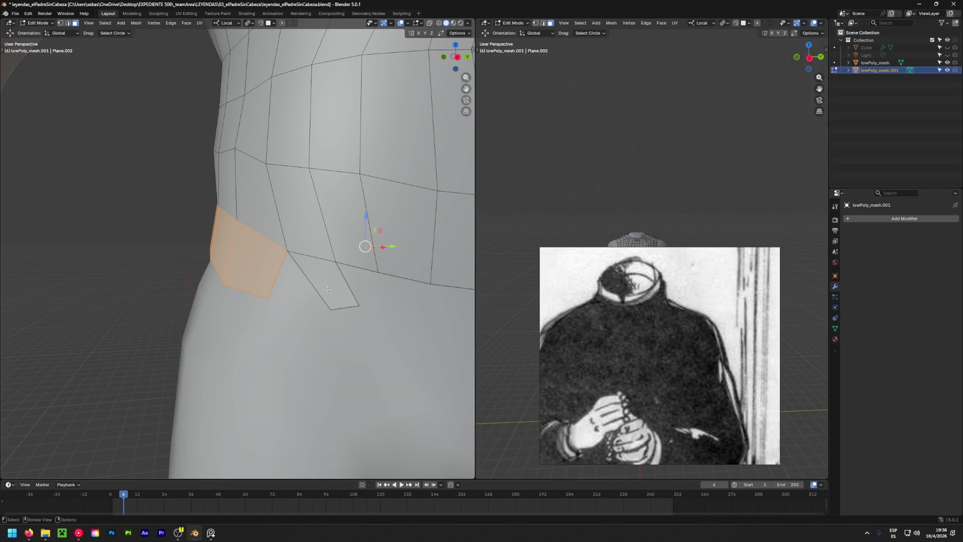
left_click(328, 288, "shift")
mouse_move(327, 288)
middle_mouse_down()
mouse_move(340, 281)
mouse_move(453, 299)
mouse_move(231, 273)
middle_mouse_up()
key("x")
left_click(319, 299)
scroll(231, 273, "up", 2)
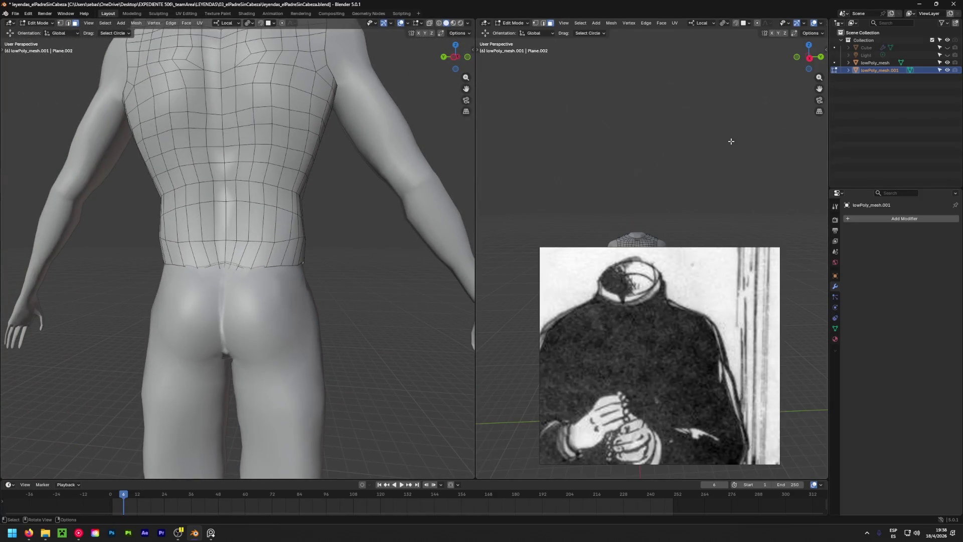
Hide the body, delete one more stray face below the hem, then show the body again.
left_click(947, 62)
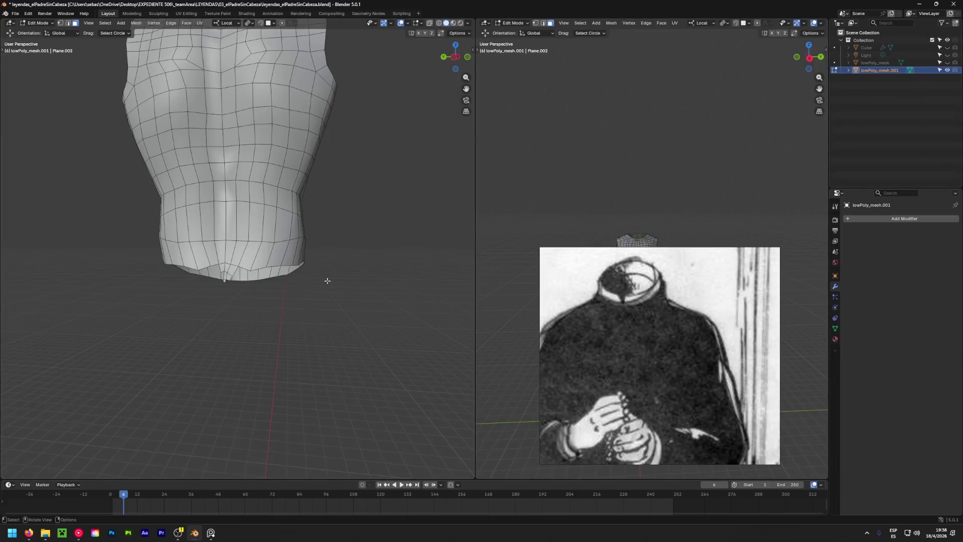
scroll(141, 256, "up", 3)
middle_click_drag(140, 255, 249, 281)
left_click(249, 280)
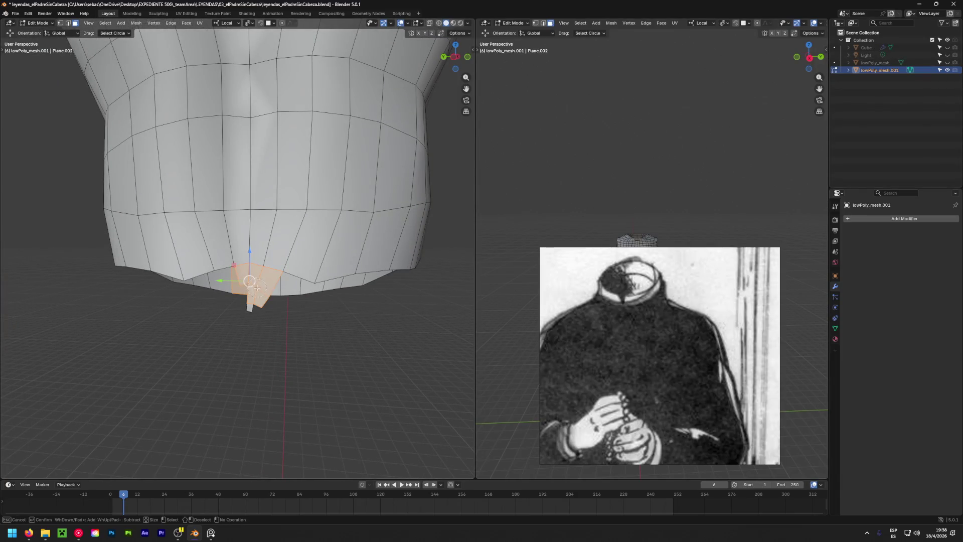
key("Escape")
scroll(249, 281, "up", 5)
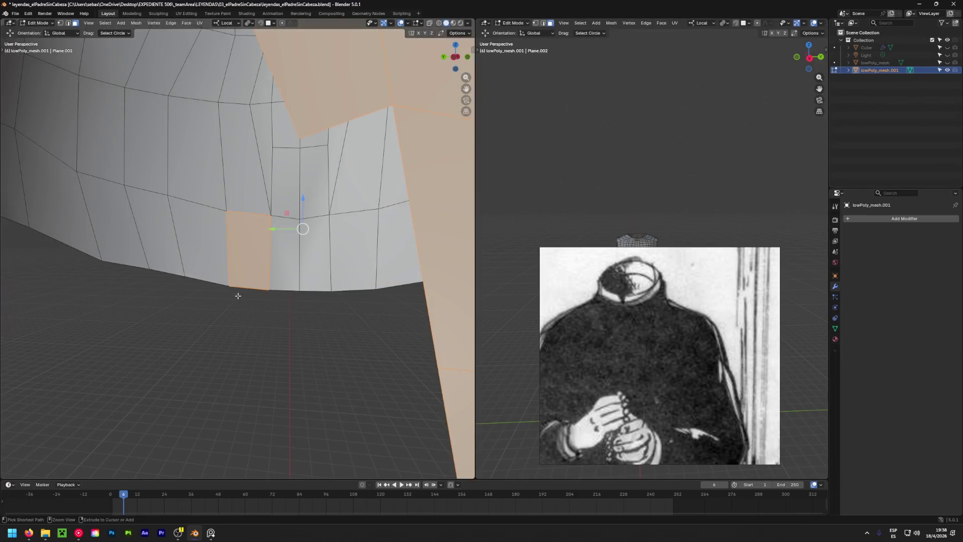
scroll(239, 261, "down", 4)
right_click(243, 253)
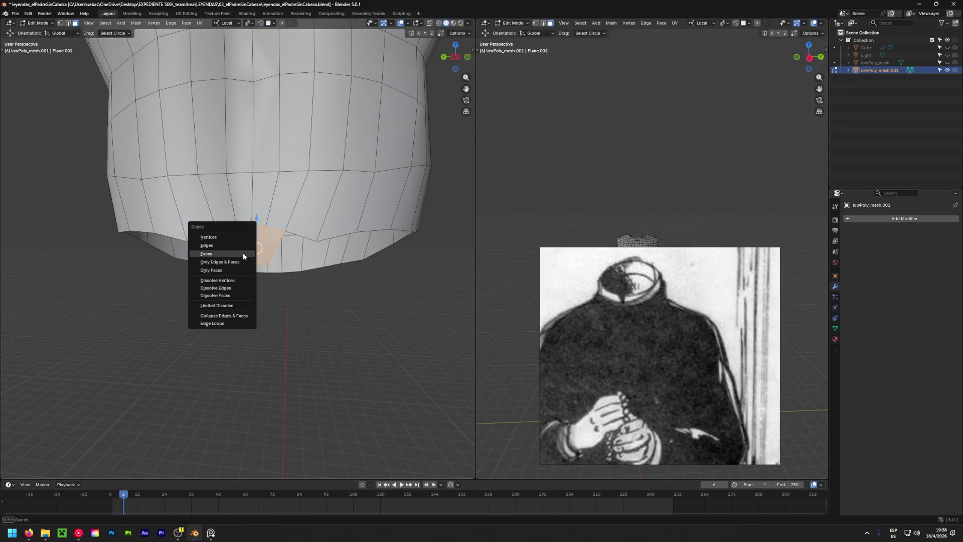
left_click(243, 254)
mouse_move(243, 254)
middle_mouse_down()
mouse_move(144, 279)
mouse_move(101, 272)
mouse_move(213, 271)
mouse_move(327, 245)
mouse_move(169, 231)
mouse_move(381, 268)
middle_mouse_up()
scroll(108, 269, "down", 3)
left_click(947, 63)
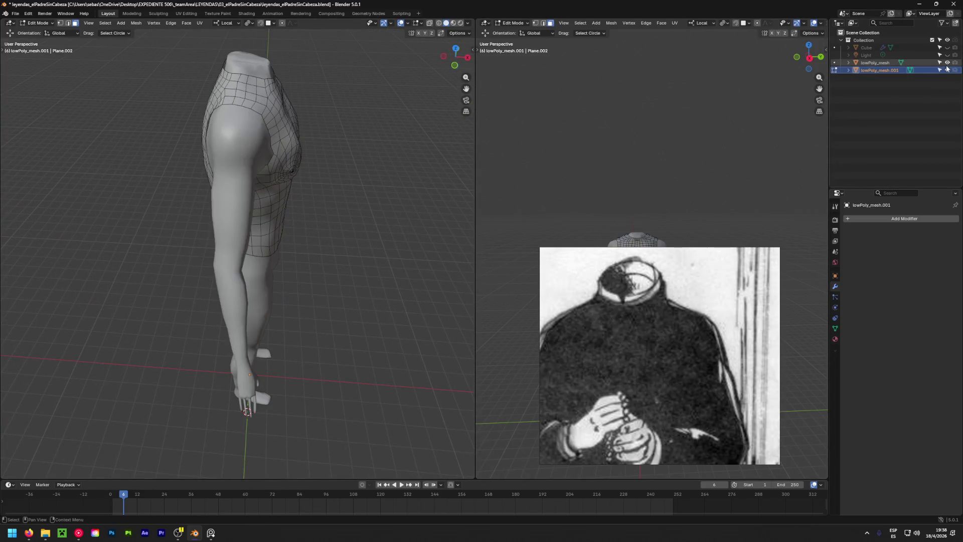
Edit the body mesh, select everything and look through the face operations without applying any.
mouse_move(300, 248)
middle_mouse_down()
mouse_move(315, 255)
mouse_move(151, 178)
mouse_move(228, 213)
middle_mouse_up()
middle_click_drag(173, 267, 262, 204)
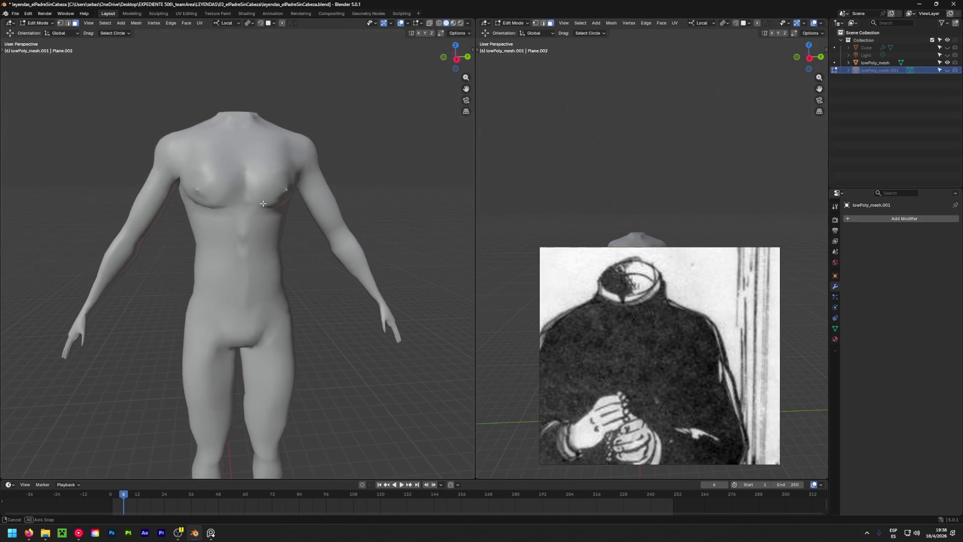
key("alt+q")
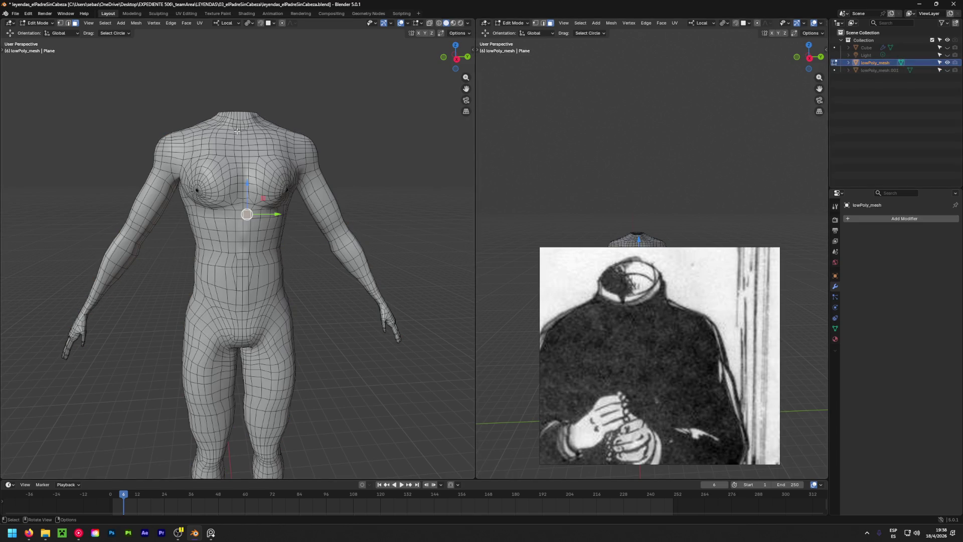
key("a")
left_click(185, 25)
key("Escape")
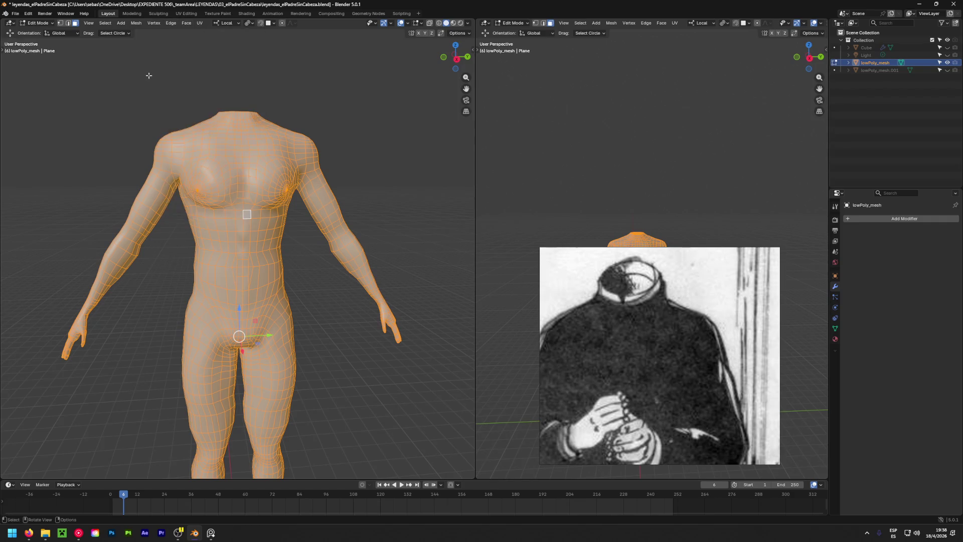
key("ctrl+f")
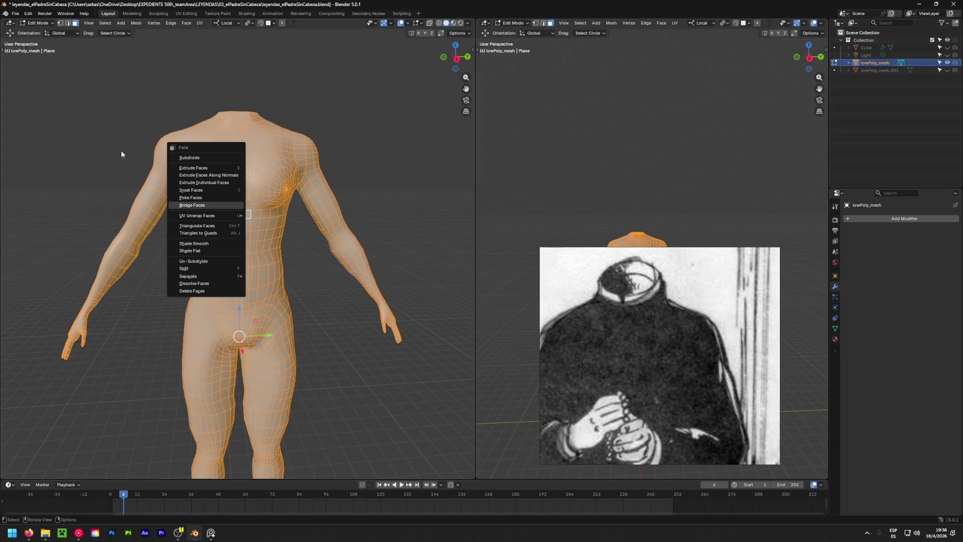
key("Escape")
Return the body to object mode and apply Shade Auto Smooth.
key("Tab")
right_click(216, 163)
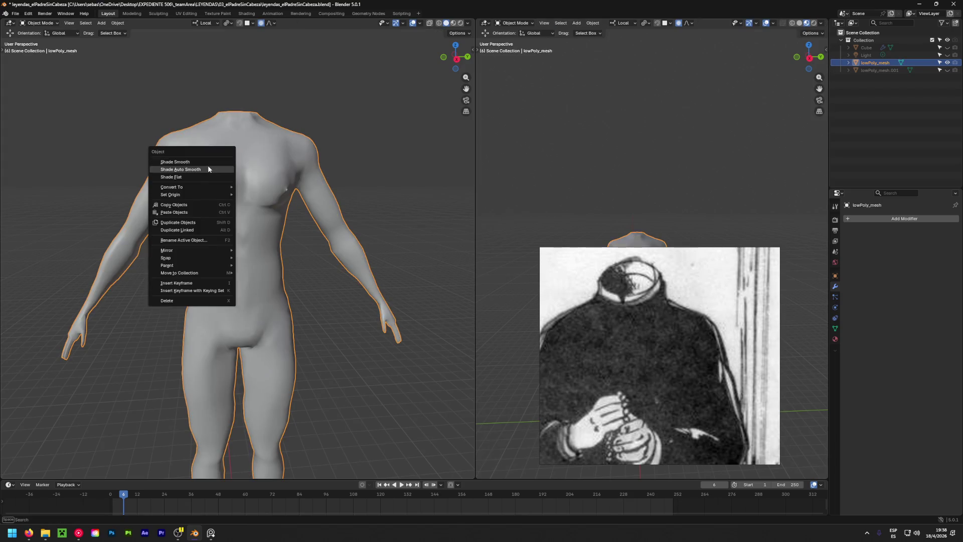
left_click(211, 168)
left_click(390, 213)
mouse_move(388, 213)
middle_mouse_down()
mouse_move(252, 261)
mouse_move(283, 162)
mouse_move(164, 207)
mouse_move(8, 209)
mouse_move(63, 194)
mouse_move(384, 188)
mouse_move(179, 202)
mouse_move(378, 192)
middle_mouse_up()
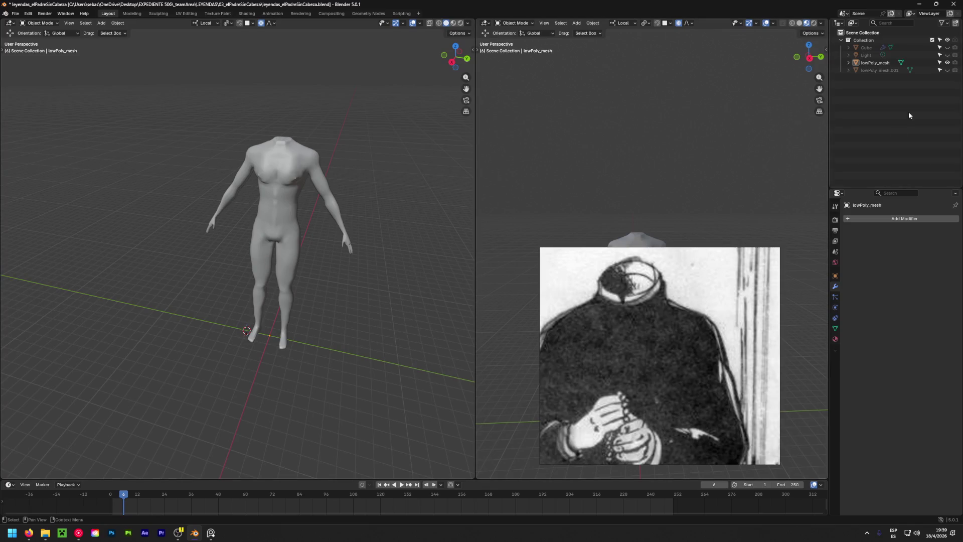
scroll(244, 158, "up", 5)
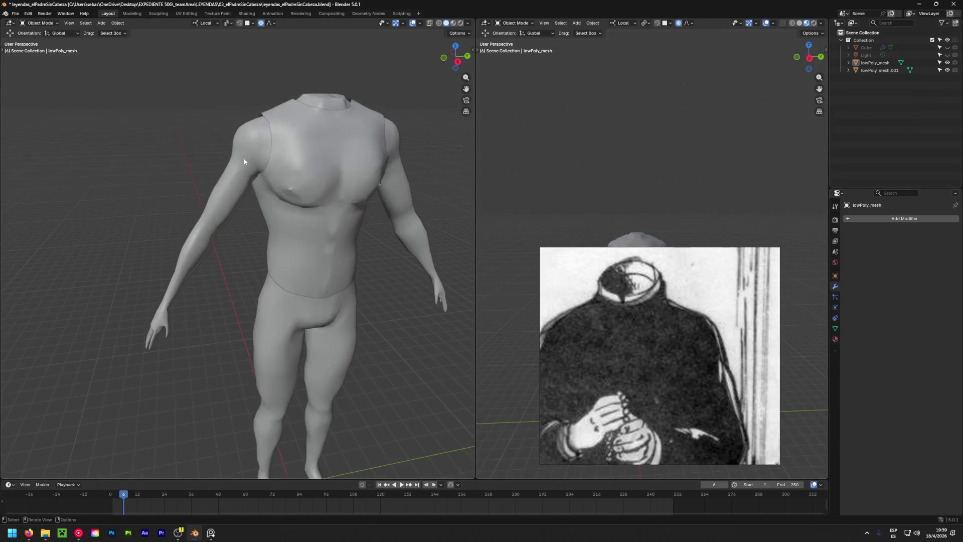
middle_click_drag(290, 212, 420, 199)
middle_click_drag(106, 184, 106, 184)
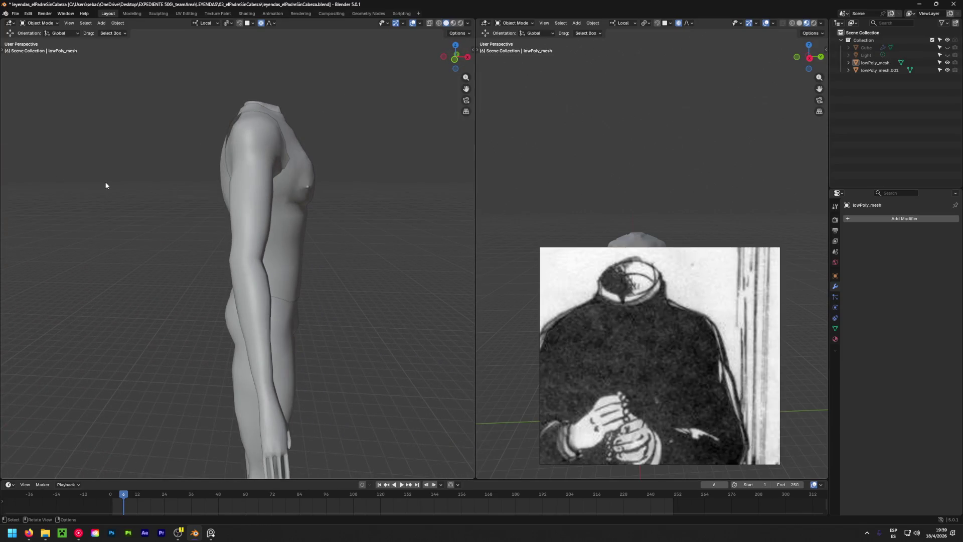
middle_click_drag(215, 224, 394, 153)
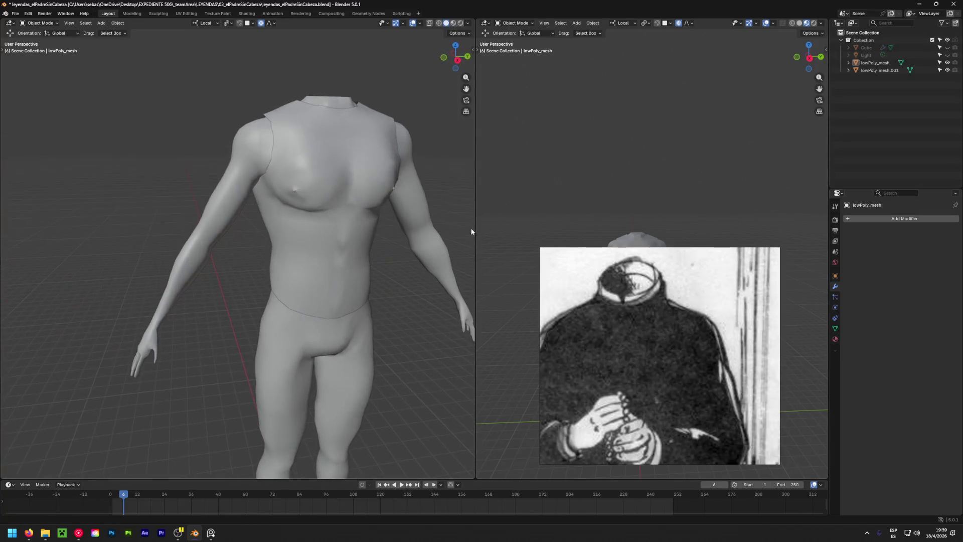
left_click(268, 142)
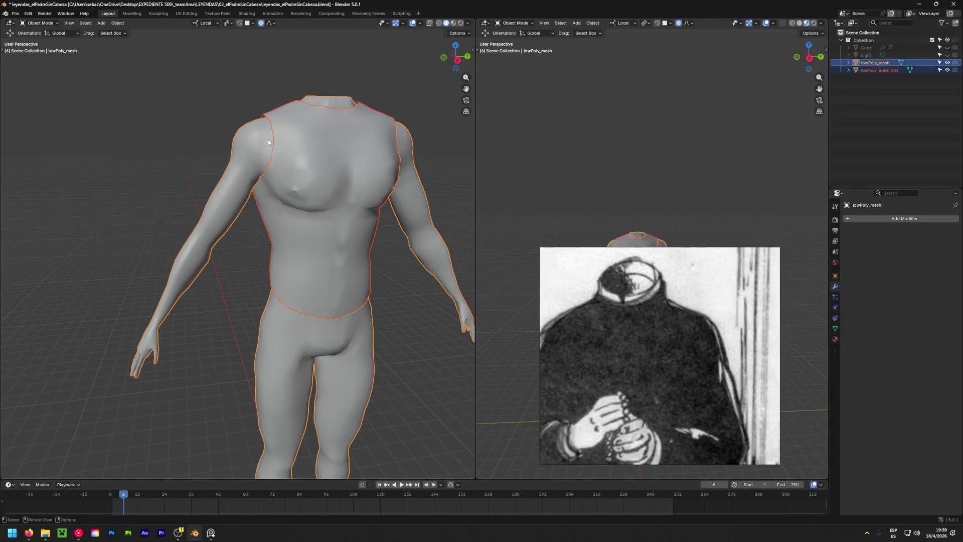
scroll(250, 148, "down", 3)
Edit the body in X-ray side view and deselect the upper chest faces.
key("Tab")
mouse_move(250, 148)
middle_mouse_down()
mouse_move(308, 205)
mouse_move(258, 208)
middle_mouse_up()
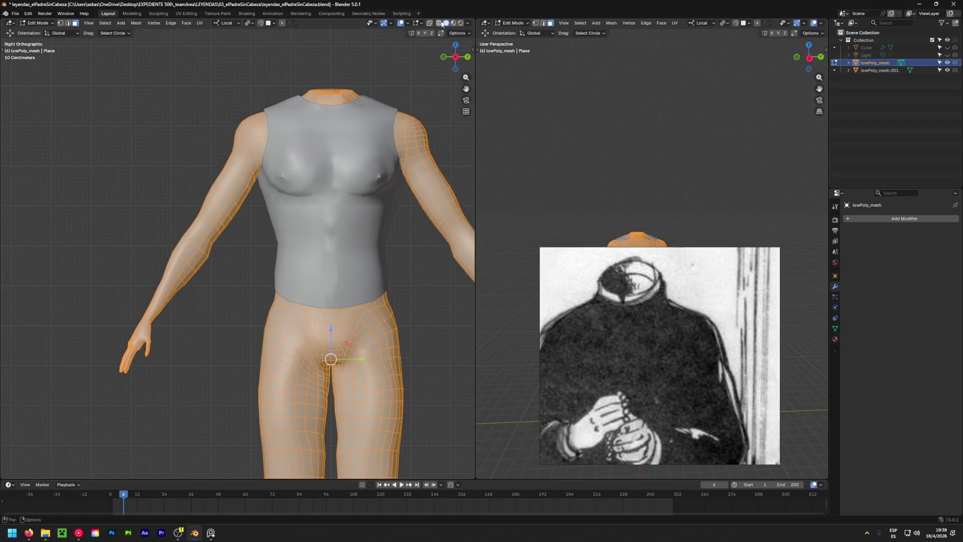
key("alt+z")
scroll(246, 127, "up", 1)
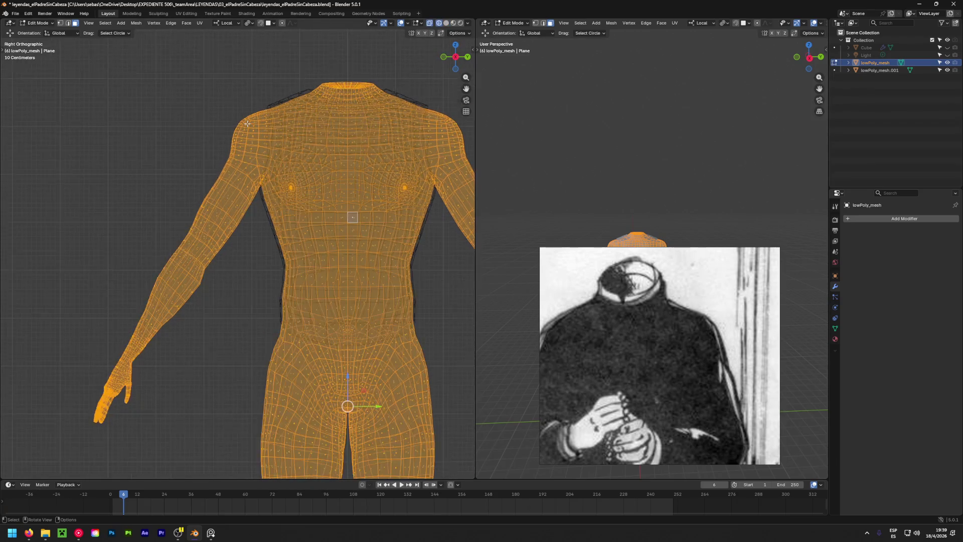
scroll(246, 125, "up", 2)
scroll(244, 165, "down", 2)
scroll(249, 157, "down", 1)
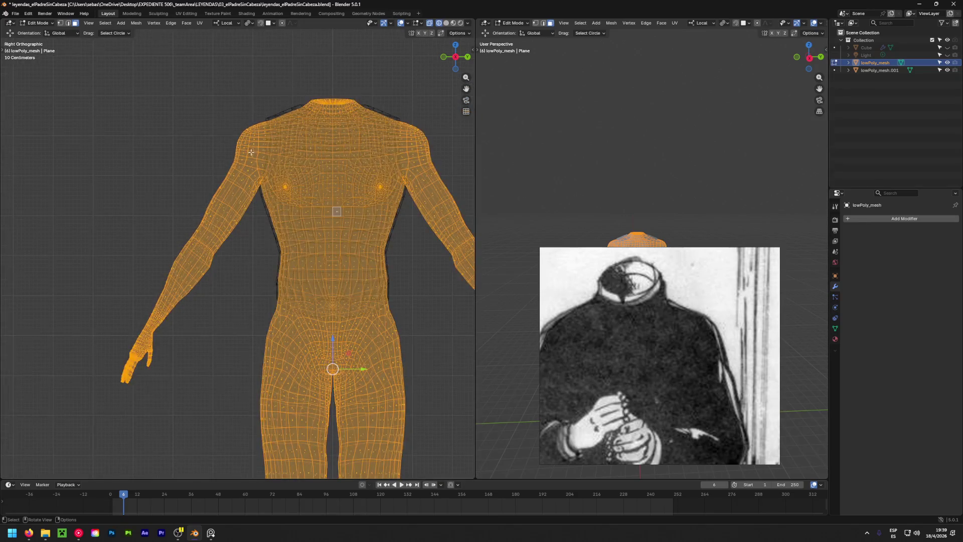
key("c")
mouse_move(283, 188)
middle_mouse_down()
mouse_move(286, 139)
mouse_move(328, 105)
middle_mouse_up()
key("Escape")
scroll(322, 161, "down", 5)
scroll(323, 161, "down", 3)
Deselect both legs and the other arm, leaving one arm selected, then show solid shading.
key("c")
mouse_move(339, 271)
middle_mouse_down()
mouse_move(335, 222)
mouse_move(331, 282)
mouse_move(322, 270)
mouse_move(316, 188)
mouse_move(312, 228)
mouse_move(340, 207)
mouse_move(328, 147)
mouse_move(322, 176)
middle_mouse_up()
key("Escape")
scroll(317, 169, "up", 4)
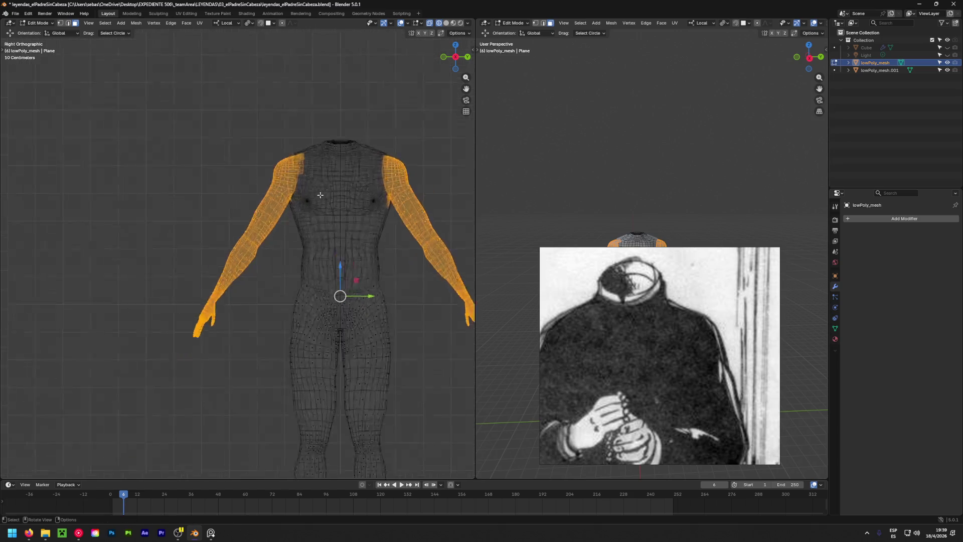
scroll(301, 167, "up", 5)
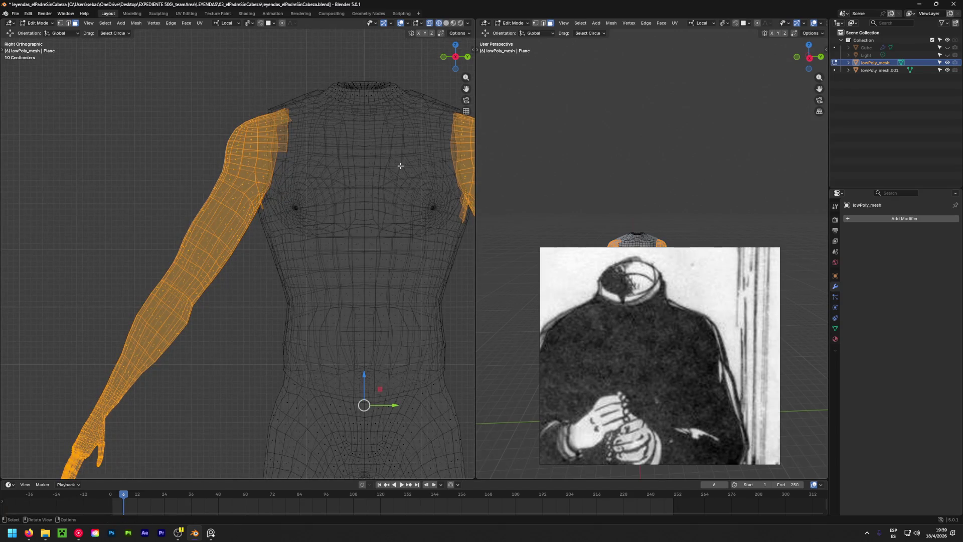
scroll(397, 166, "down", 3)
scroll(384, 231, "down", 3)
scroll(384, 232, "up", 1)
key("c")
middle_click_drag(372, 215, 354, 174)
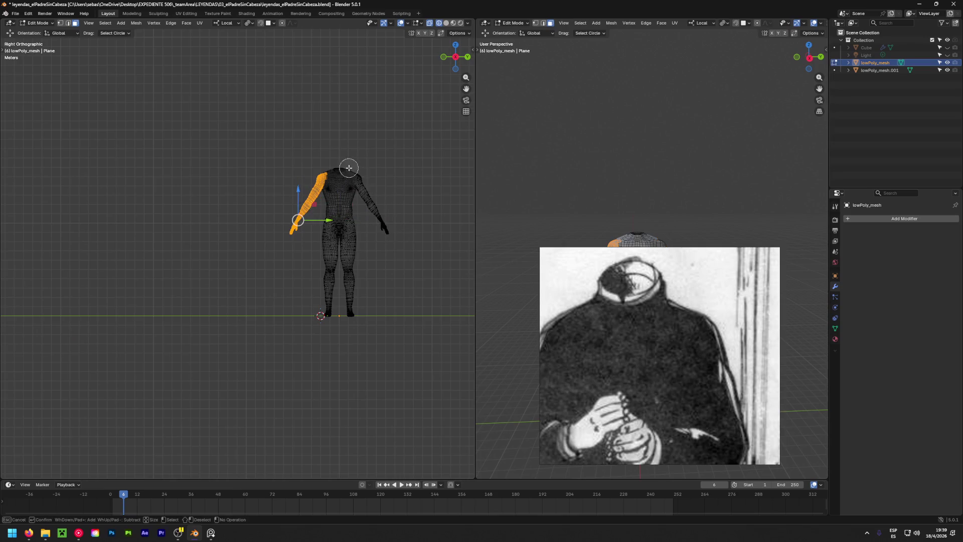
key("Escape")
scroll(338, 191, "up", 3)
scroll(338, 192, "up", 2)
scroll(316, 150, "up", 1)
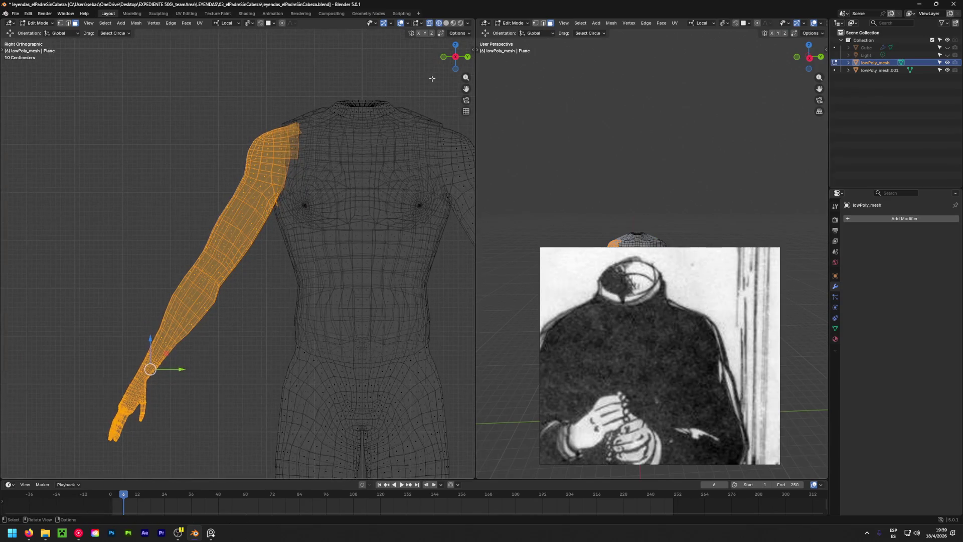
key("shift+z")
middle_click_drag(308, 134, 329, 134)
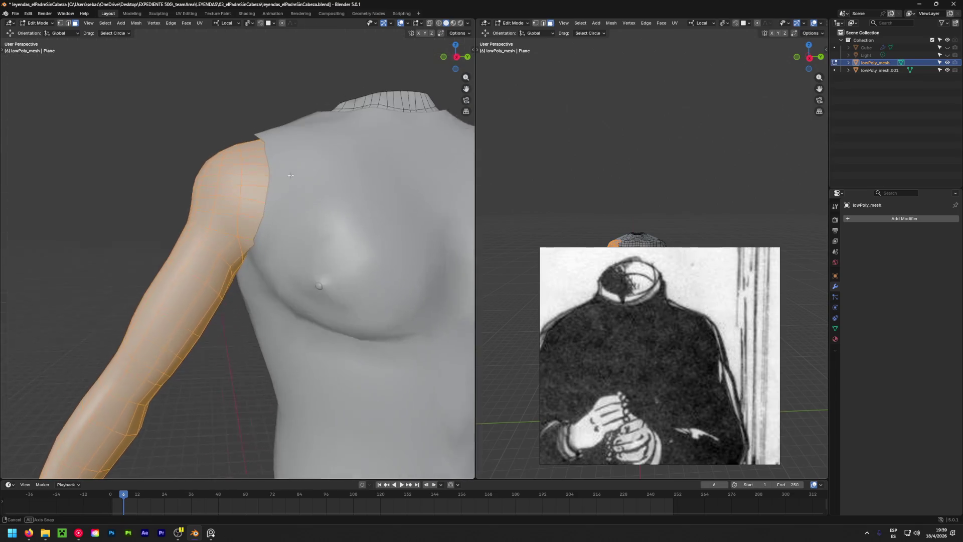
In wireframe view, trim the arm selection at the shoulder so the armpit flap is excluded.
left_click(452, 23)
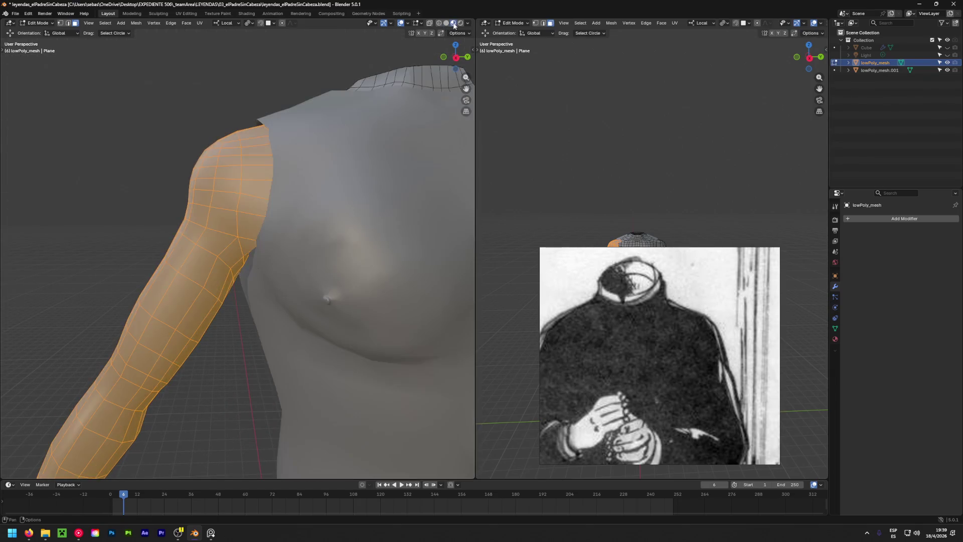
left_click(441, 23)
mouse_move(355, 151)
middle_mouse_down()
mouse_move(322, 156)
mouse_move(312, 189)
middle_mouse_up()
key("c")
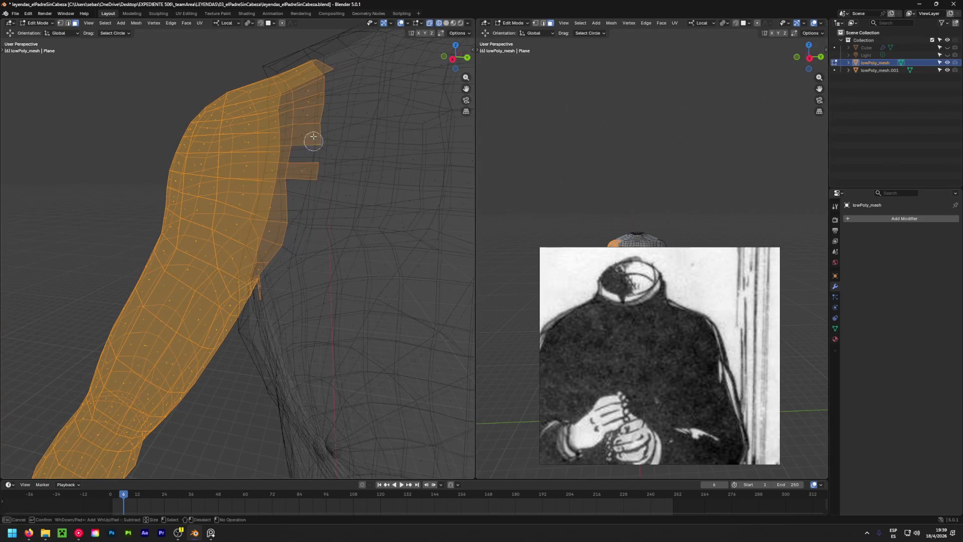
key("Escape")
scroll(301, 279, "up", 3)
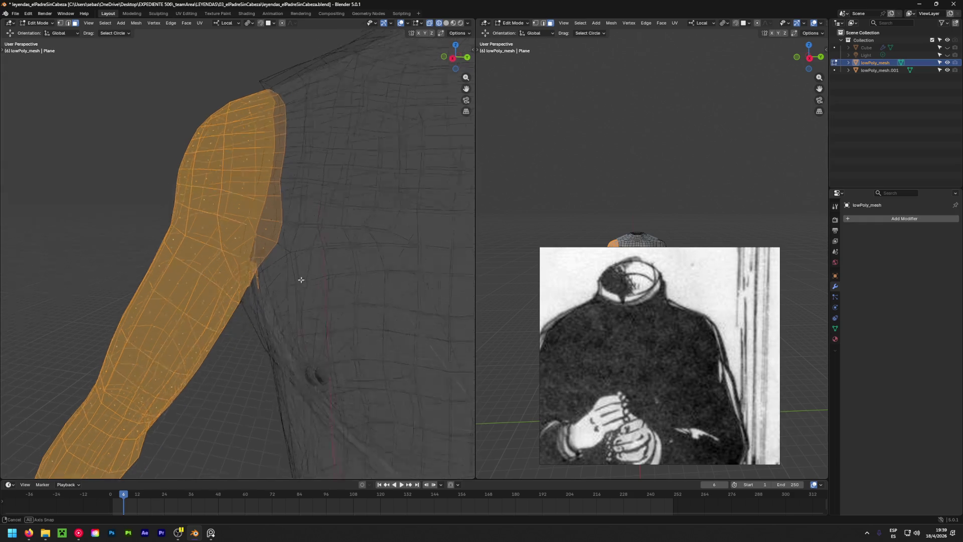
key("alt+z")
mouse_move(246, 252)
middle_mouse_down()
mouse_move(266, 268)
mouse_move(241, 311)
middle_mouse_up()
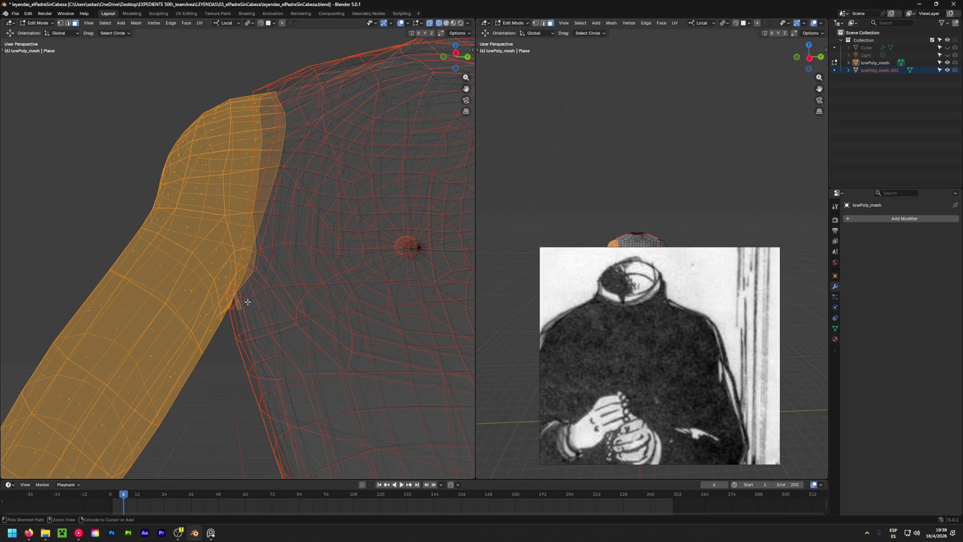
scroll(233, 297, "up", 2)
scroll(225, 287, "up", 3)
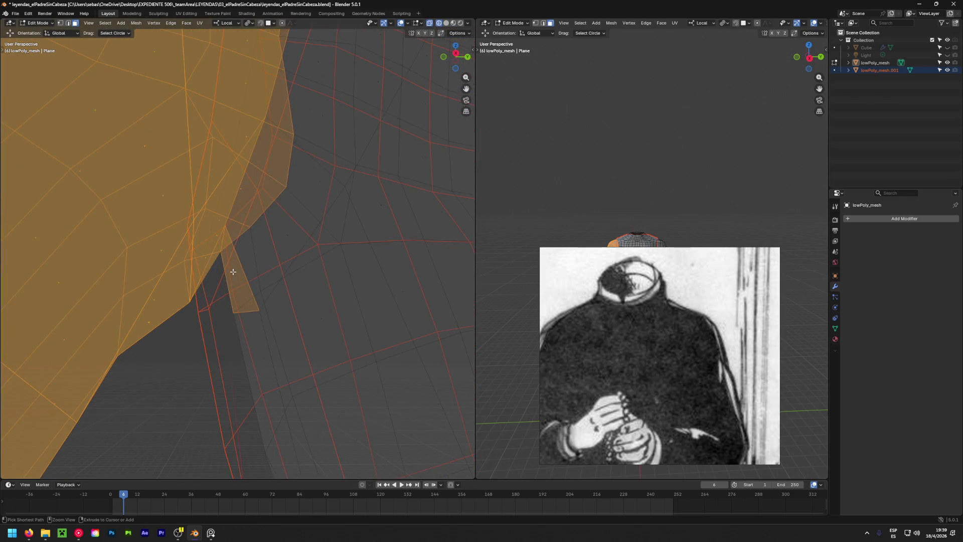
scroll(231, 270, "up", 2)
scroll(235, 273, "down", 2)
scroll(226, 293, "down", 3)
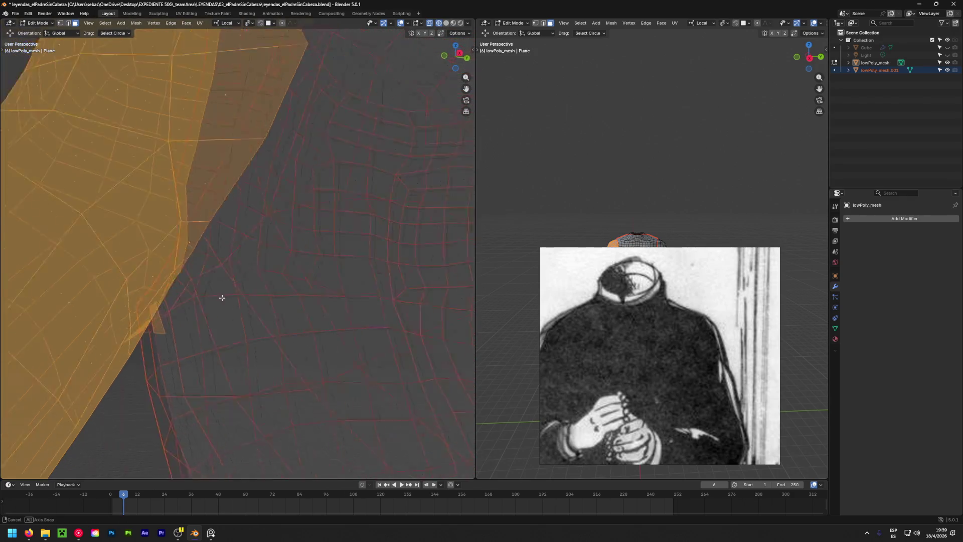
scroll(288, 309, "down", 4)
scroll(315, 316, "down", 2)
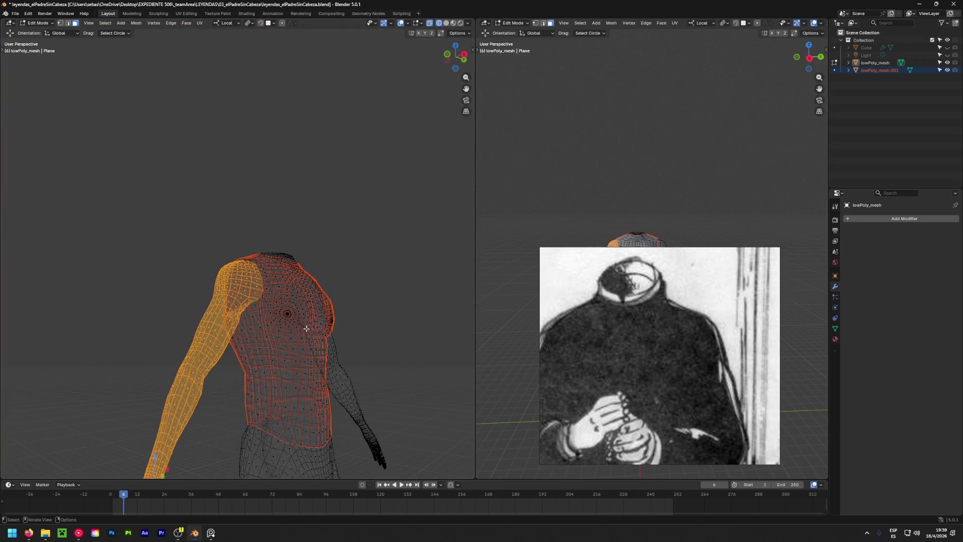
Make the body active and disable selectability on the shirt lowPoly_mesh.001.
left_click(874, 63)
middle_click_drag(268, 360, 304, 272)
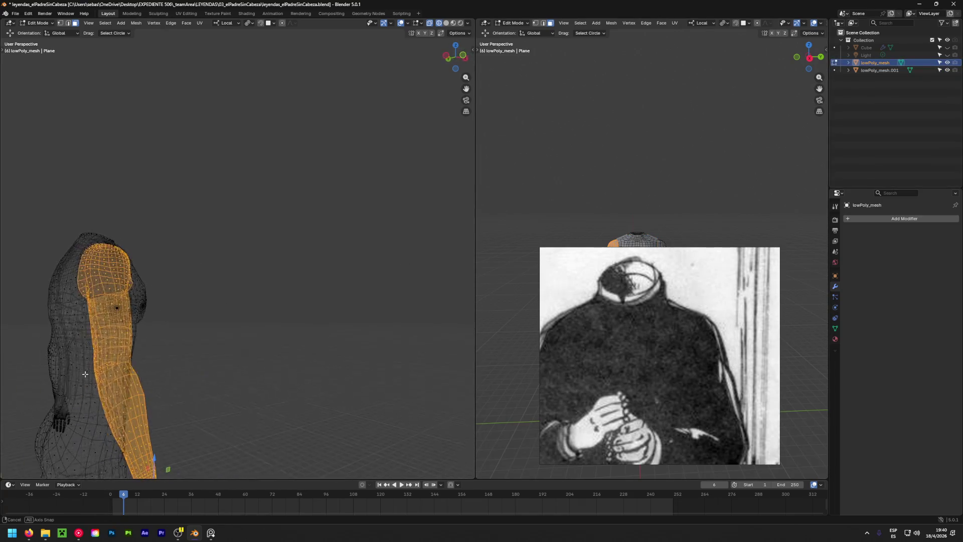
scroll(304, 273, "up", 3)
scroll(305, 273, "up", 2)
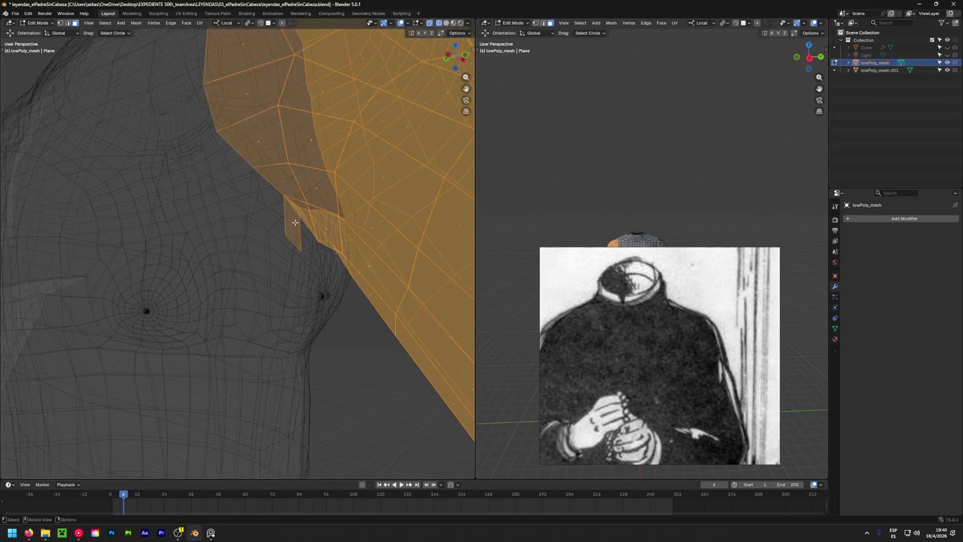
left_click(293, 225, "shift")
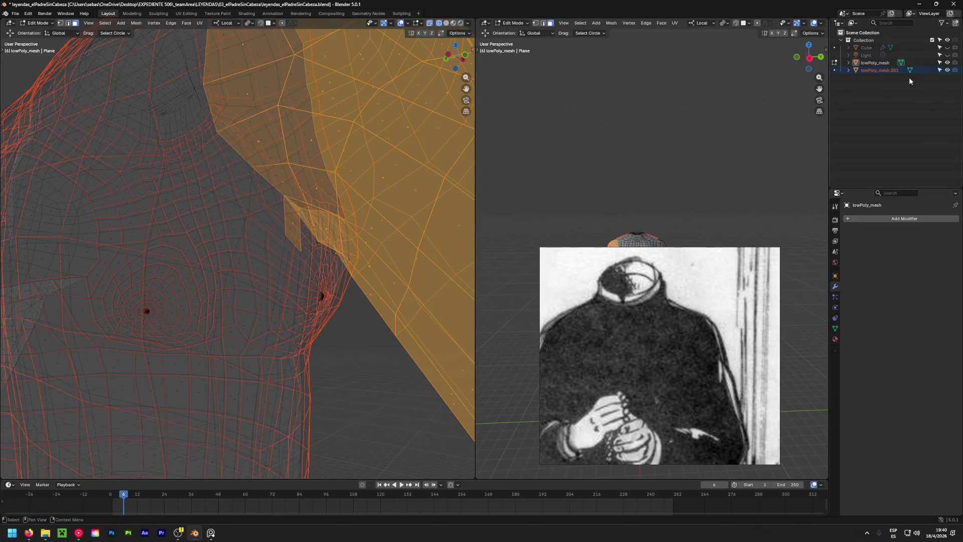
left_click(876, 64)
left_click(938, 71)
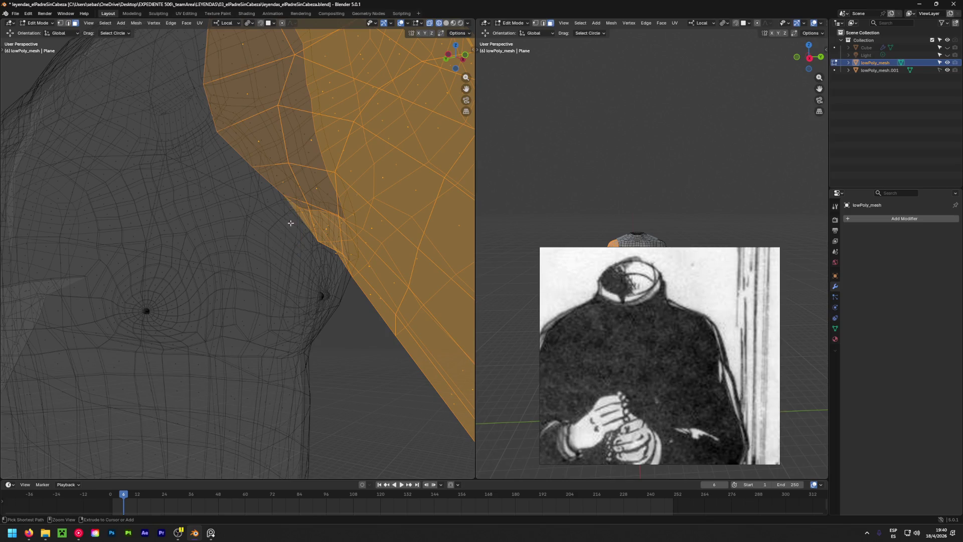
mouse_move(236, 253)
middle_mouse_down()
mouse_move(295, 277)
mouse_move(301, 302)
middle_mouse_up()
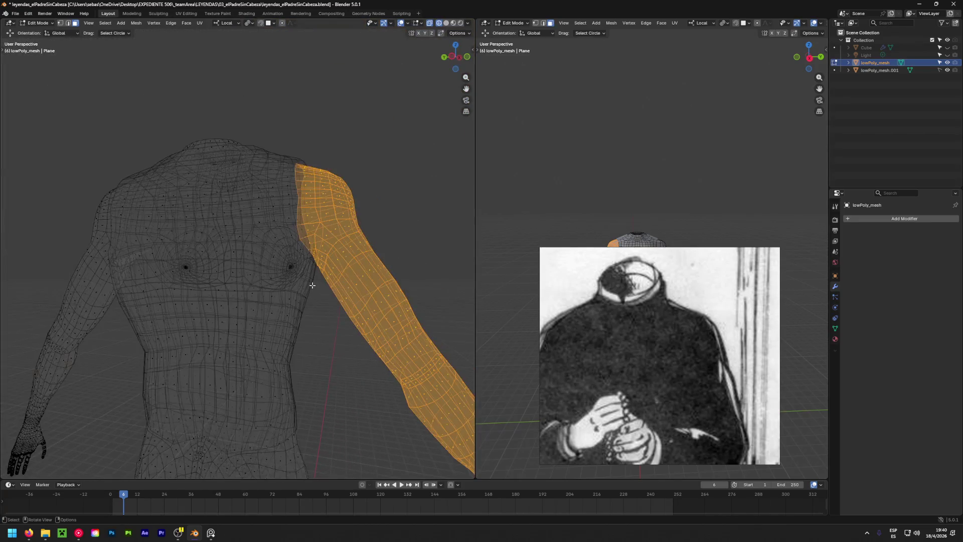
Deselect the hand so only the arm faces remain selected.
mouse_move(301, 301)
middle_mouse_down()
mouse_move(307, 330)
mouse_move(294, 307)
mouse_move(175, 295)
middle_mouse_up()
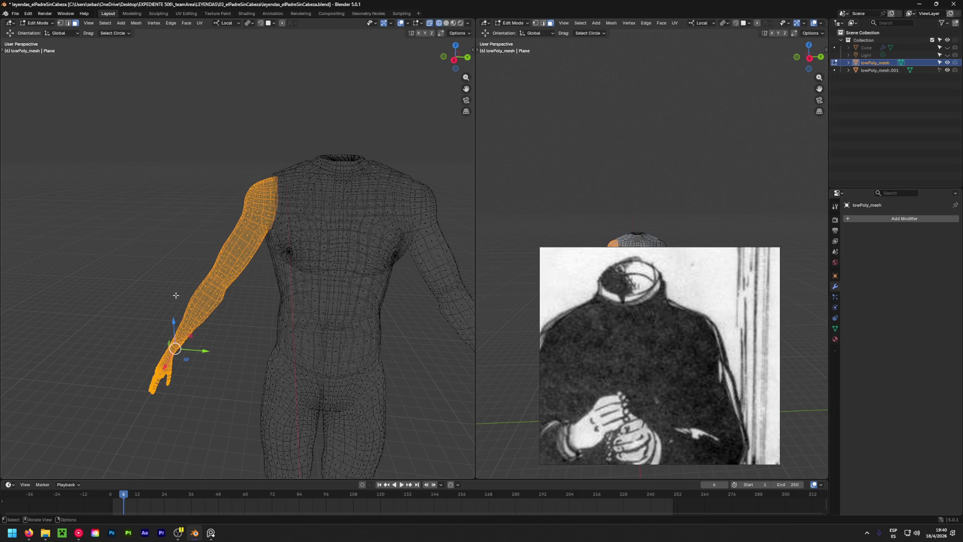
mouse_move(178, 290)
middle_mouse_down("alt")
mouse_move(280, 294)
mouse_move(244, 340)
mouse_move(255, 262)
middle_mouse_up("alt")
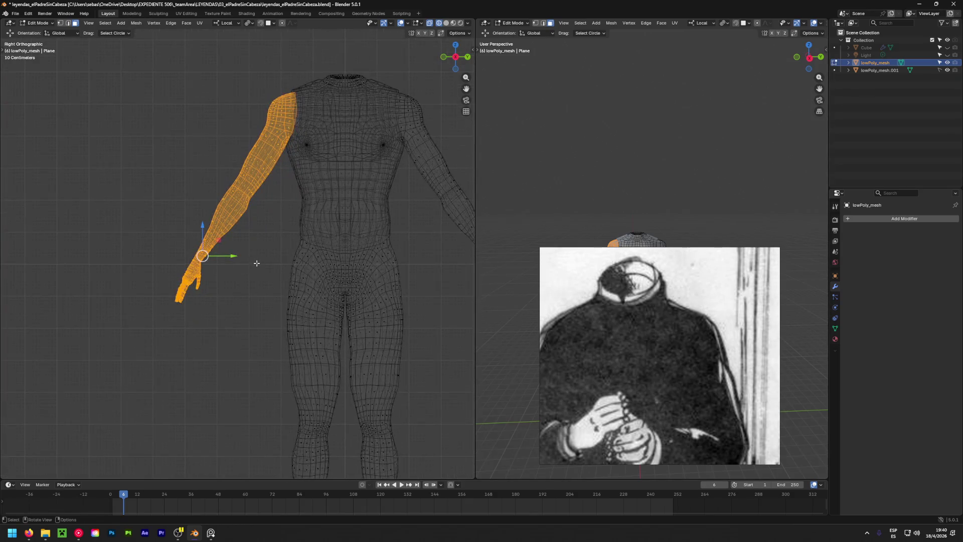
key("c")
middle_click_drag(180, 294, 189, 271)
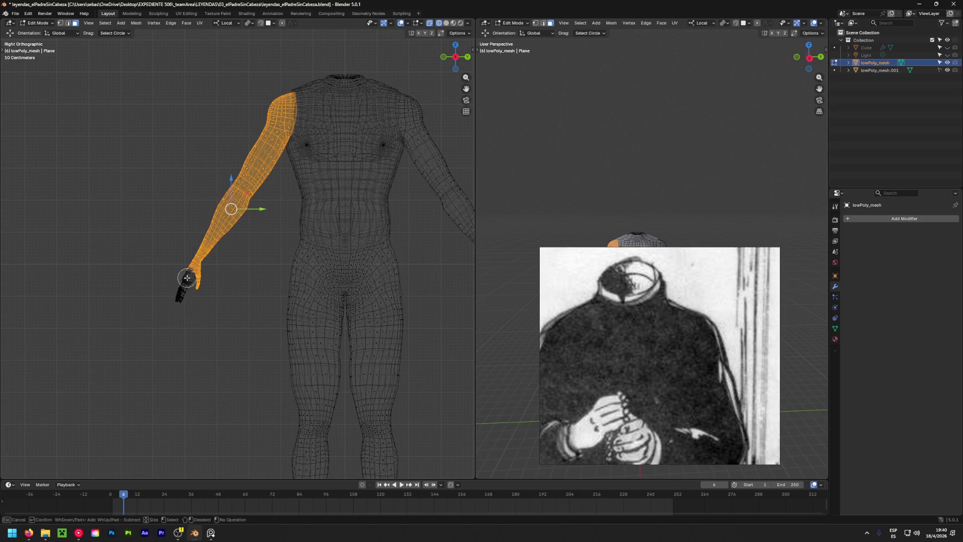
key("Escape")
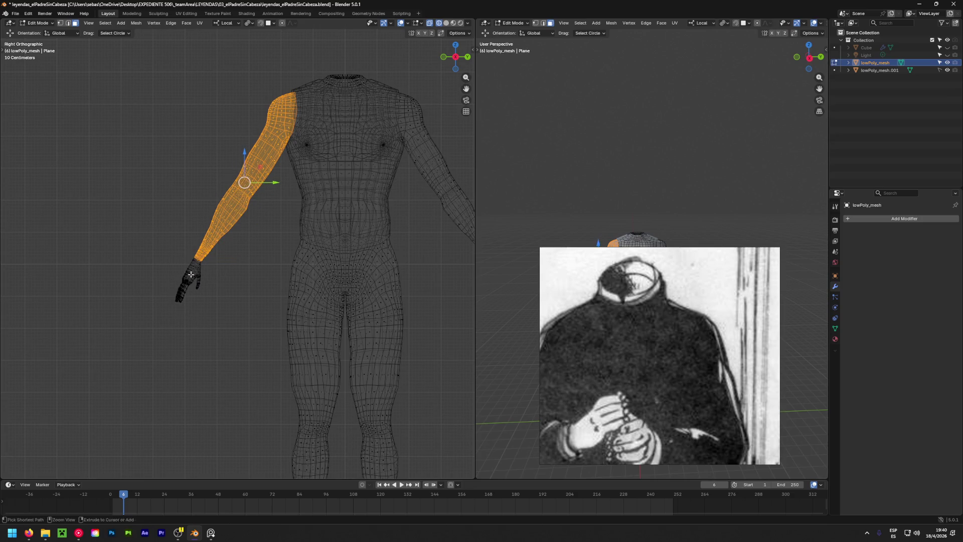
scroll(203, 256, "up", 3)
scroll(220, 239, "up", 3)
scroll(220, 238, "down", 5)
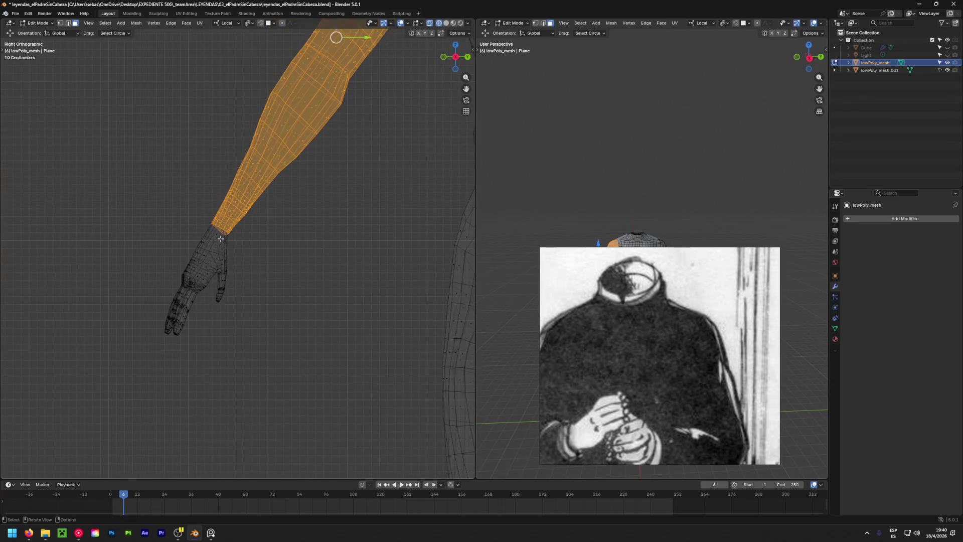
scroll(220, 238, "down", 3)
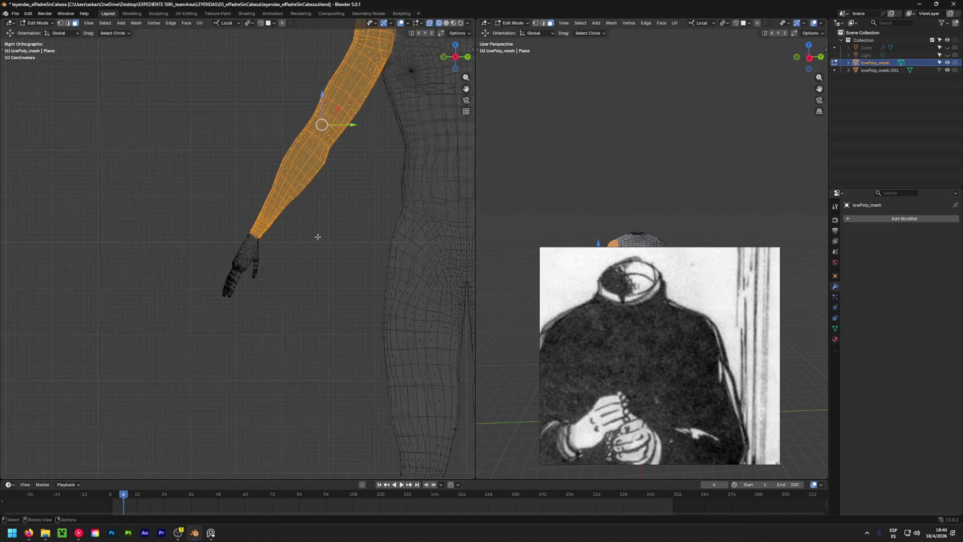
middle_click_drag(318, 237, 299, 277, "shift")
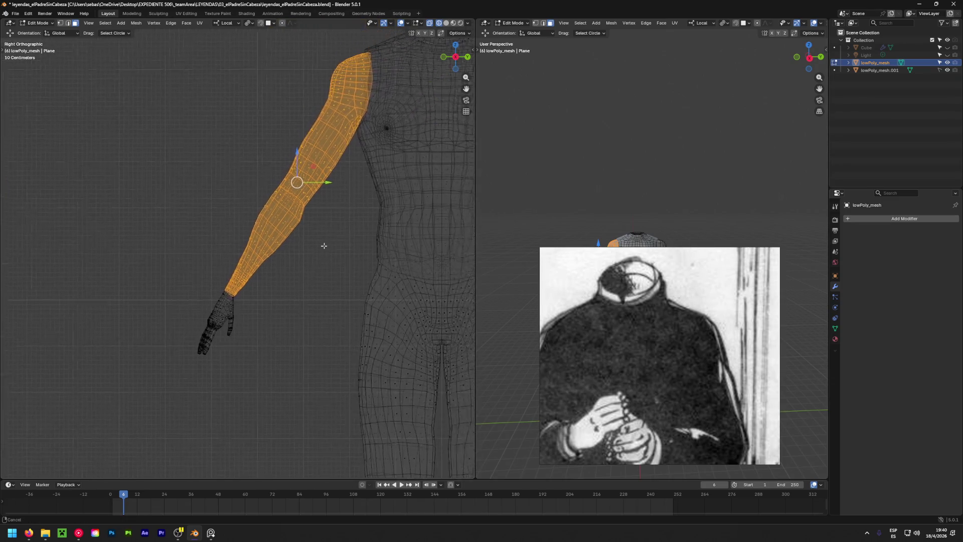
left_click(301, 276)
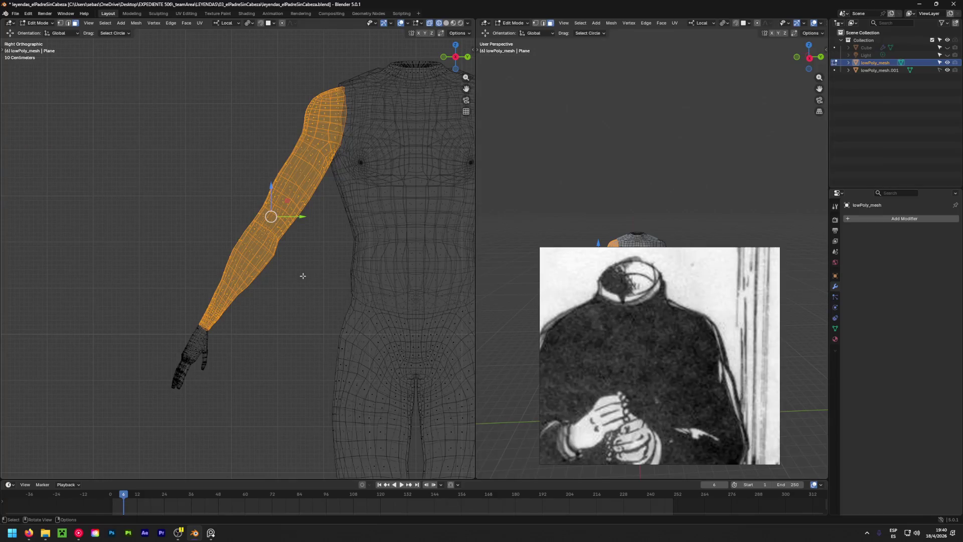
Duplicate the arm faces in place and scale the copy up slightly.
key("shift+d")
right_click(302, 276)
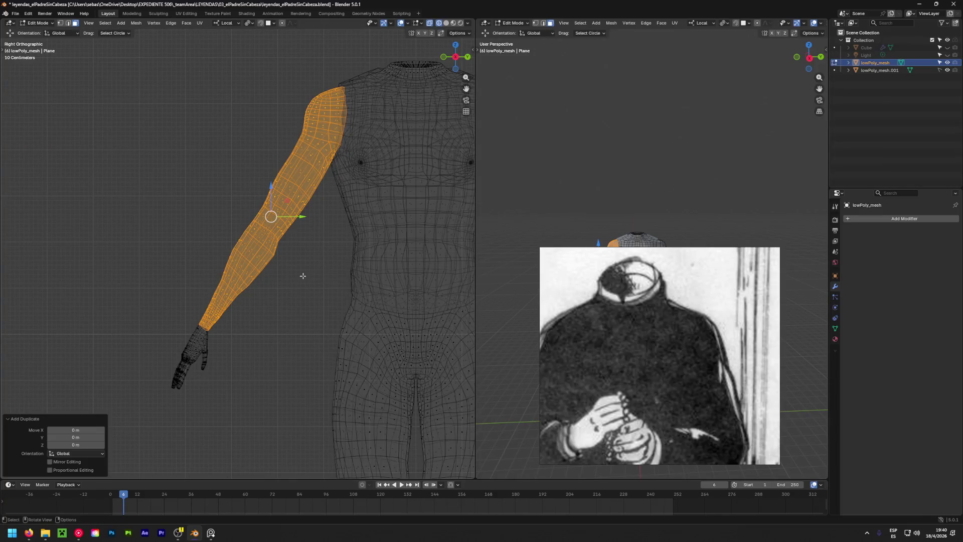
key("s")
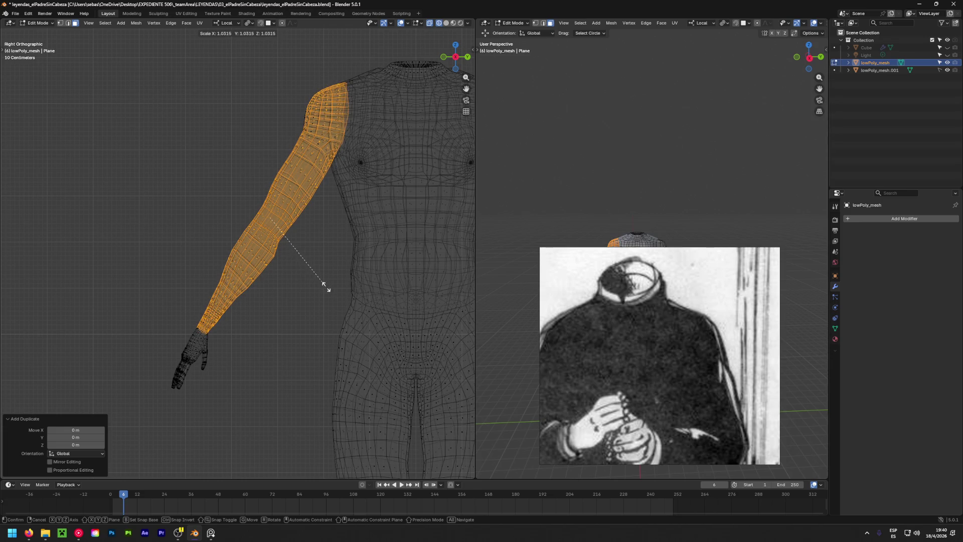
left_click(325, 286)
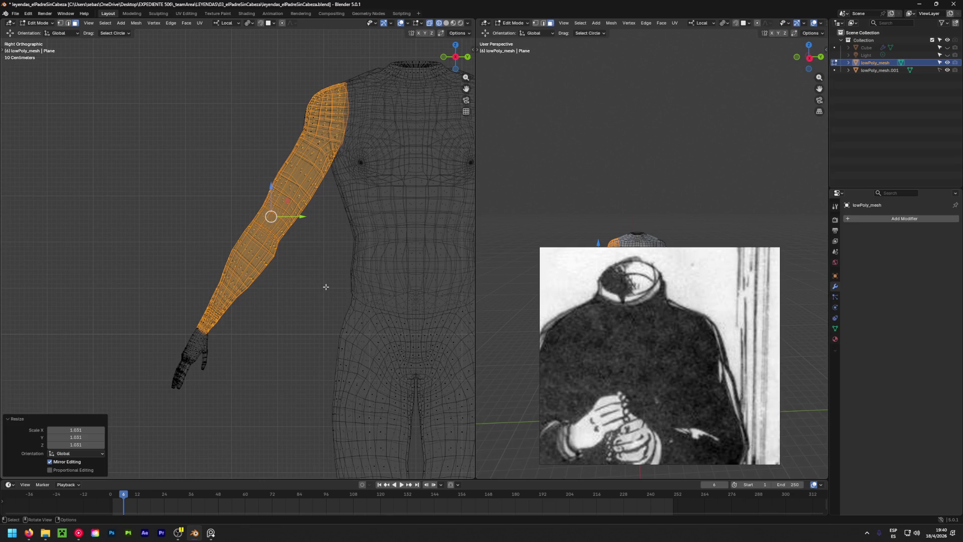
Separate the arm copy into its own object lowPoly_mesh.002.
key("p")
left_click(402, 201)
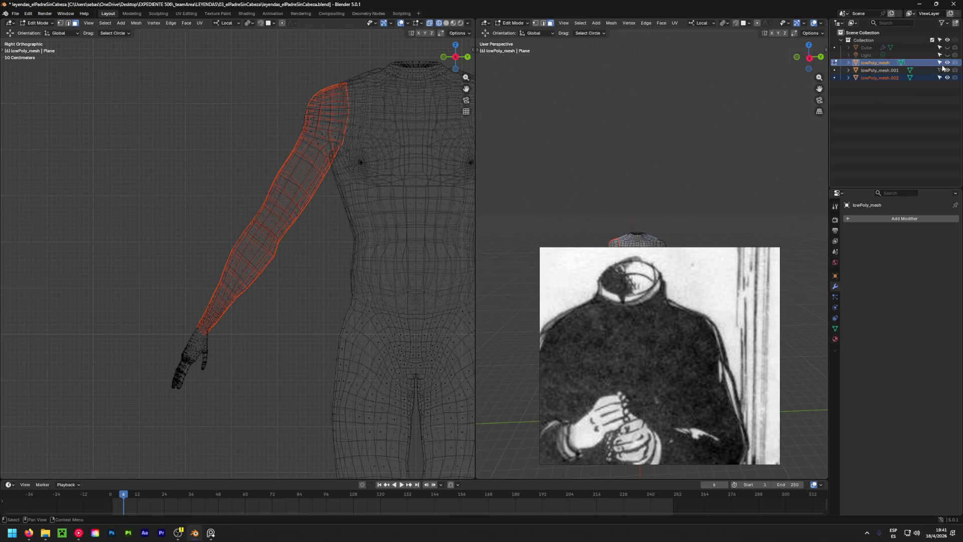
double_click(946, 65)
Make the arm copy lowPoly_mesh.002 active in solid shading and hide the body mesh.
left_click(921, 78)
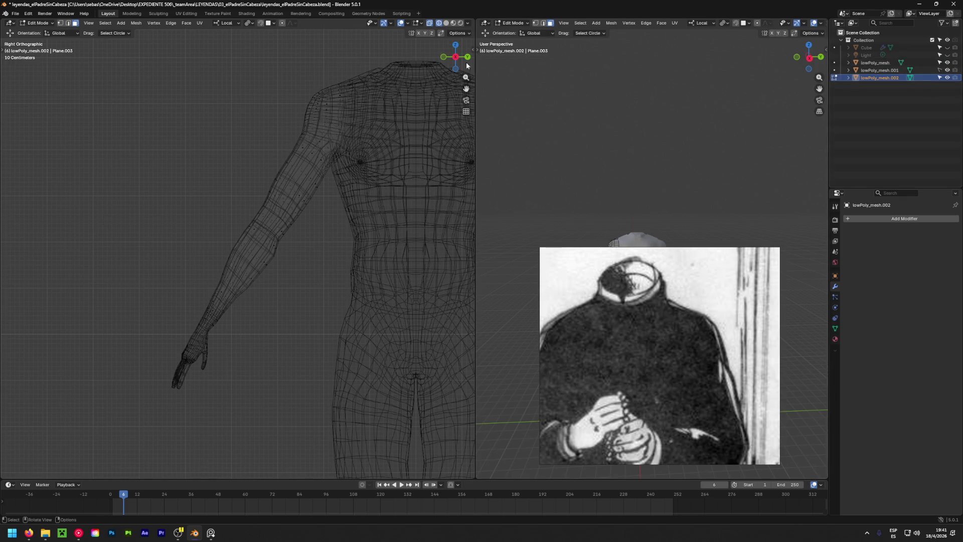
left_click(444, 24)
mouse_move(455, 57)
left_mouse_down()
mouse_move(265, 336)
mouse_move(607, 172)
left_mouse_up()
left_click(946, 62)
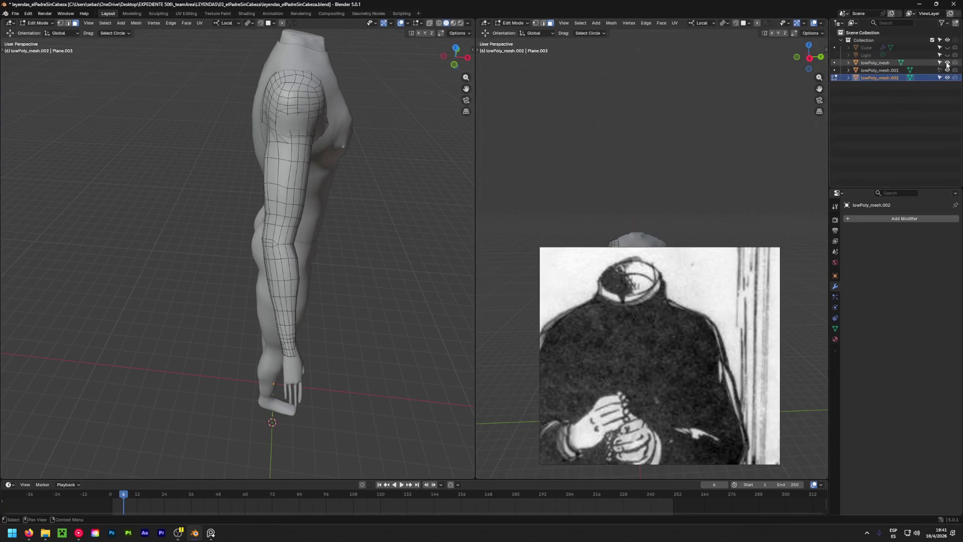
middle_click_drag(270, 188, 186, 114)
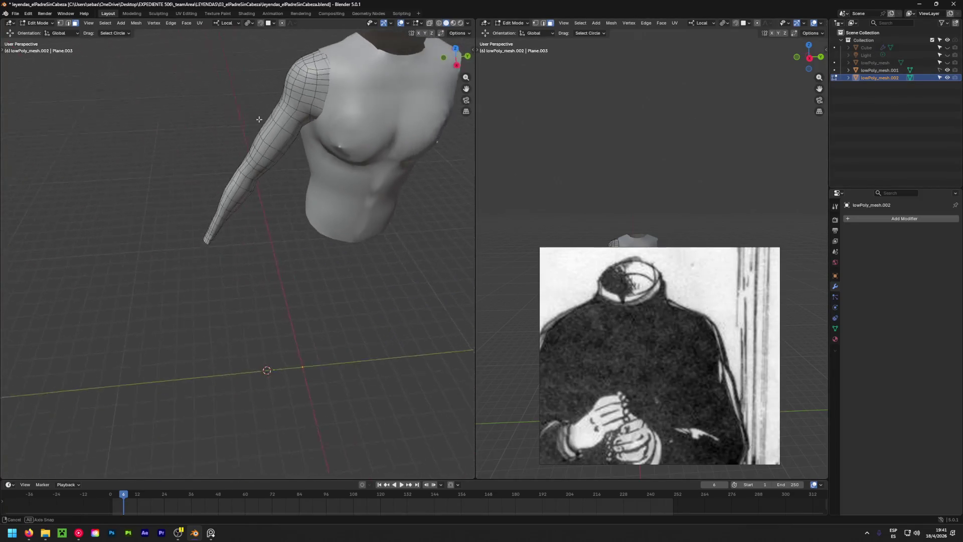
scroll(355, 93, "up", 3)
scroll(356, 93, "up", 2)
scroll(301, 106, "up", 2)
Inspect the arm's shoulder from several angles, then undo the arm separation.
left_click(231, 112)
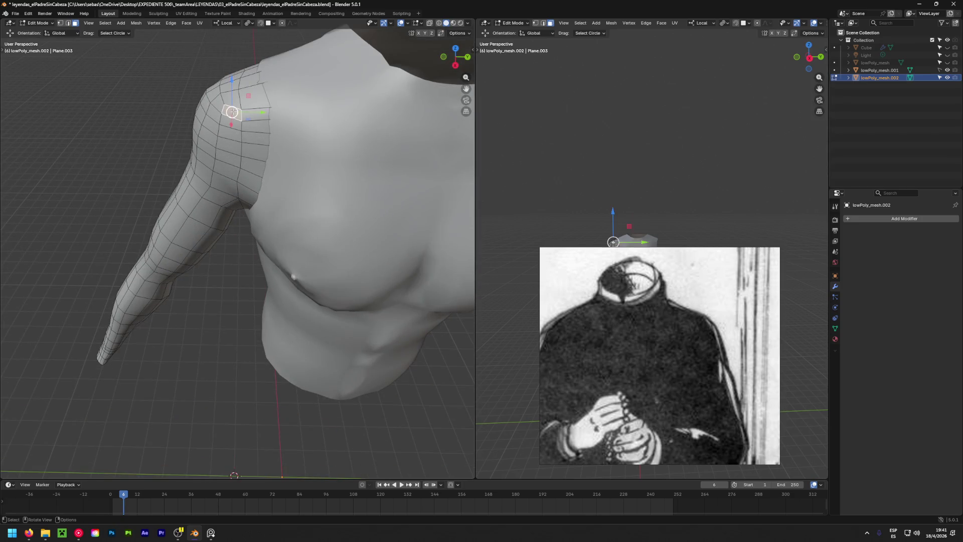
left_click(297, 144)
scroll(181, 303, "down", 3)
scroll(181, 304, "down", 3)
scroll(173, 226, "down", 2)
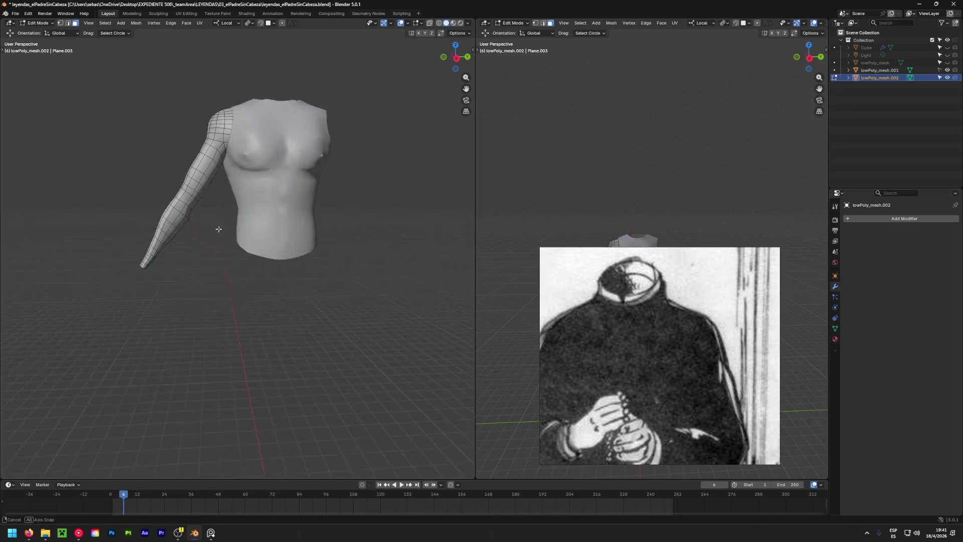
scroll(172, 227, "down", 1)
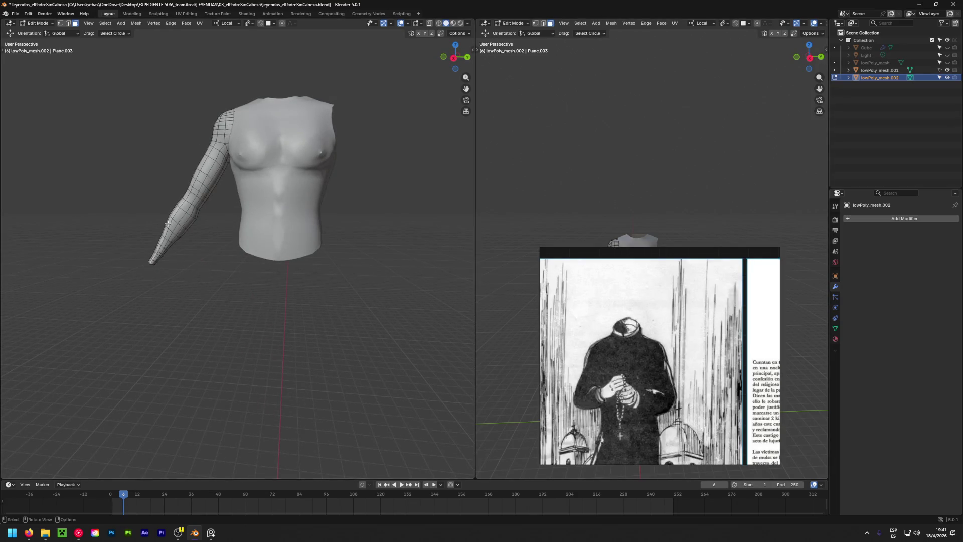
middle_click_drag(200, 203, 192, 209)
scroll(189, 208, "up", 3)
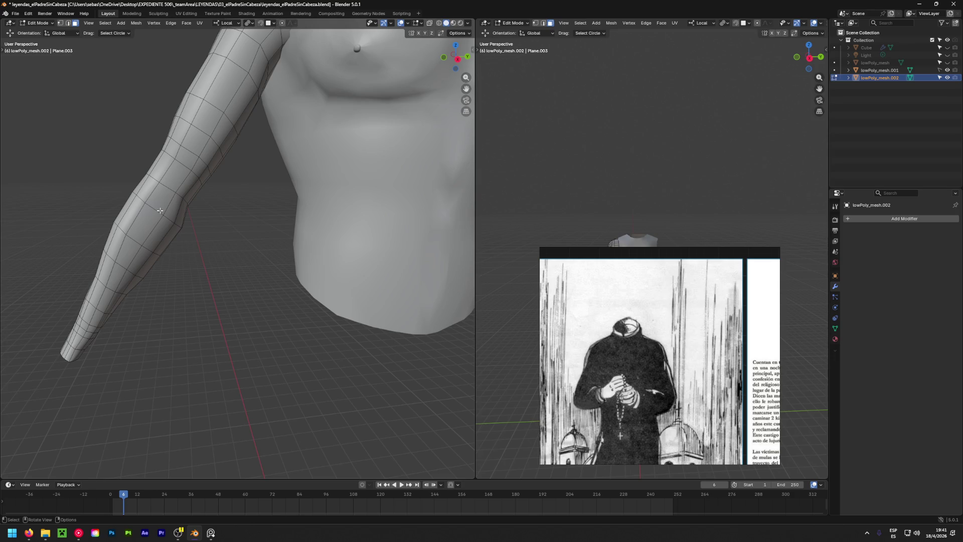
scroll(159, 211, "down", 5)
middle_click_drag(159, 211, 243, 278)
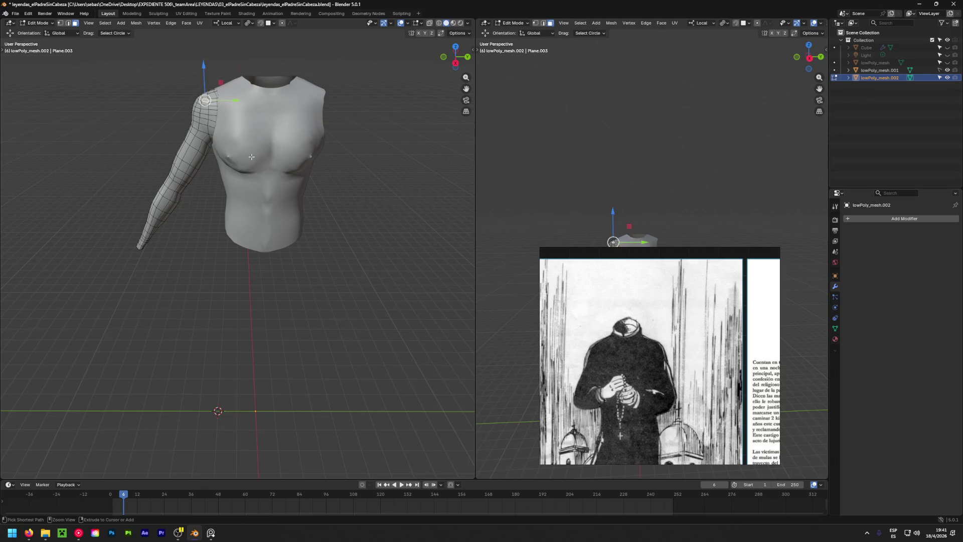
key("ctrl+z")
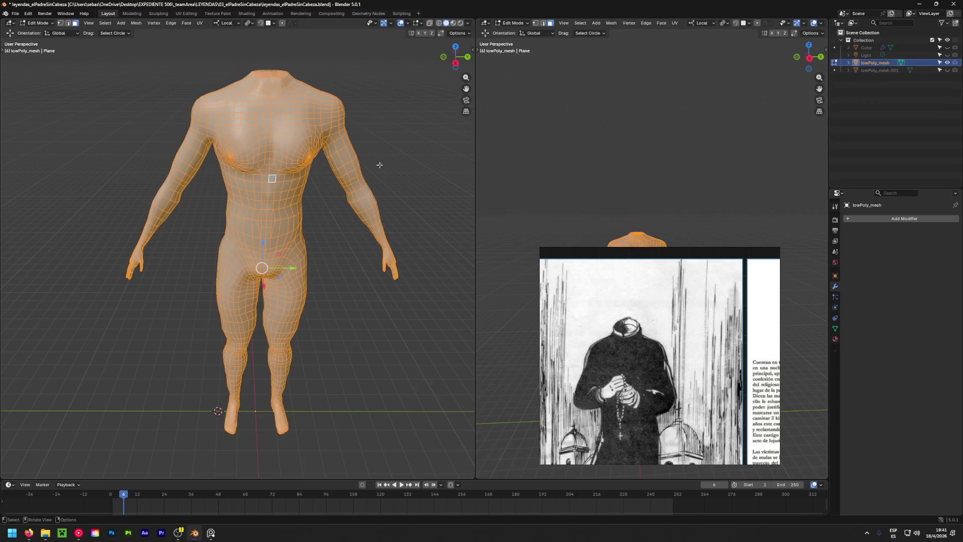
Clear the selection and remove the lowPoly_mesh.001 object, leaving only the body.
key("alt+a")
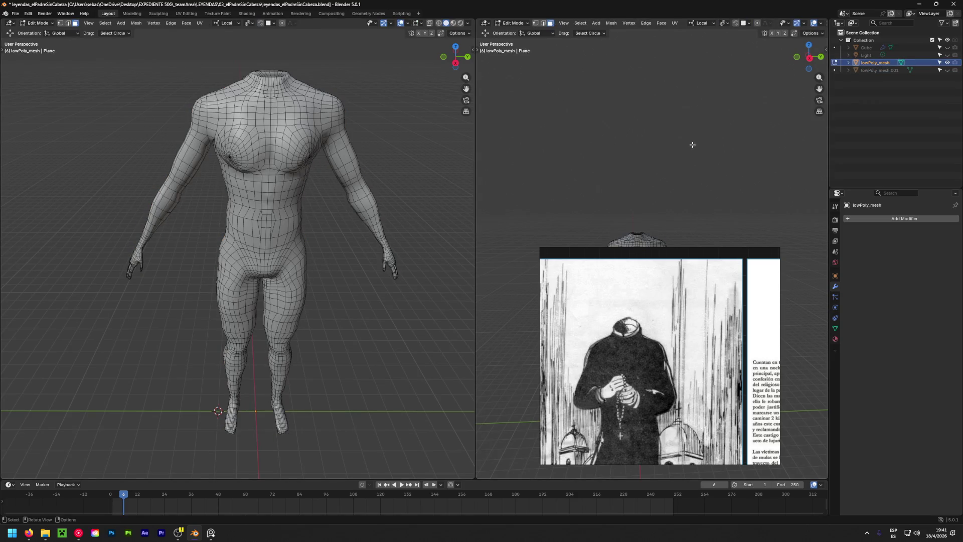
left_click(948, 69)
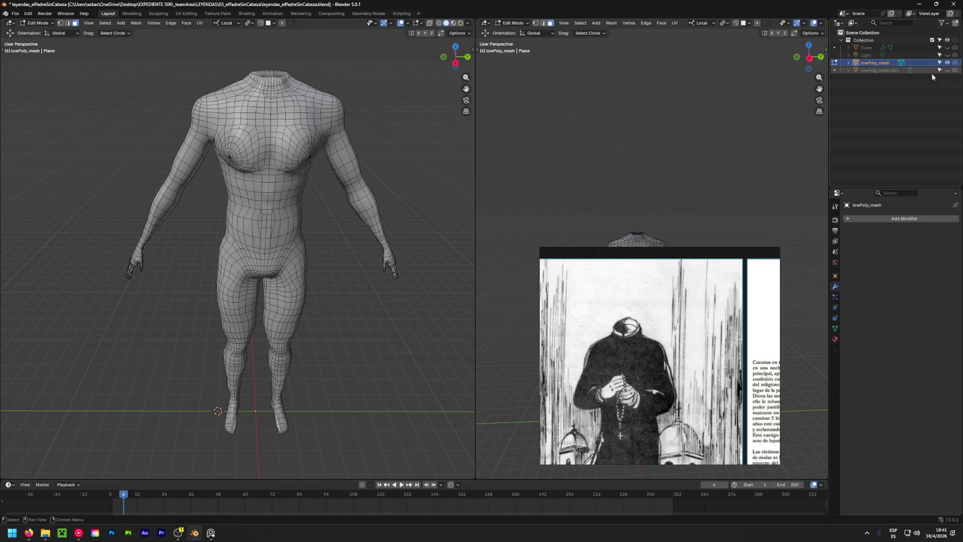
key("ctrl+z")
key("ctrl+z")
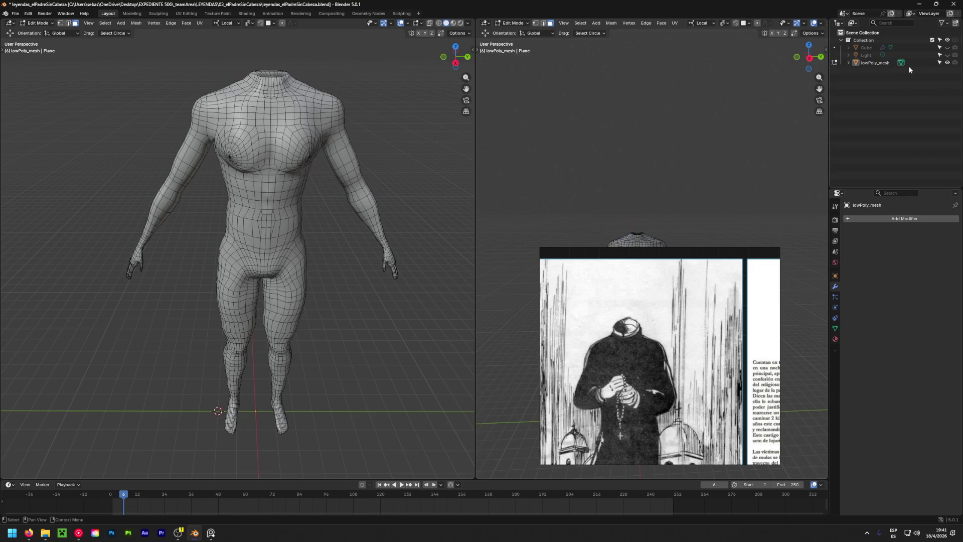
key("ctrl+z")
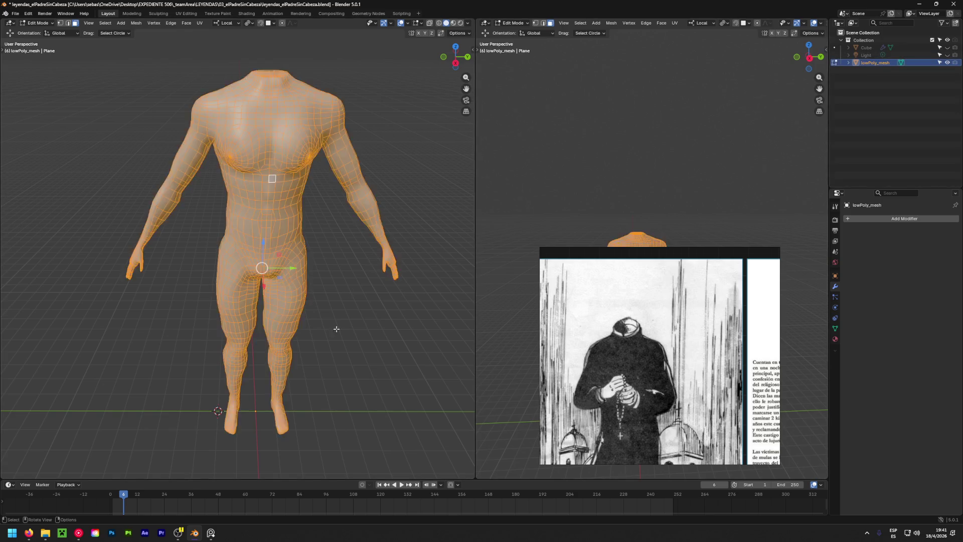
In orthographic side view, take a band of hip faces out of the body selection.
key("KP_3")
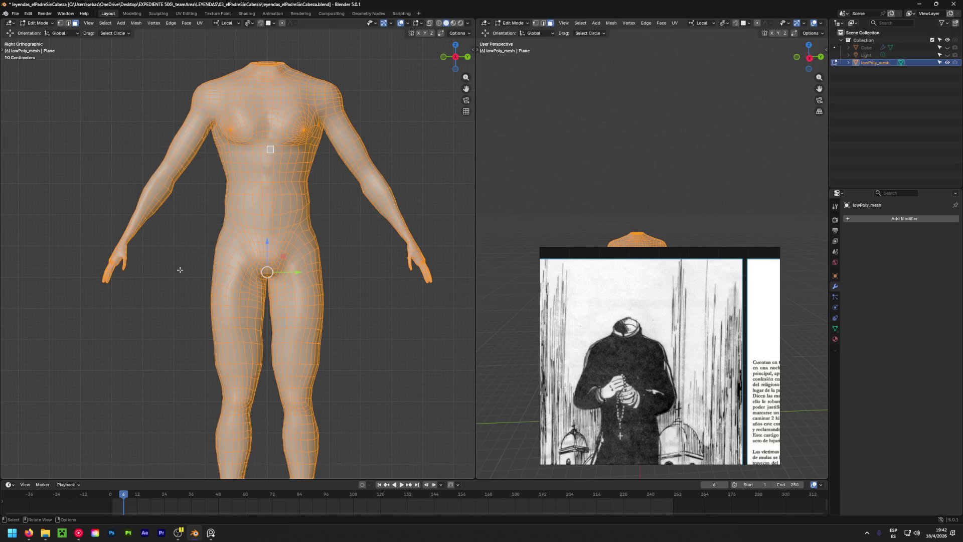
scroll(213, 272, "down", 3, "shift")
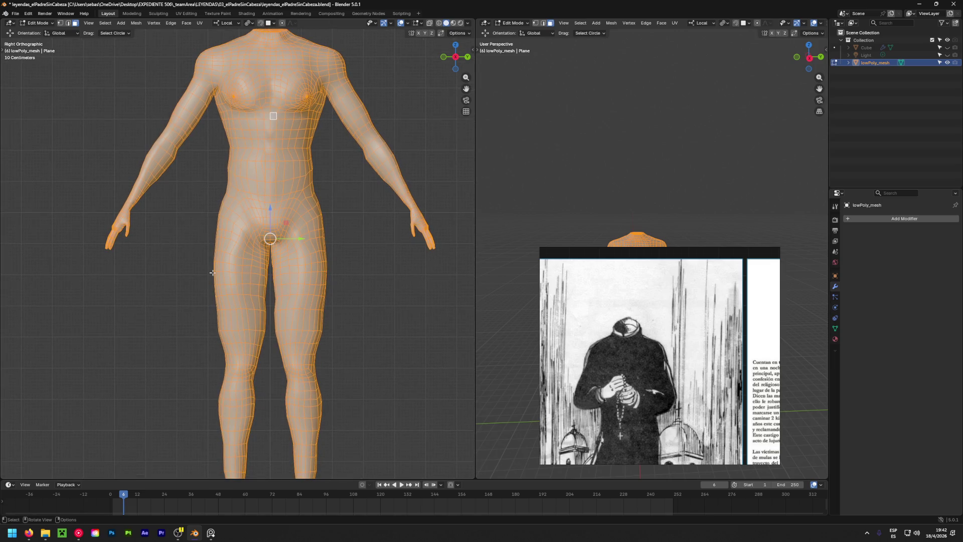
key("alt")
left_click_drag(204, 209, 300, 234, "ctrl")
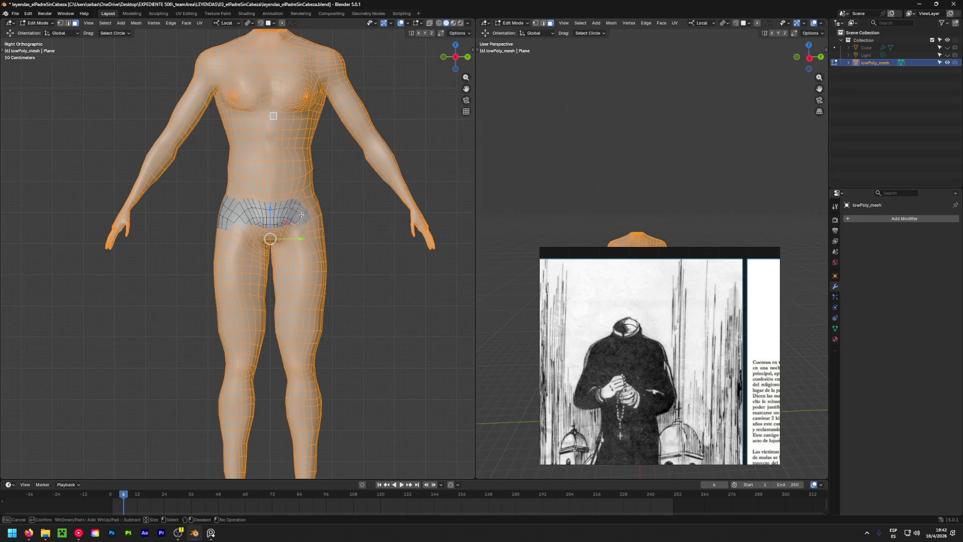
With X-ray on, circle-deselect the rest of the hips and both legs.
left_click(429, 23)
key("c")
mouse_move(218, 199)
middle_mouse_down()
mouse_move(283, 202)
mouse_move(215, 228)
mouse_move(280, 282)
middle_mouse_up()
right_click(280, 282)
scroll(280, 282, "down", 2)
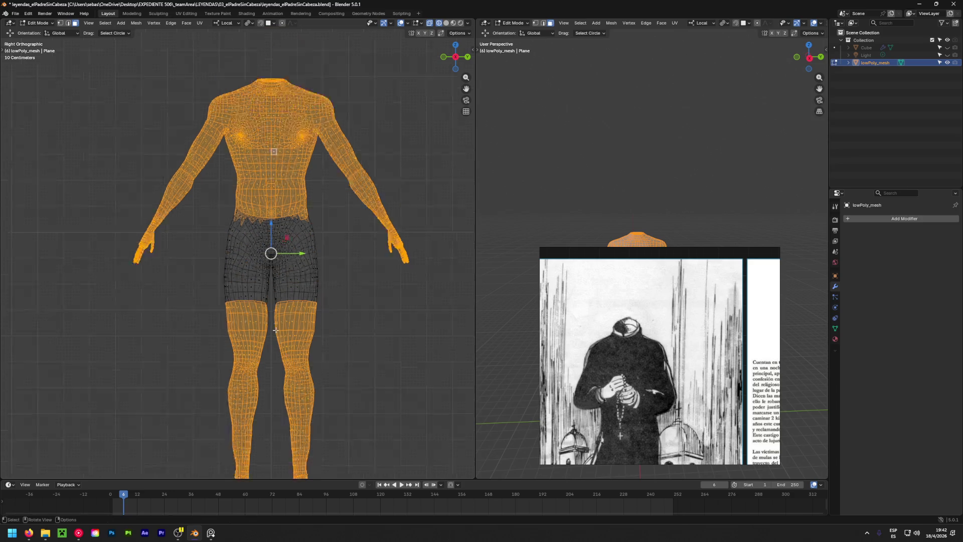
scroll(271, 316, "down", 3)
scroll(263, 347, "up", 2)
scroll(255, 372, "down", 3)
key("c")
mouse_move(256, 373)
middle_mouse_down()
mouse_move(260, 301)
mouse_move(279, 291)
mouse_move(275, 372)
middle_mouse_up()
key("Escape")
scroll(220, 316, "up", 1)
scroll(220, 315, "up", 8)
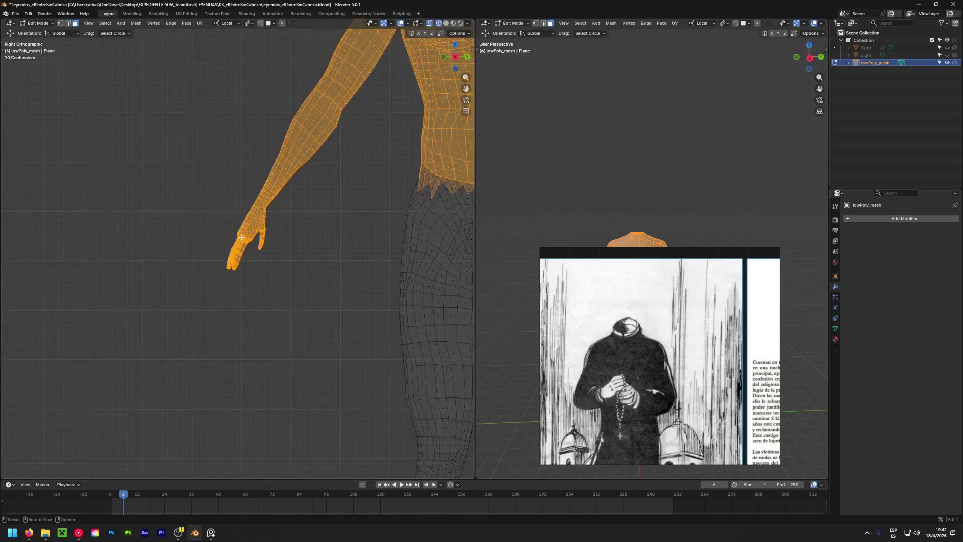
Circle-deselect the faces of both hands.
key("c")
mouse_move(236, 257)
middle_mouse_down()
mouse_move(251, 226)
mouse_move(243, 218)
mouse_move(258, 215)
mouse_move(248, 225)
middle_mouse_up()
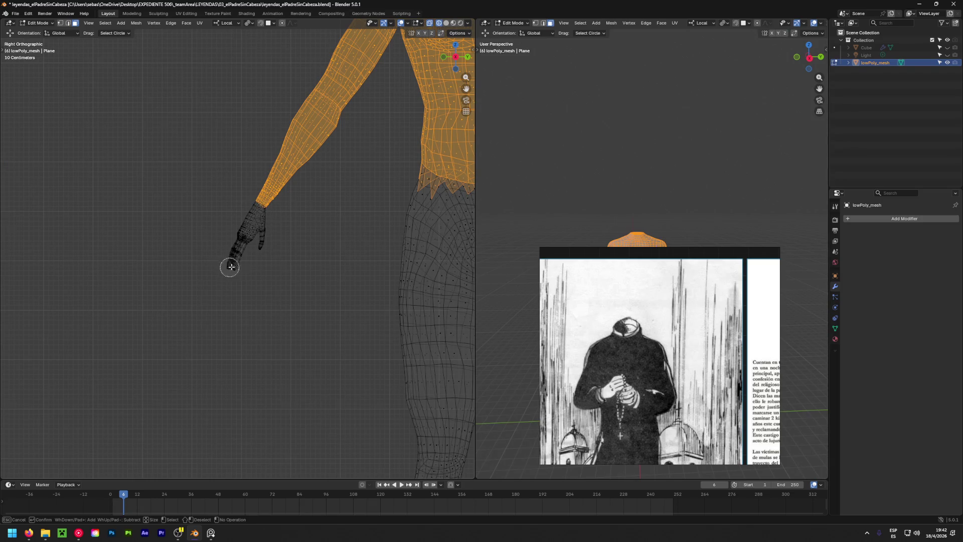
key("Escape")
scroll(269, 280, "down", 8)
scroll(279, 268, "up", 5)
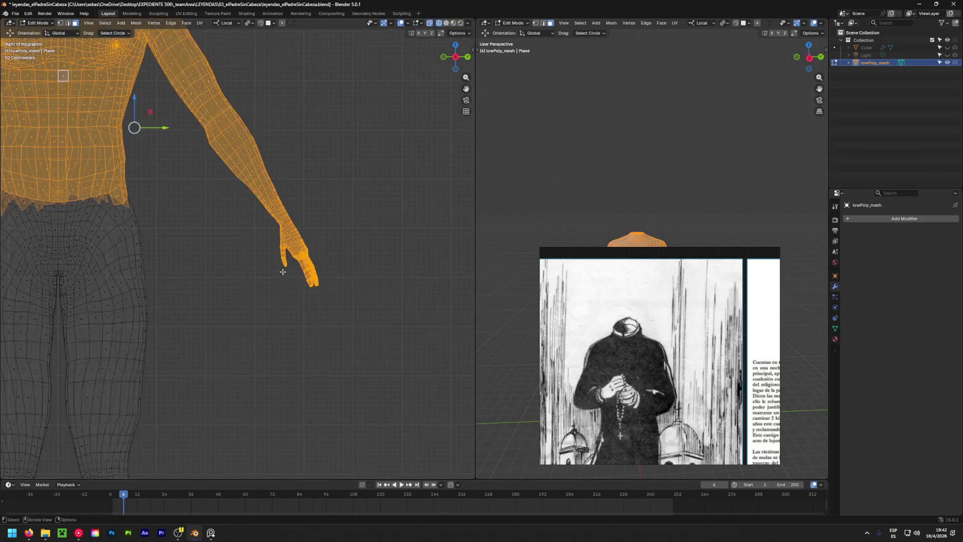
key("c")
mouse_move(280, 268)
middle_mouse_down()
mouse_move(301, 273)
mouse_move(301, 260)
middle_mouse_up()
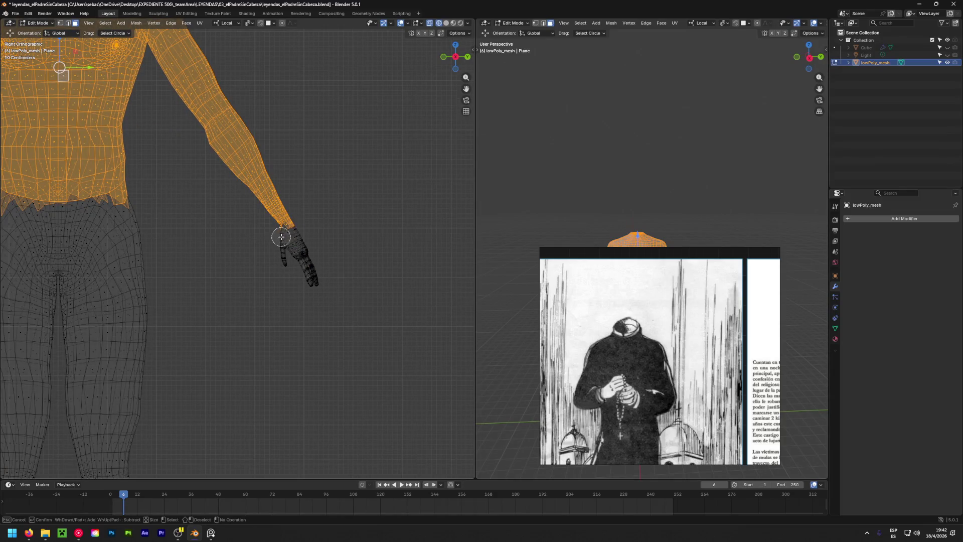
key("Escape")
scroll(271, 266, "down", 5)
scroll(270, 268, "down", 2)
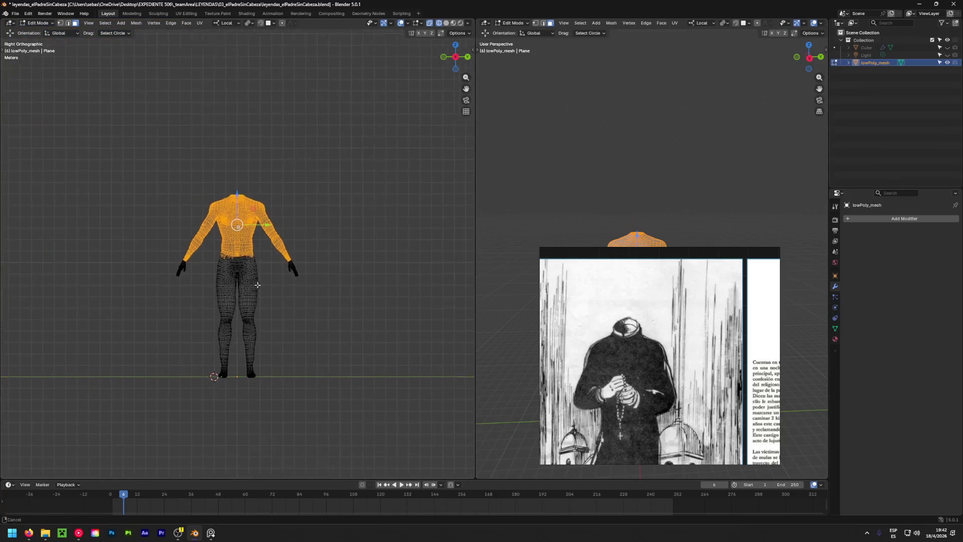
scroll(239, 266, "up", 5)
In solid shading from behind, fix the lower-back selection so it stops at the waist.
key("shift+z")
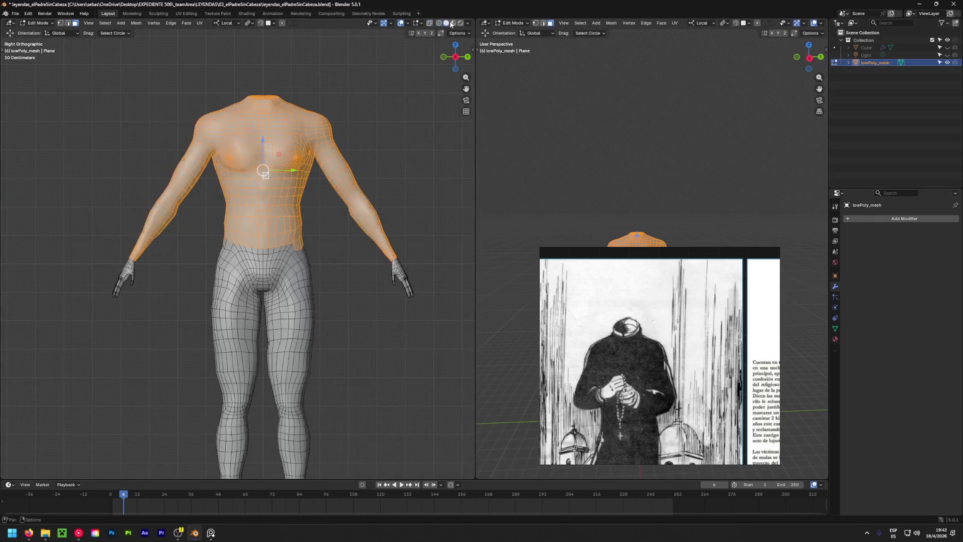
mouse_move(345, 219)
middle_mouse_down()
mouse_move(133, 273)
mouse_move(316, 279)
middle_mouse_up()
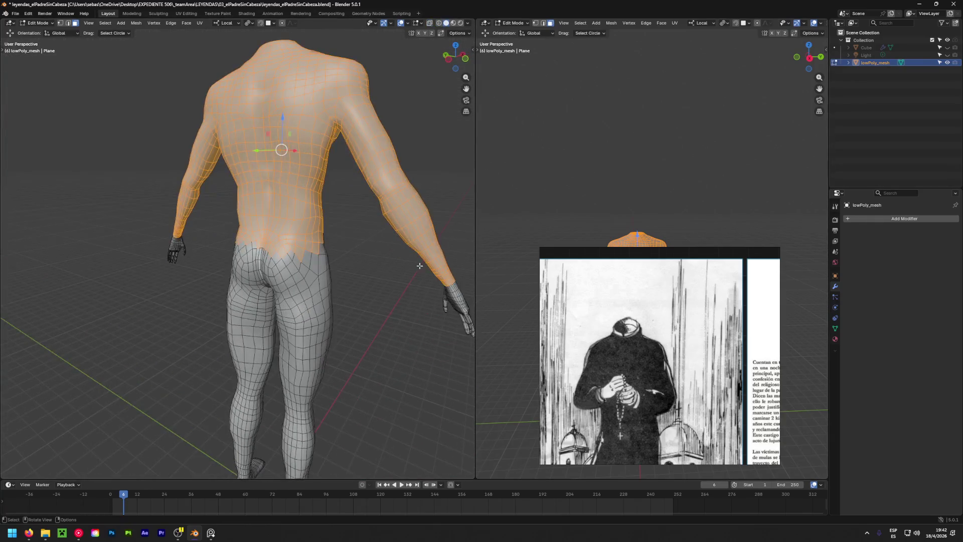
scroll(332, 279, "up", 3)
scroll(348, 282, "up", 2)
key("c")
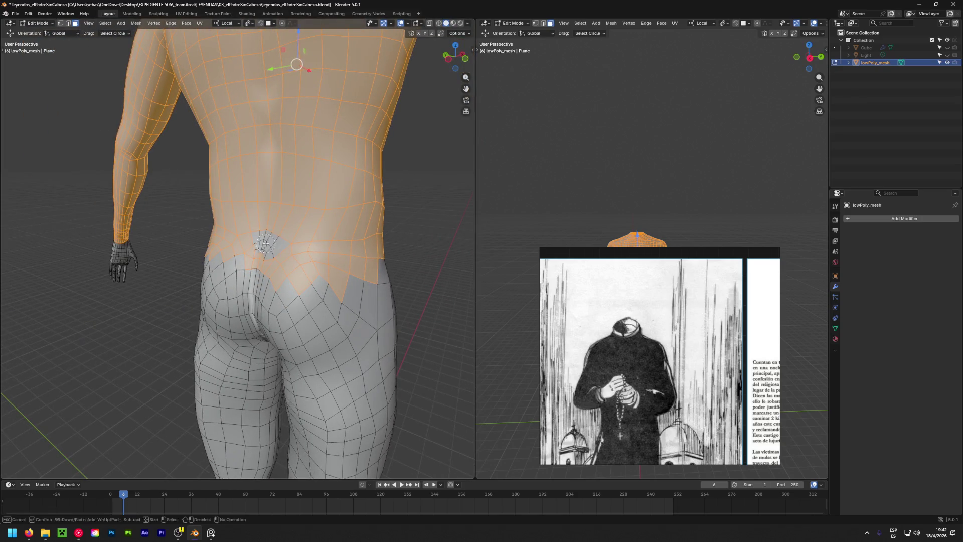
left_click_drag(259, 255, 294, 255)
middle_click_drag(293, 255, 229, 256)
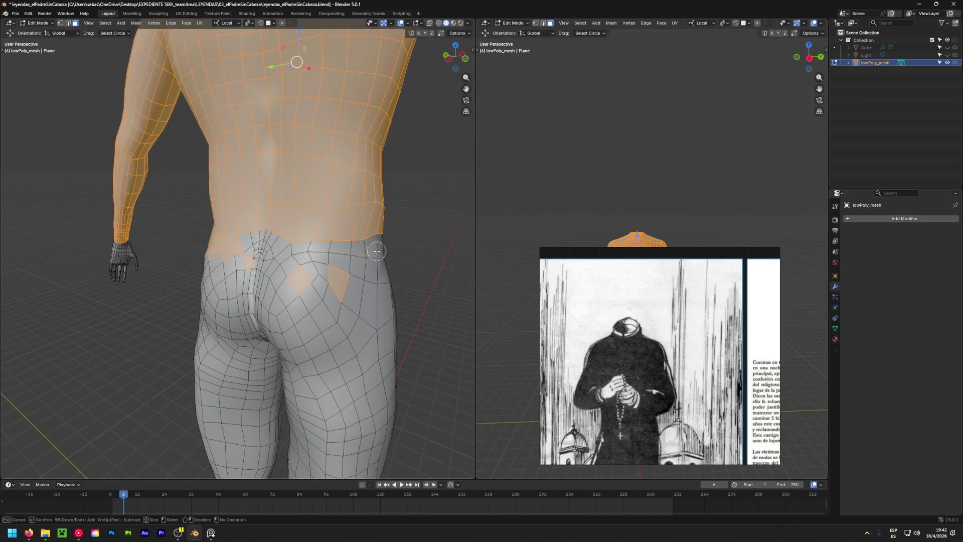
key("Escape")
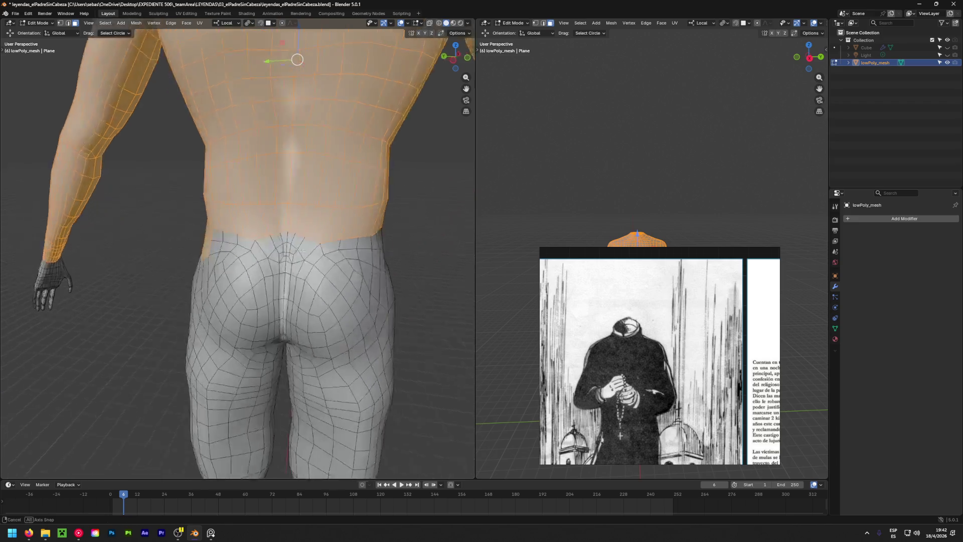
mouse_move(231, 254)
middle_mouse_down()
mouse_move(264, 271)
mouse_move(450, 261)
middle_mouse_up()
scroll(450, 262, "down", 5)
scroll(376, 276, "down", 3)
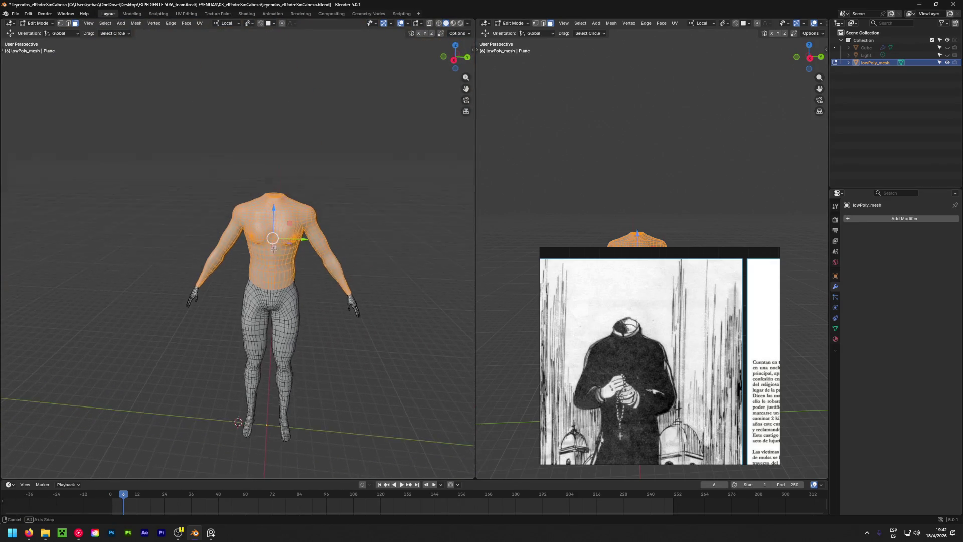
scroll(297, 299, "up", 3)
scroll(296, 300, "up", 3)
Circle-deselect the neck ring from back and front so only torso and arms stay selected.
key("c")
mouse_move(240, 191)
middle_mouse_down()
mouse_move(301, 192)
mouse_move(316, 179)
mouse_move(234, 187)
mouse_move(221, 173)
mouse_move(293, 171)
mouse_move(296, 266)
mouse_move(555, 183)
middle_mouse_up()
key("Escape")
mouse_move(385, 169)
middle_mouse_down()
mouse_move(226, 191)
mouse_move(330, 198)
mouse_move(226, 192)
mouse_move(302, 193)
mouse_move(256, 193)
middle_mouse_up()
key("c")
key("Escape")
left_click(224, 190, "ctrl")
key("c")
mouse_move(261, 366)
middle_mouse_down()
mouse_move(279, 197)
mouse_move(256, 361)
mouse_move(262, 232)
middle_mouse_up()
key("Escape")
scroll(256, 361, "down", 4)
Duplicate the selected torso and arm faces in place.
middle_click_drag(206, 476, 296, 220)
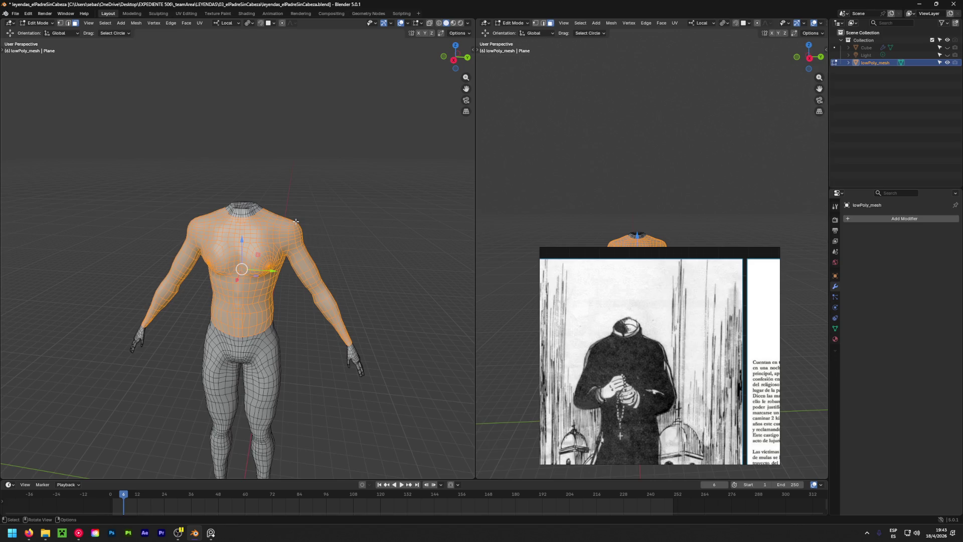
key("shift+d")
left_click(296, 221)
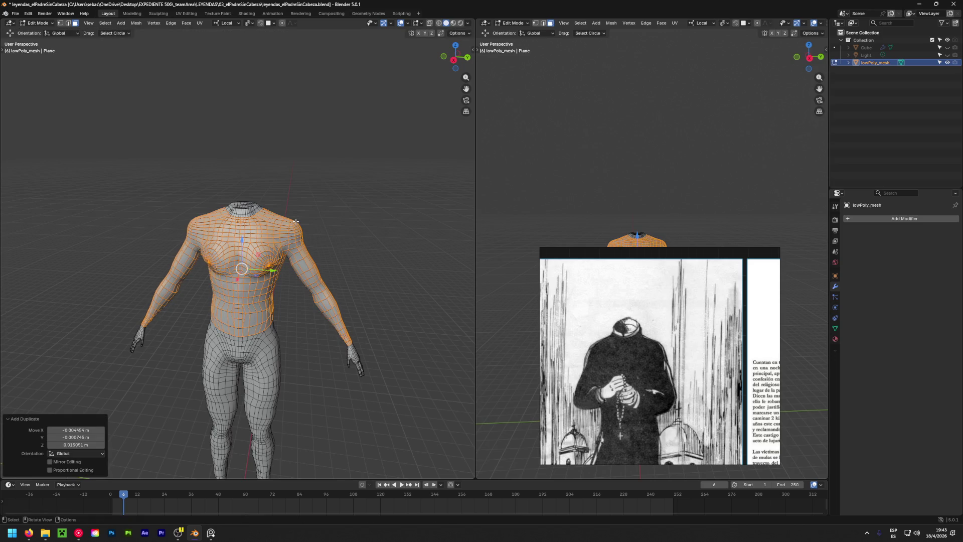
Separate the duplicate into its own object lowPoly_mesh.001 and make it the edited object.
key("p")
left_click(295, 221)
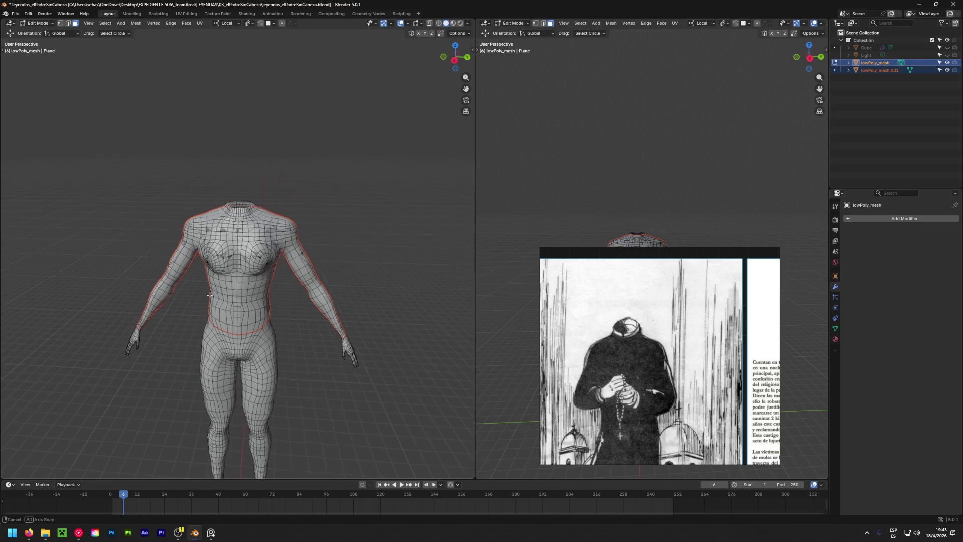
middle_click_drag(209, 295, 226, 270)
scroll(226, 270, "down", 4)
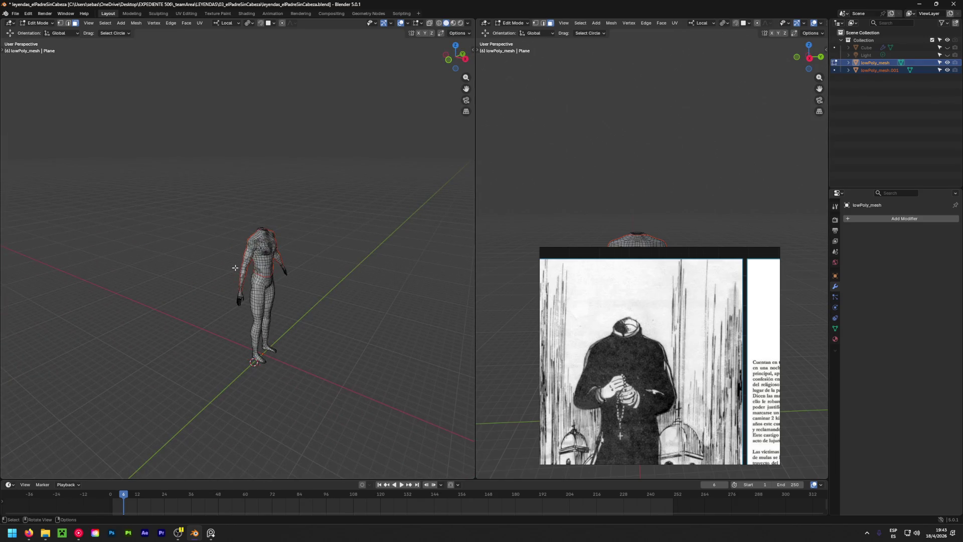
scroll(254, 264, "up", 4)
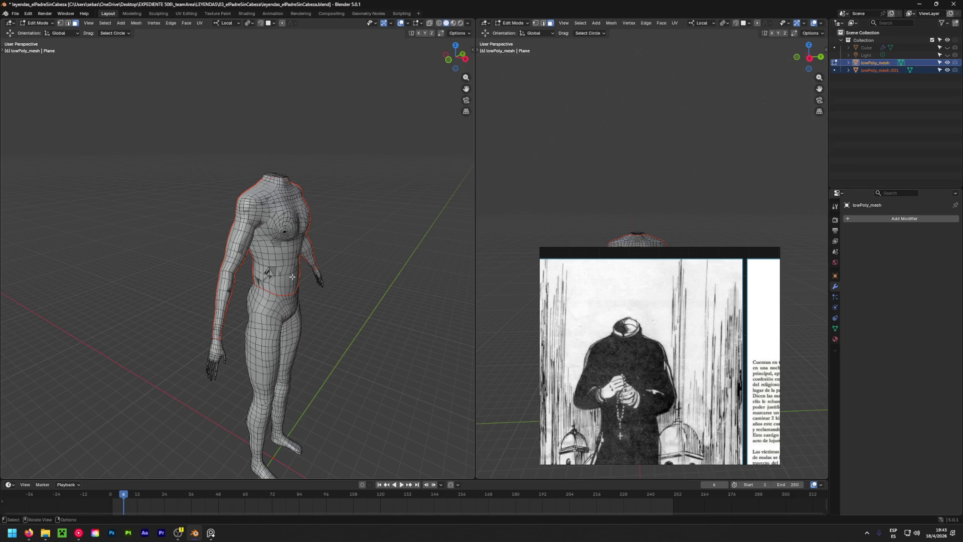
left_click(872, 69)
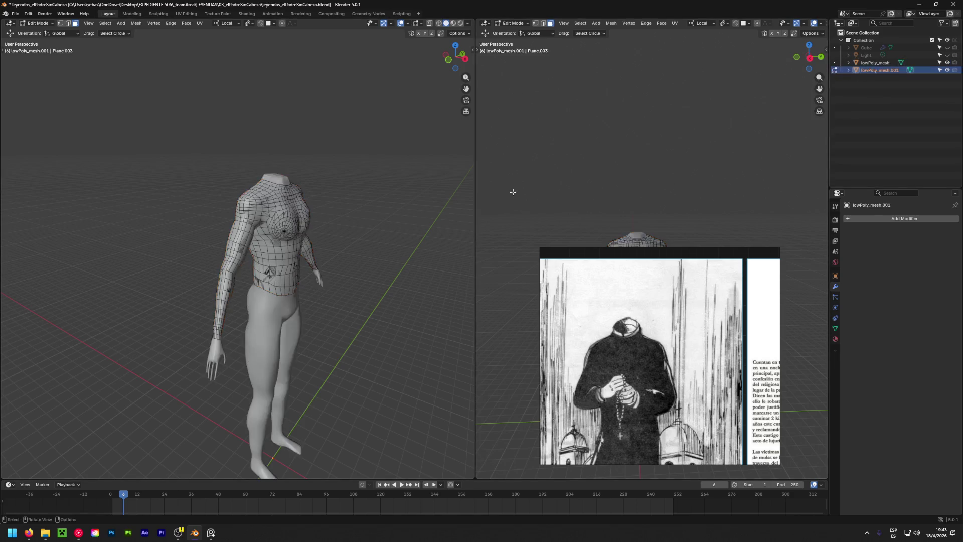
Scale the whole shirt mesh up slightly, undoing and retrying the enlargement.
key("a")
key("s")
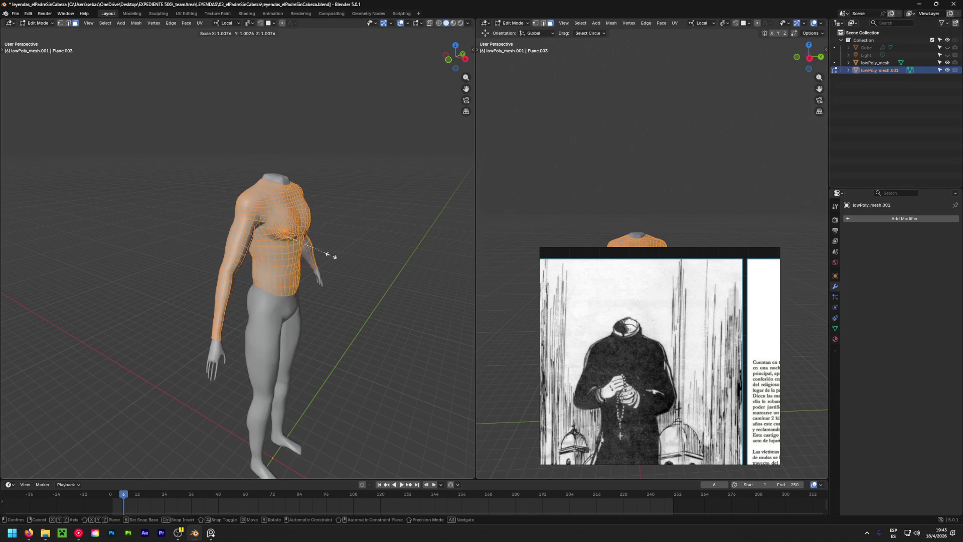
left_click(334, 260)
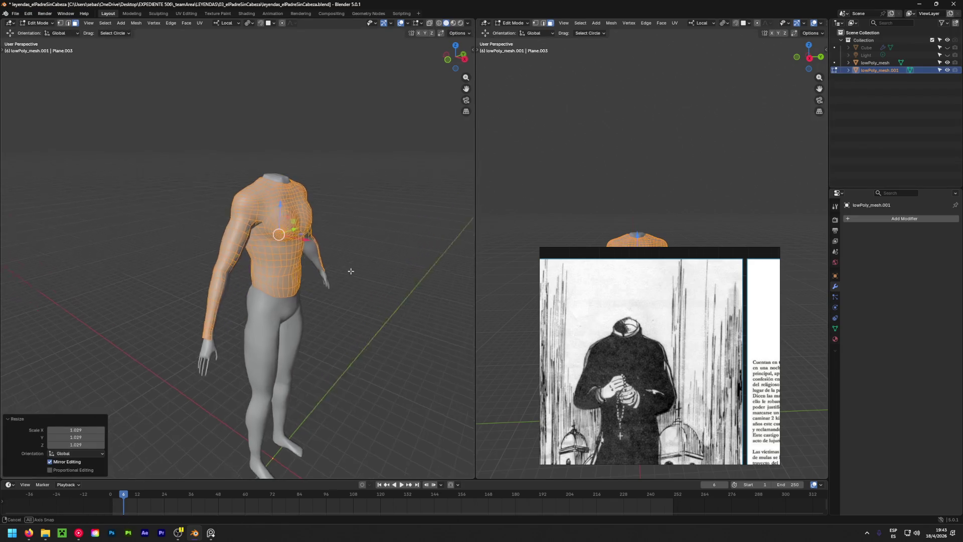
mouse_move(351, 271)
middle_mouse_down()
mouse_move(156, 284)
mouse_move(153, 247)
middle_mouse_up()
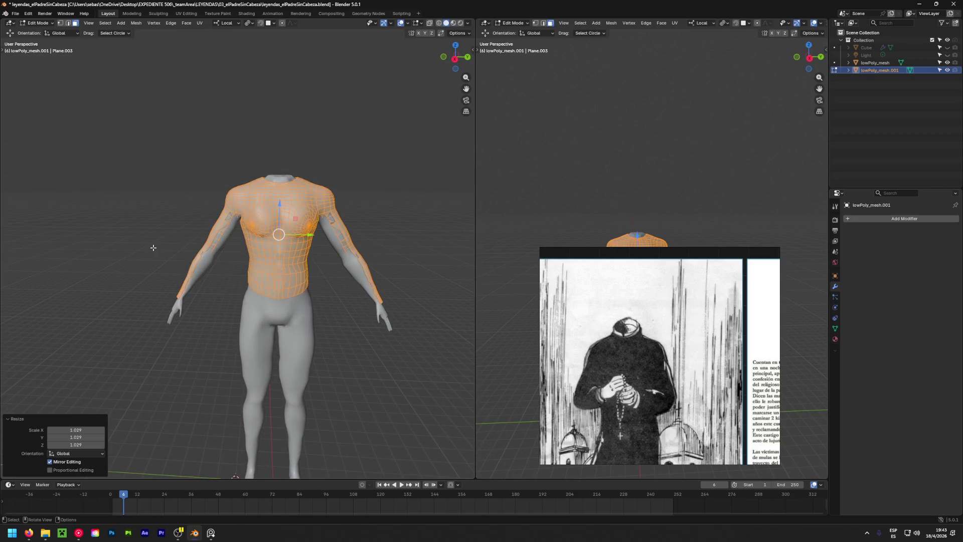
key("ctrl+z")
key("s")
left_click(247, 254)
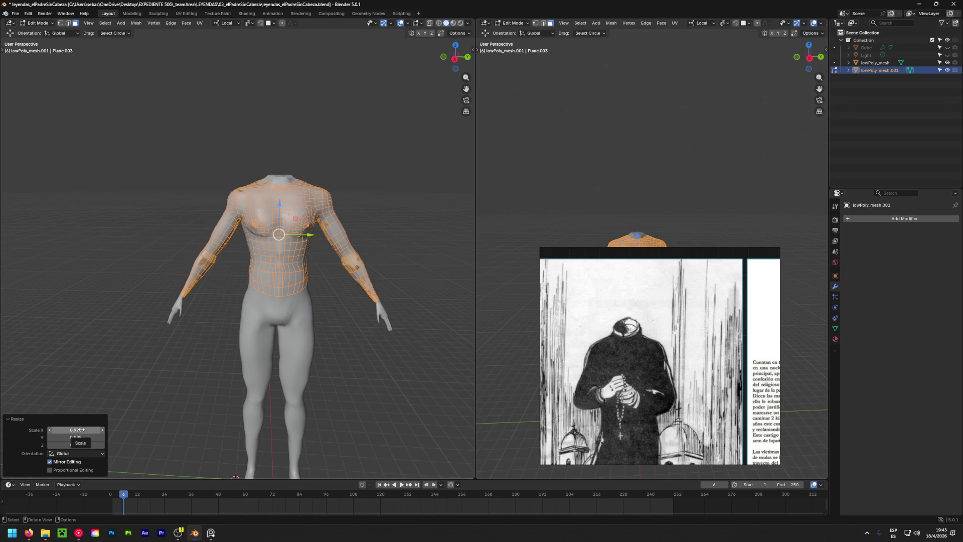
Settle the shirt scale at about 1.016 so it sits outside the body, then return to the body mesh.
left_click(79, 430)
key("Escape")
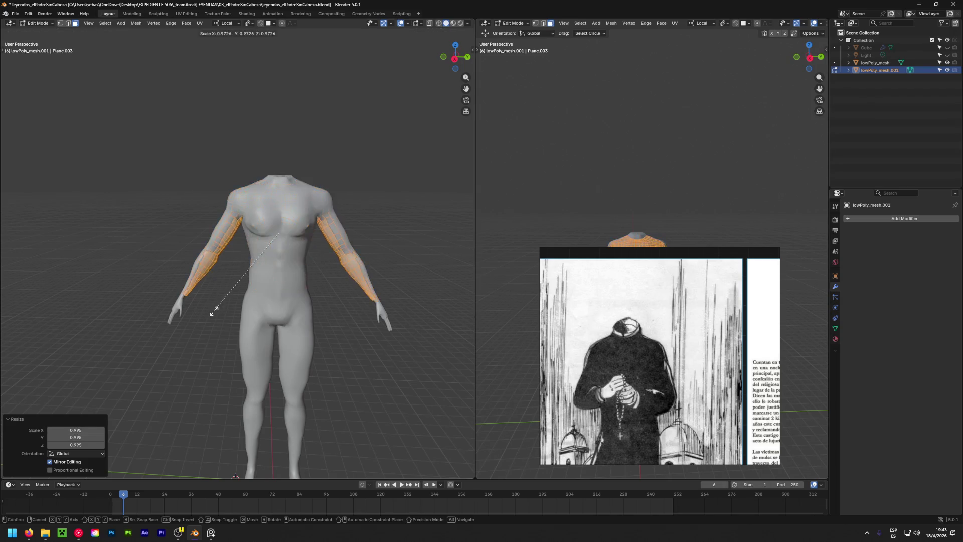
key("s")
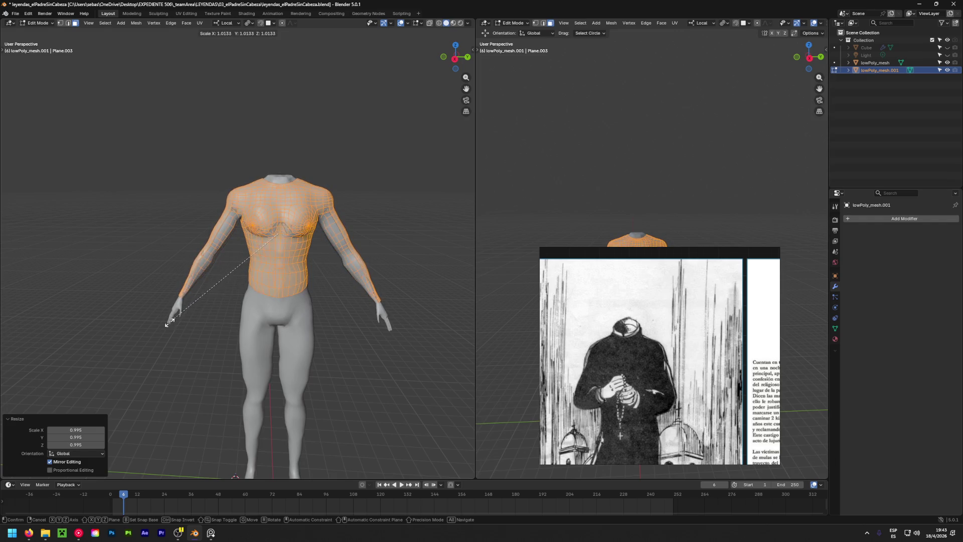
left_click(167, 325)
mouse_move(168, 325)
middle_mouse_down()
mouse_move(215, 259)
mouse_move(300, 286)
middle_mouse_up()
scroll(216, 260, "up", 3)
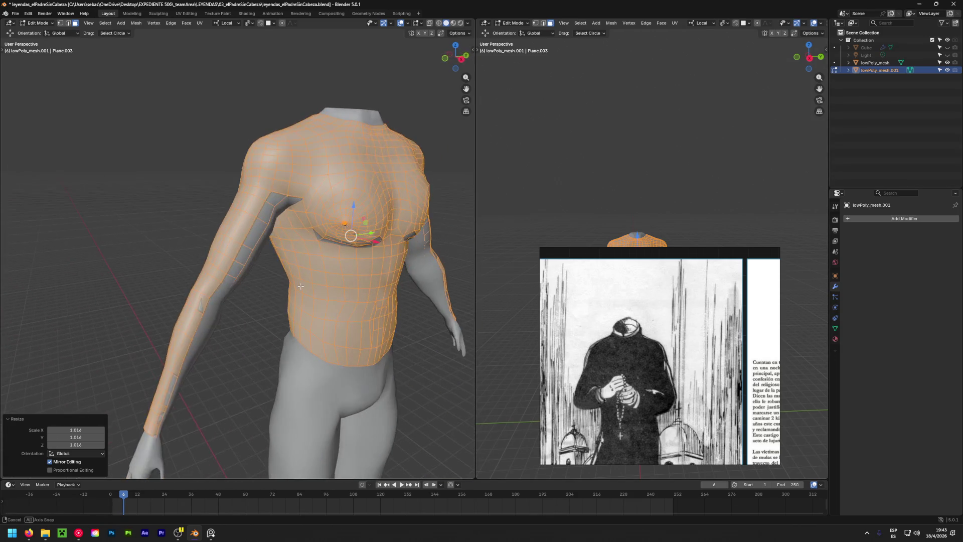
left_click(872, 62)
View the body's chest with X-ray toggled on and off again.
mouse_move(226, 226)
middle_mouse_down()
mouse_move(173, 206)
mouse_move(224, 197)
middle_mouse_up()
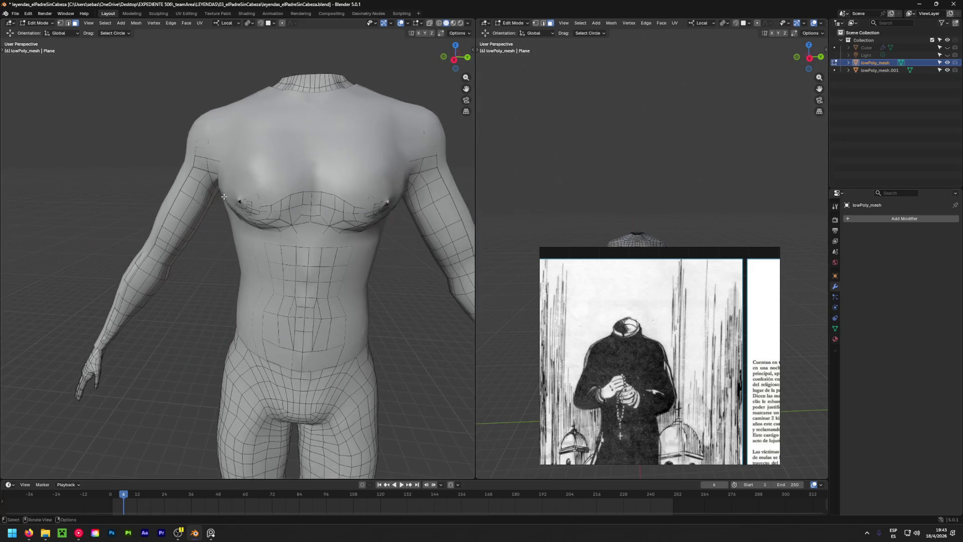
left_click(436, 22)
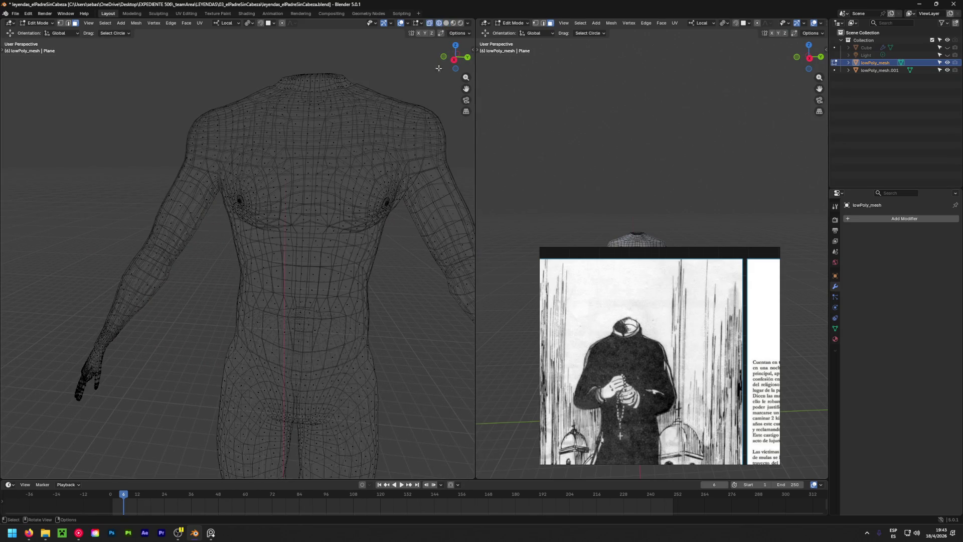
left_click(437, 23)
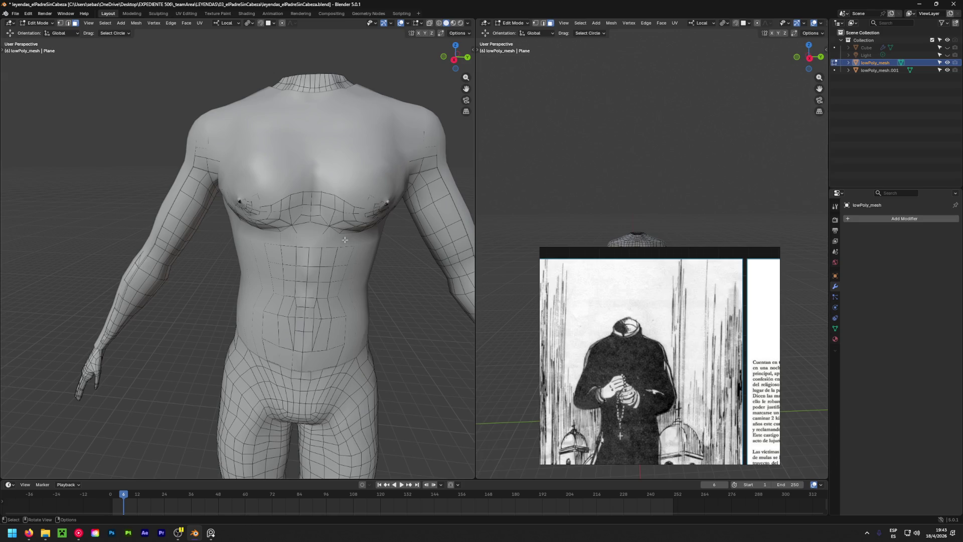
scroll(345, 250, "down", 2)
scroll(303, 251, "down", 1)
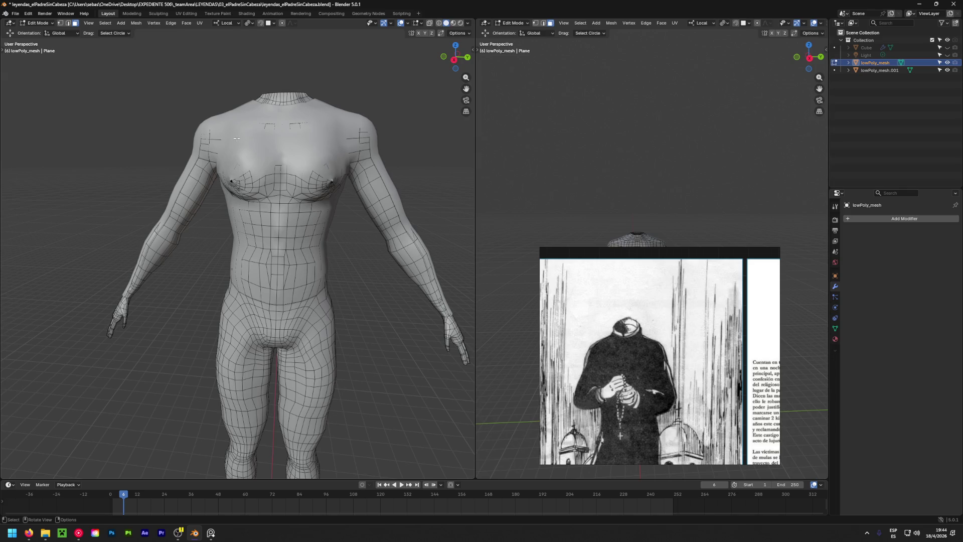
Rejoin the shirt into the single body mesh and switch to orthographic view.
key("Tab")
key("ctrl+j")
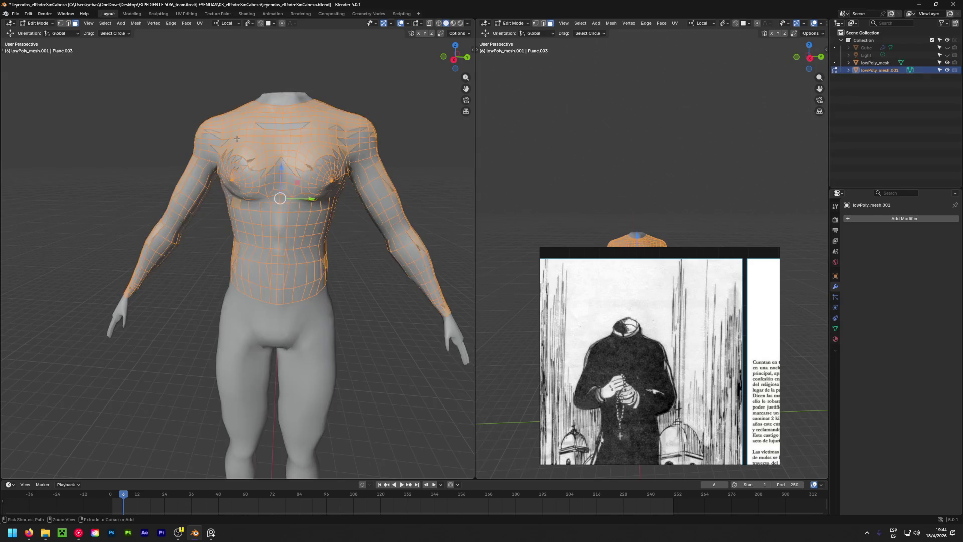
key("Tab")
key("shift+r")
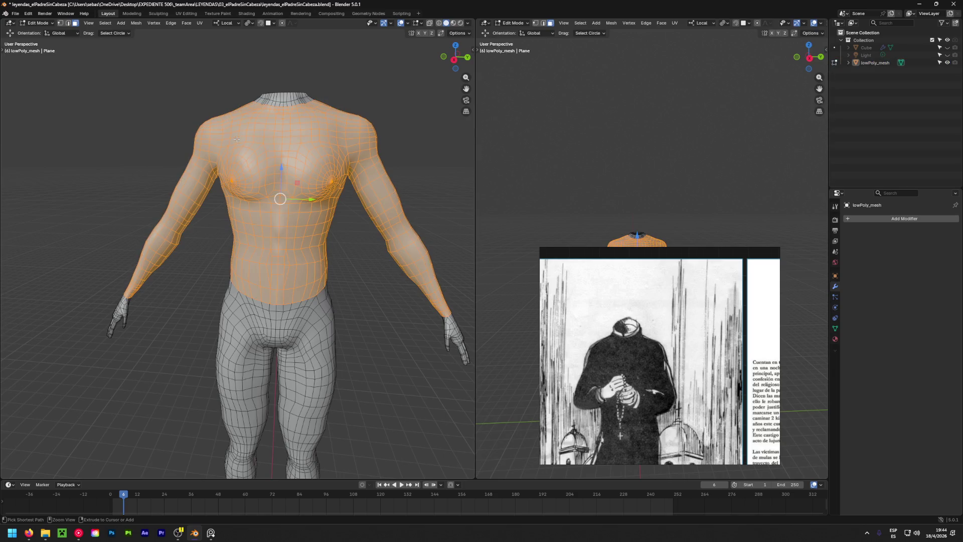
key("KP_5")
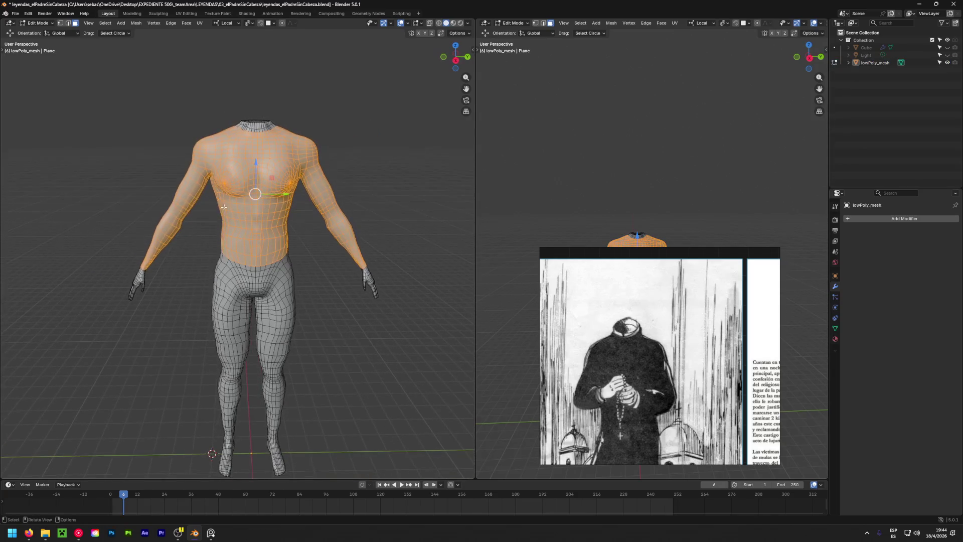
Circle-deselect the upper-arm faces from a three-quarter view.
mouse_move(237, 138)
middle_mouse_down()
mouse_move(246, 214)
mouse_move(184, 168)
middle_mouse_up()
scroll(185, 168, "up", 2)
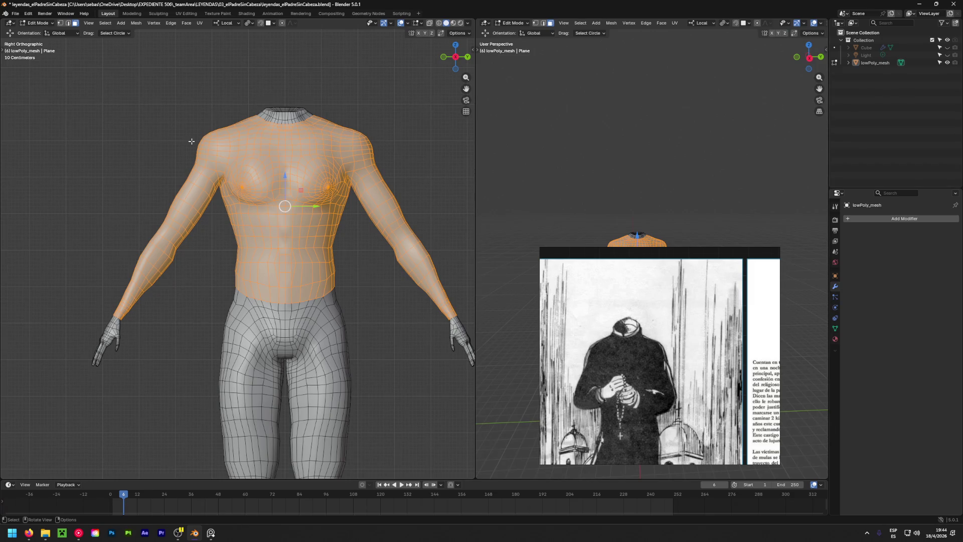
key("alt")
key("c")
mouse_move(197, 211)
middle_mouse_down()
mouse_move(203, 161)
mouse_move(174, 226)
middle_mouse_up()
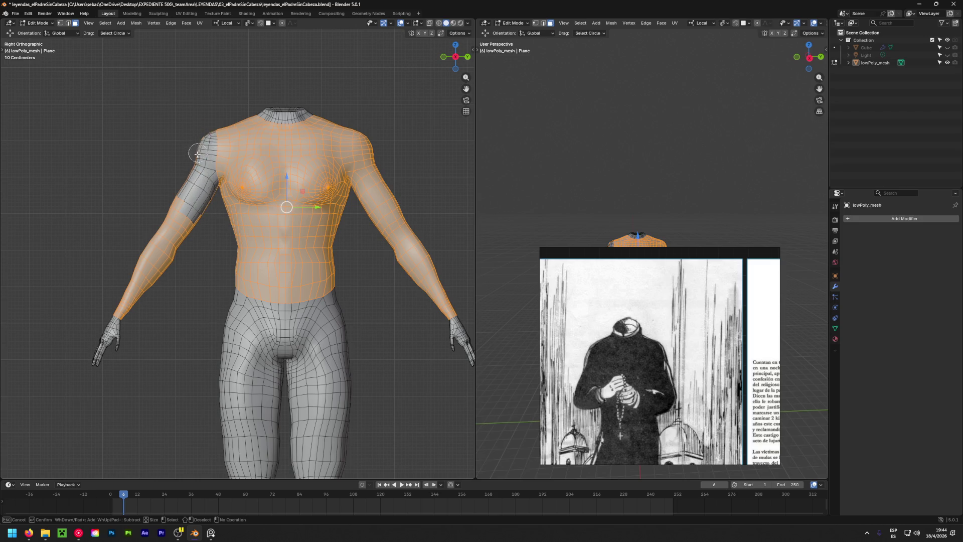
key("Escape")
With X-ray on, deselect the remaining shoulder, upper-arm and forearm faces on both sides.
left_click(436, 28)
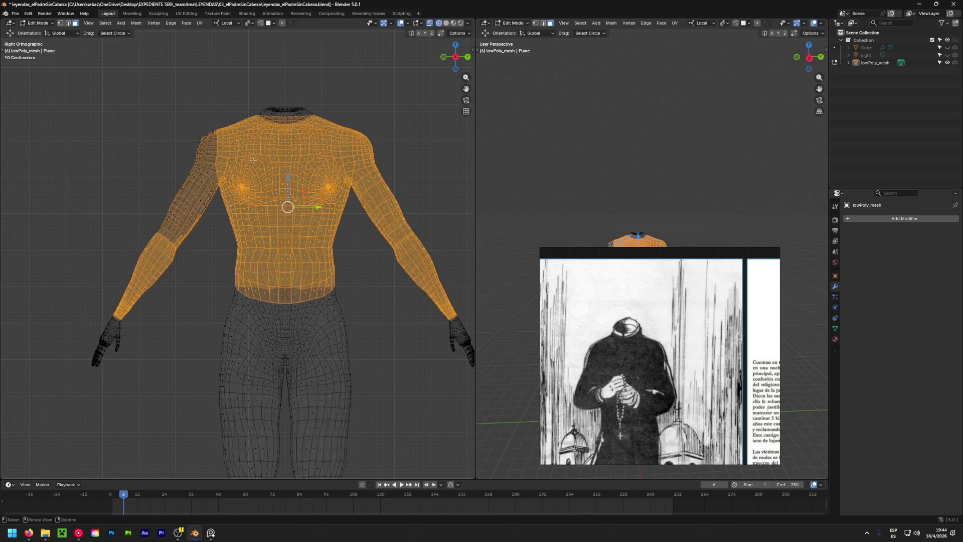
key("c")
mouse_move(207, 189)
middle_mouse_down()
mouse_move(204, 149)
mouse_move(205, 216)
mouse_move(151, 209)
mouse_move(140, 283)
mouse_move(156, 277)
mouse_move(12, 289)
middle_mouse_up()
mouse_move(319, 325)
middle_mouse_down()
mouse_move(286, 279)
mouse_move(307, 296)
mouse_move(266, 308)
mouse_move(233, 208)
mouse_move(217, 211)
mouse_move(220, 150)
middle_mouse_up()
key("Escape")
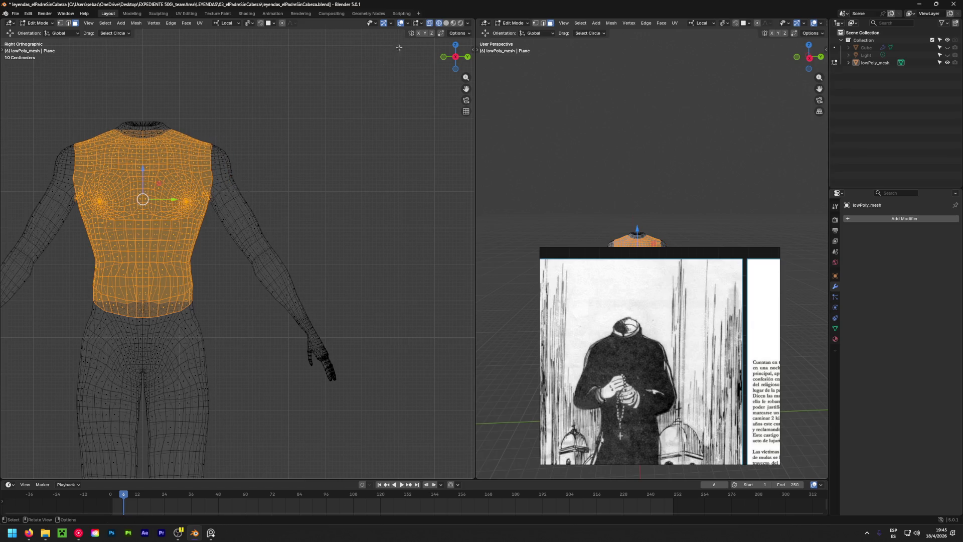
In solid shading, inspect the sleeveless torso selection from behind, the side and the front.
left_click(446, 23)
scroll(227, 264, "down", 3)
mouse_move(226, 264)
middle_mouse_down()
mouse_move(103, 291)
mouse_move(93, 237)
mouse_move(205, 145)
mouse_move(221, 216)
middle_mouse_up()
scroll(92, 237, "up", 3)
scroll(92, 237, "up", 2)
scroll(92, 237, "up", 2)
scroll(92, 237, "down", 2)
scroll(220, 216, "up", 2)
scroll(220, 216, "up", 1)
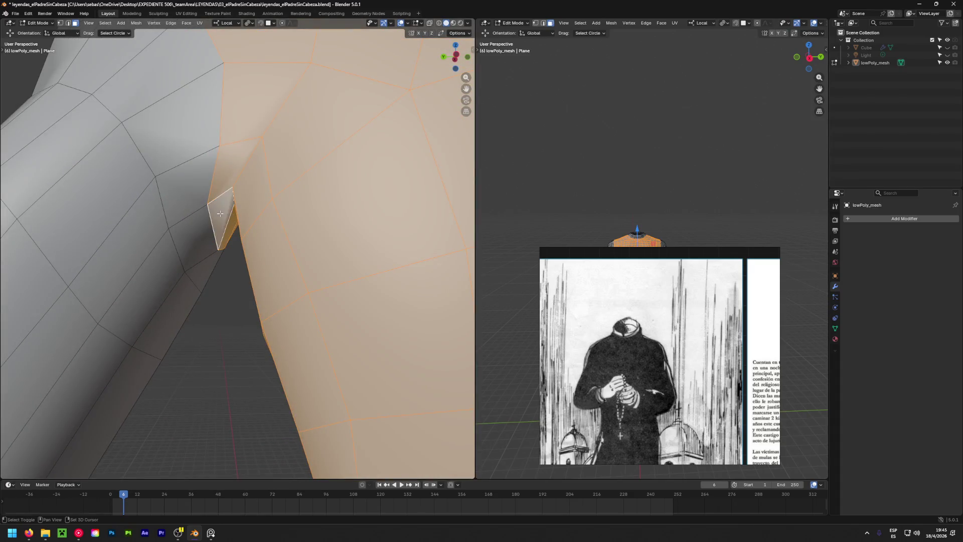
scroll(221, 215, "down", 2)
scroll(221, 215, "down", 2)
scroll(221, 215, "up", 2)
scroll(222, 223, "down", 3)
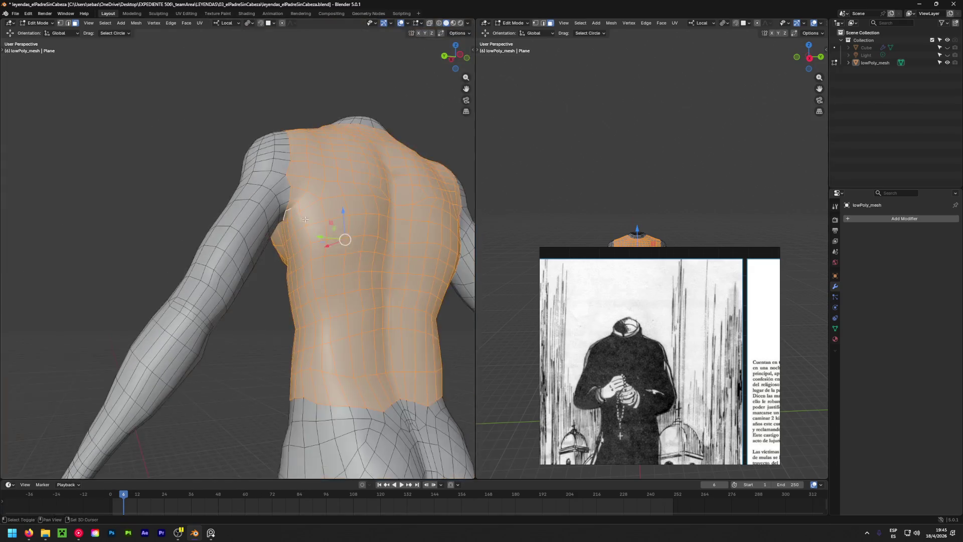
scroll(224, 231, "down", 1)
mouse_move(224, 231)
middle_mouse_down()
mouse_move(244, 273)
mouse_move(306, 113)
mouse_move(339, 185)
mouse_move(66, 239)
middle_mouse_up()
scroll(306, 112, "up", 3)
scroll(66, 239, "down", 3)
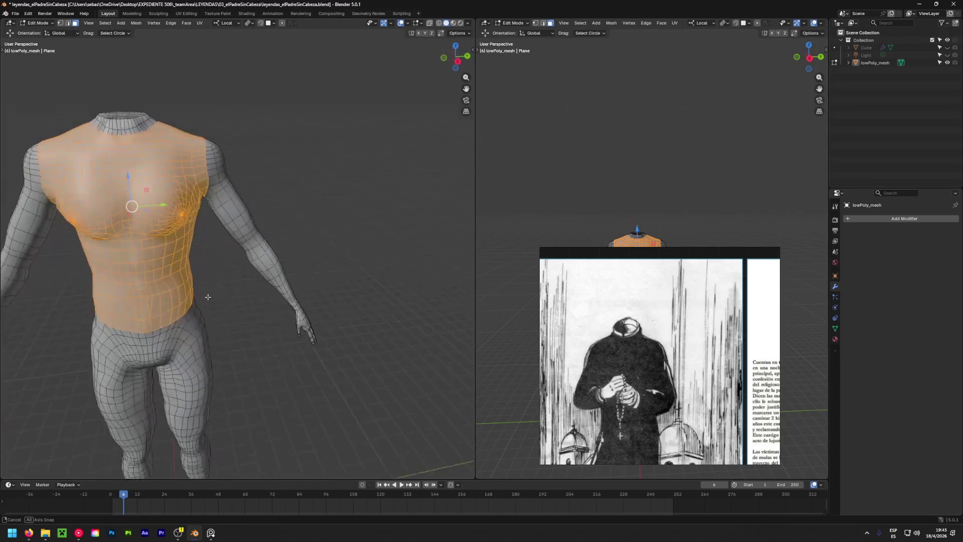
middle_click_drag(66, 239, 152, 270, "alt")
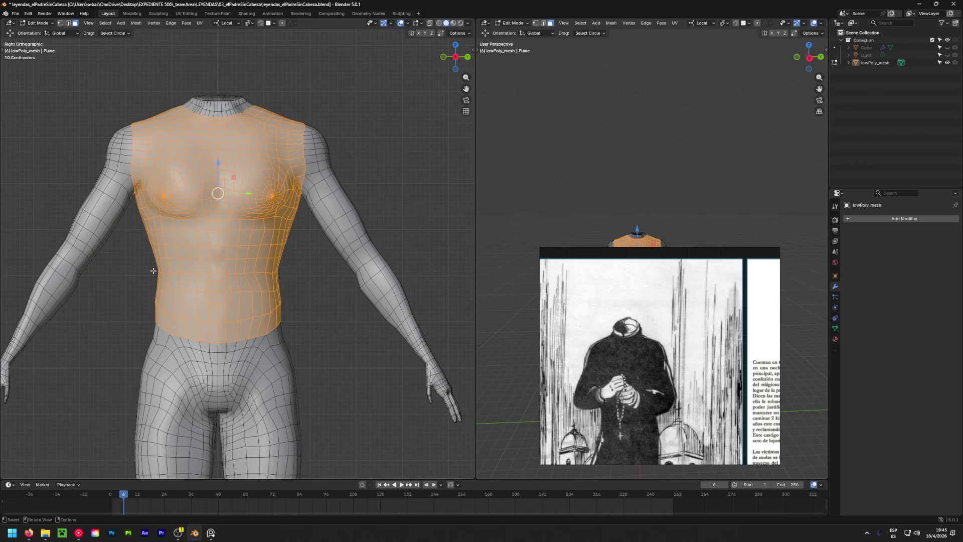
Duplicate the torso faces in place, separate them as lowPoly_mesh.001 and select all of the new shirt.
key("shift+d")
right_click(153, 270)
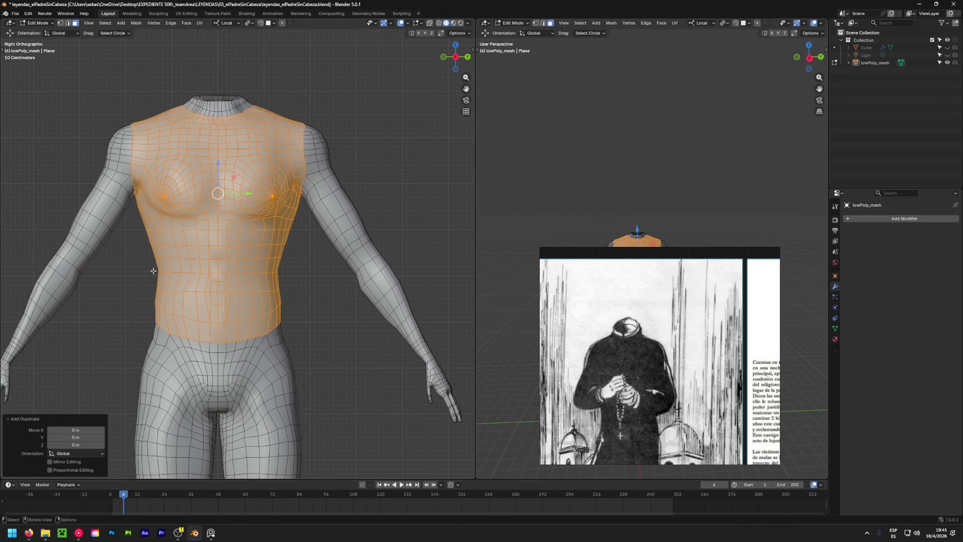
key("p")
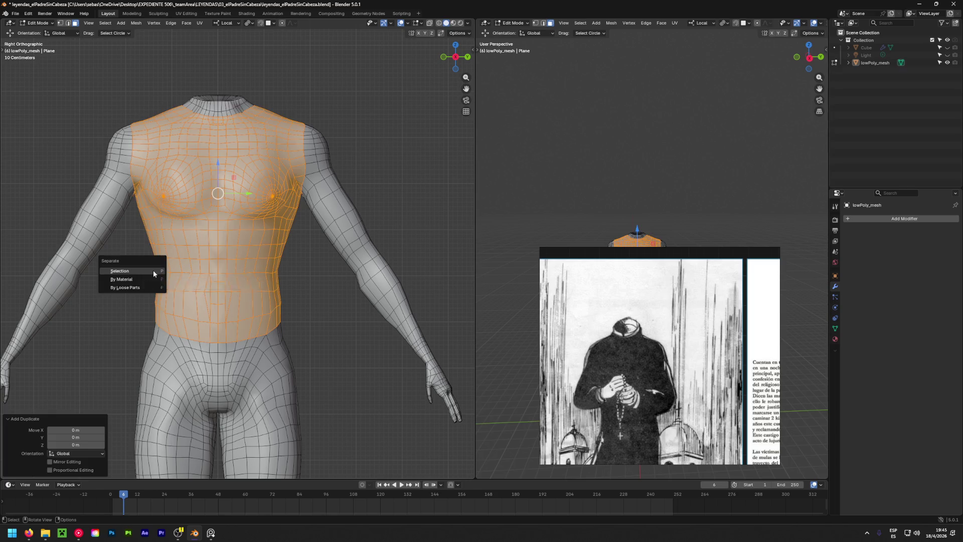
left_click(153, 270)
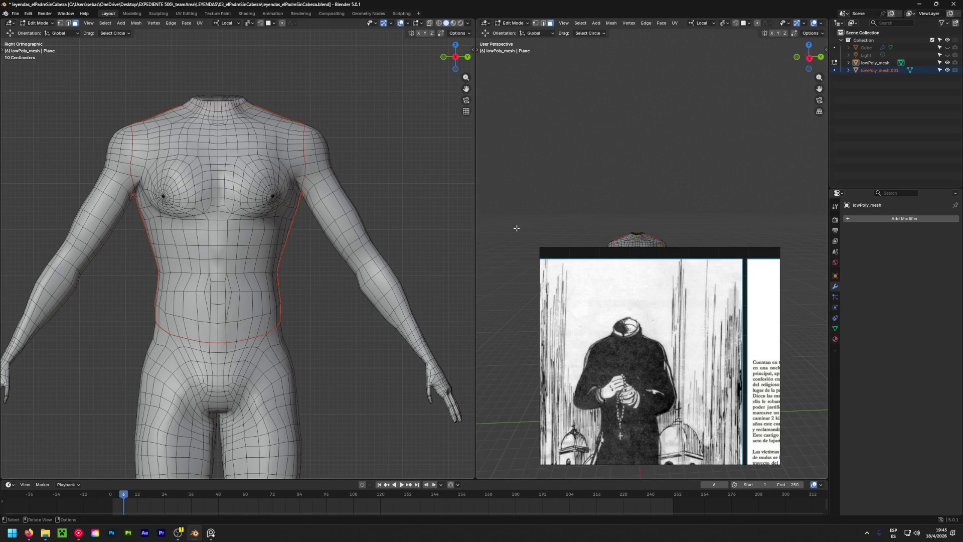
left_click(834, 70)
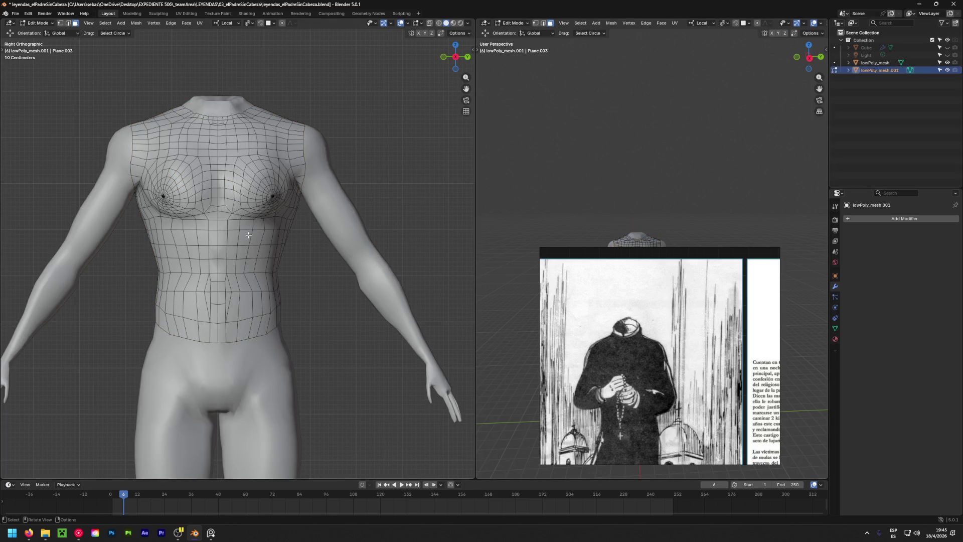
key("a")
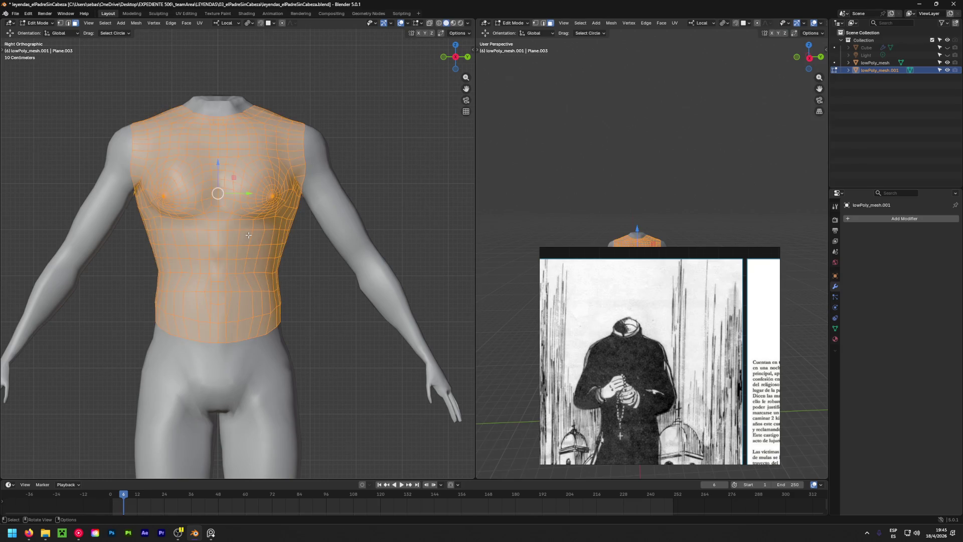
Scale the selected shirt mesh up to 1.02 so it clears the torso, then deselect everything.
key("s")
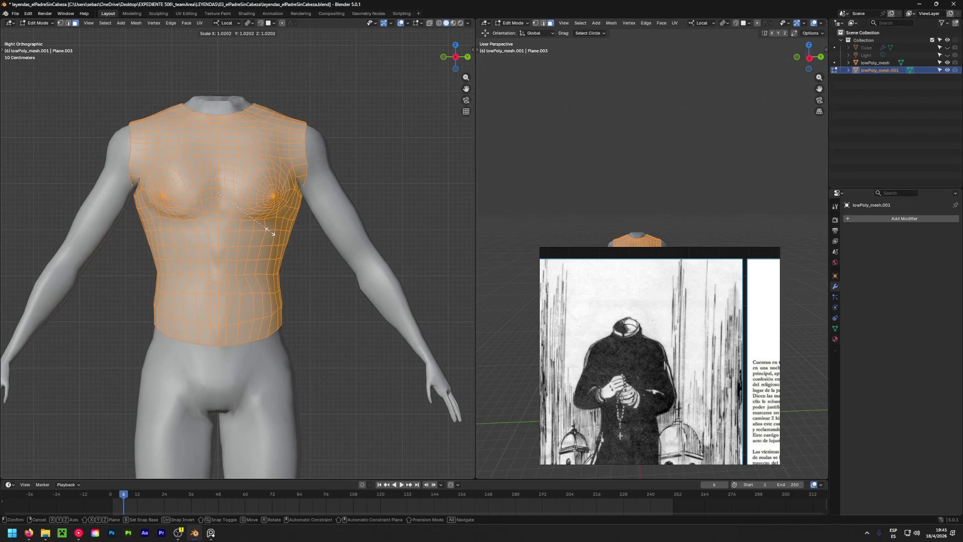
left_click(269, 231)
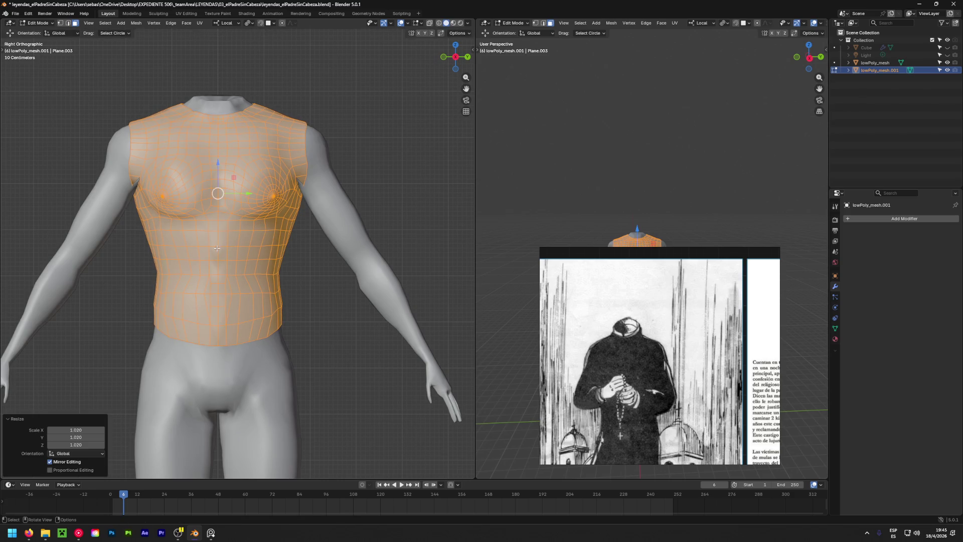
scroll(183, 254, "up", 6)
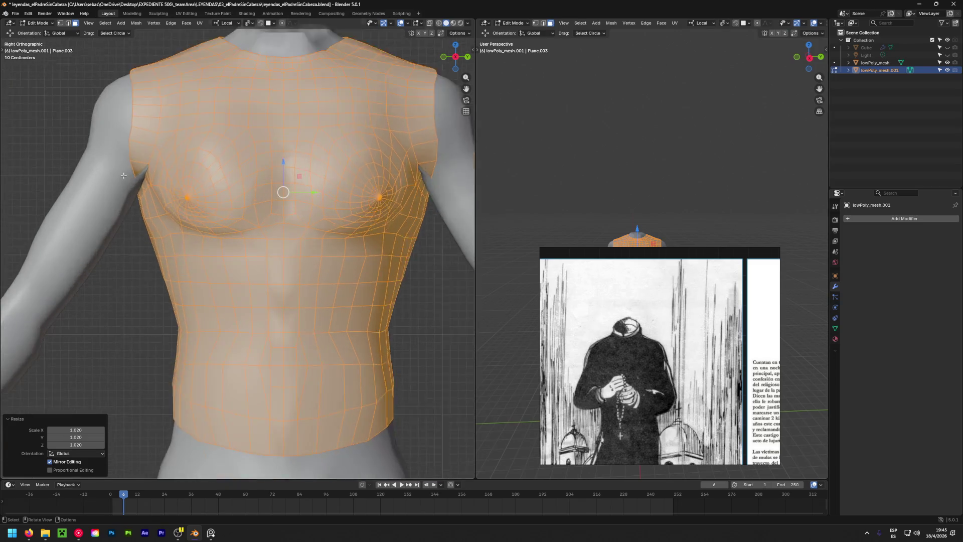
mouse_move(183, 254)
middle_mouse_down()
mouse_move(124, 199)
mouse_move(122, 180)
middle_mouse_up()
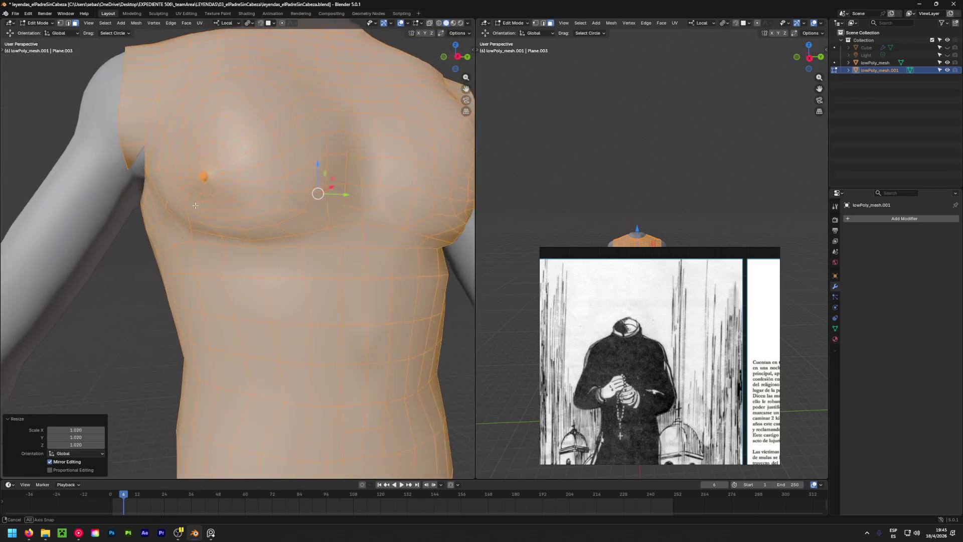
scroll(122, 179, "up", 3)
scroll(122, 180, "up", 2)
key("alt+a")
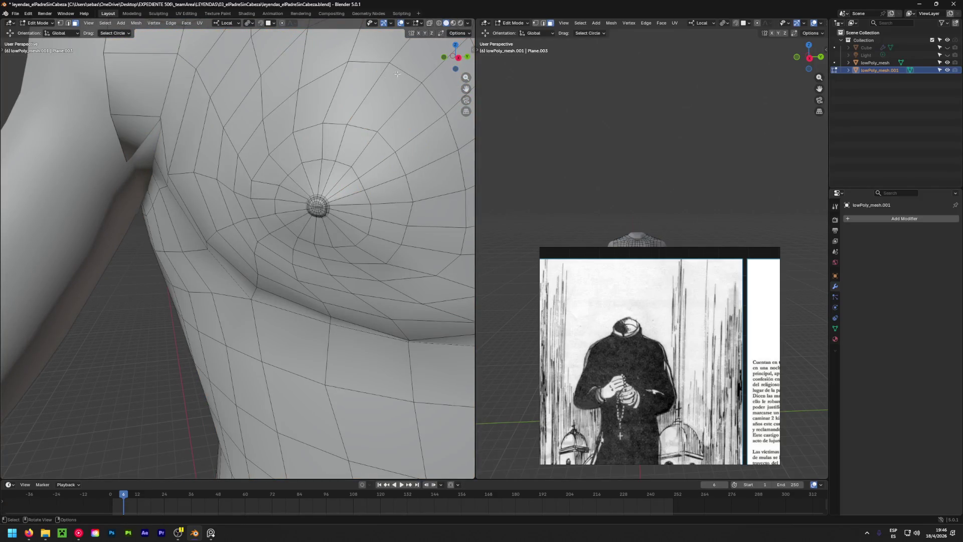
Enable the Retopology overlay so the shirt draws over the body, check side and front views, and switch to wireframe shading.
left_click(422, 22)
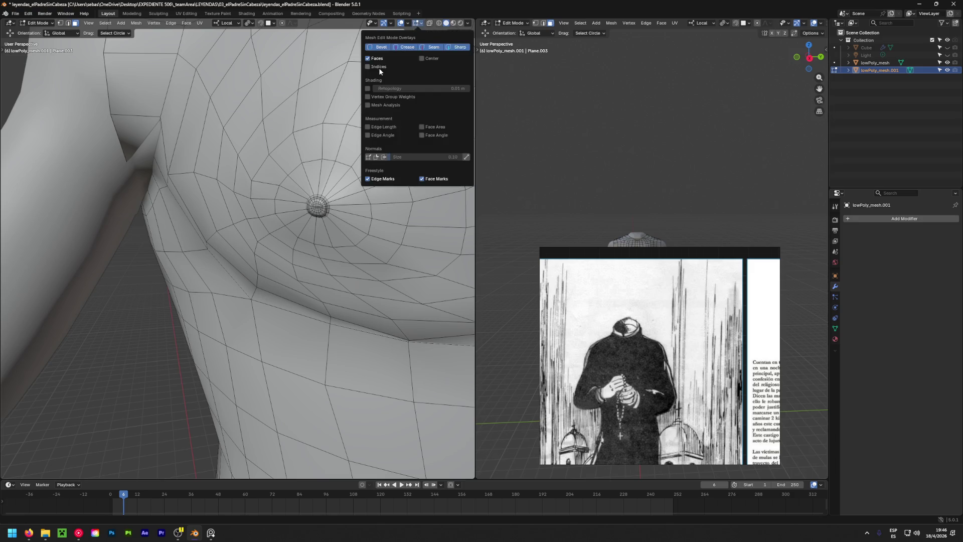
left_click(367, 88)
scroll(129, 177, "up", 1)
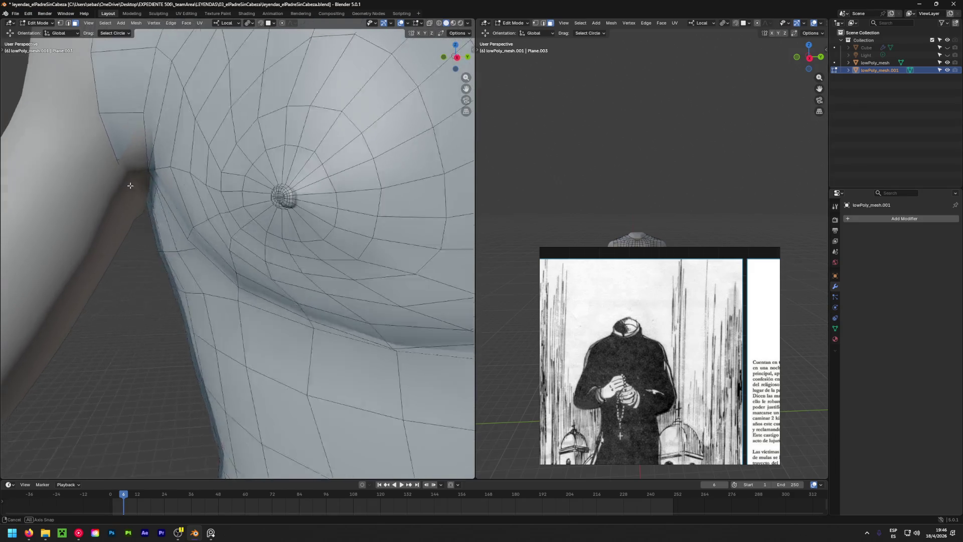
scroll(120, 166, "up", 1)
scroll(117, 161, "up", 3)
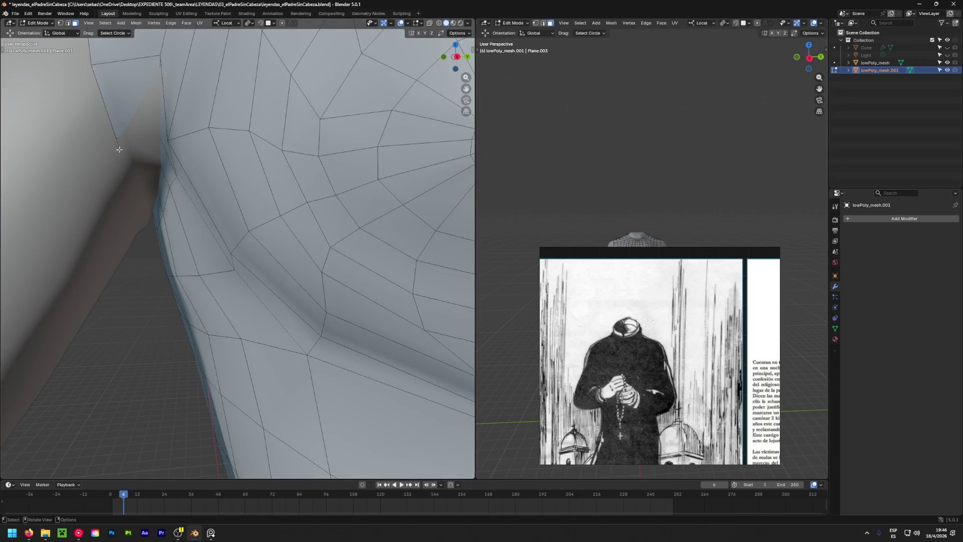
scroll(117, 149, "down", 3)
scroll(118, 150, "down", 2)
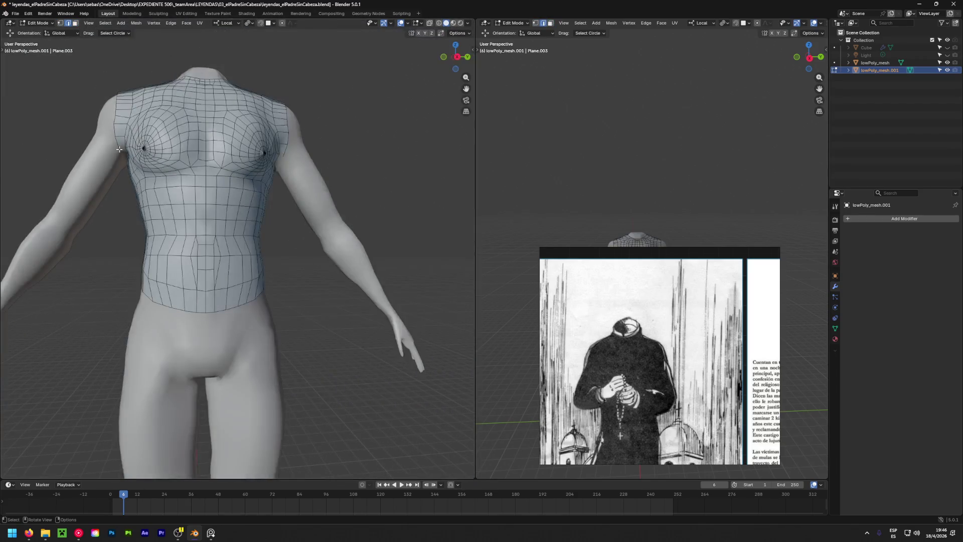
key("KP_1")
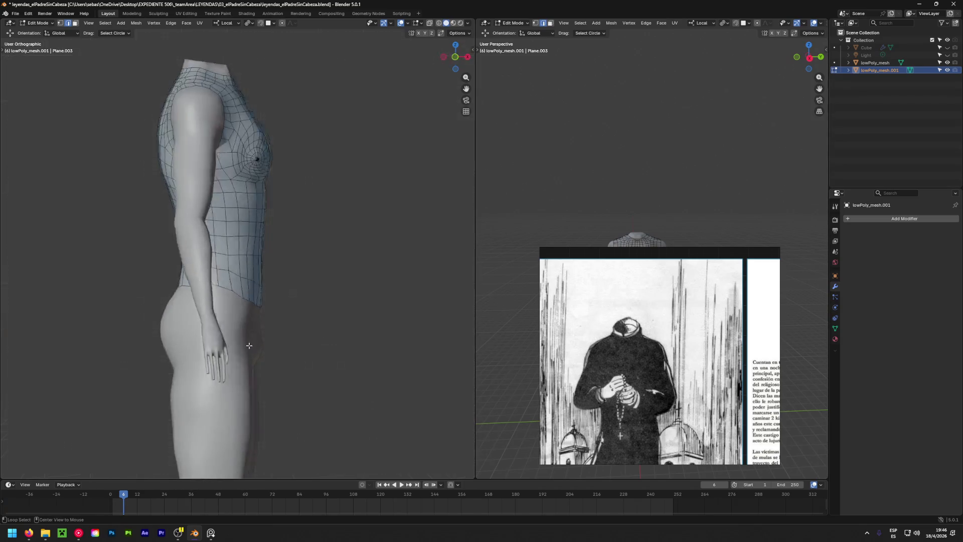
key("KP_3")
scroll(200, 322, "down", 2)
scroll(218, 314, "up", 2)
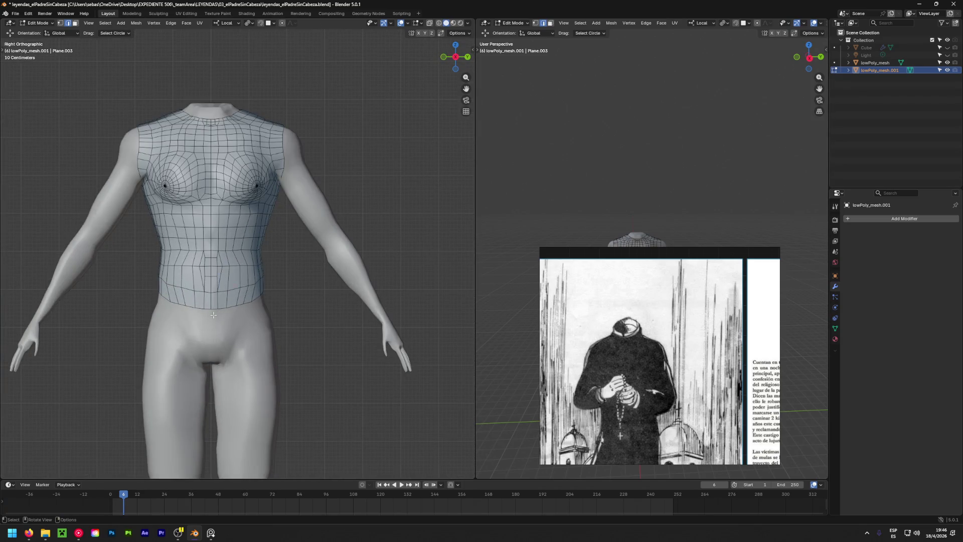
left_click_drag(213, 314, 256, 282)
left_click(231, 306)
left_click(439, 23)
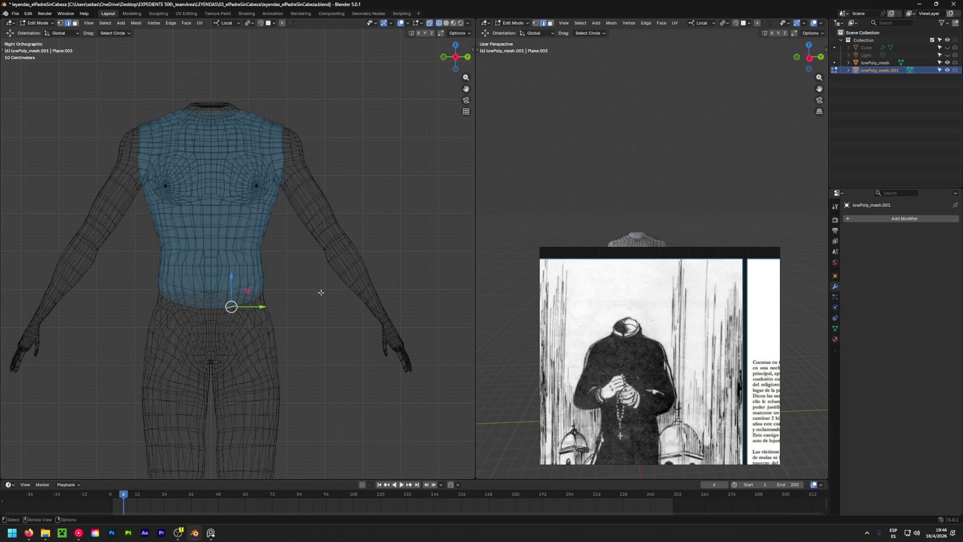
Box-select the right half of the shirt's vertices and delete them, then return to Object Mode.
key("1")
key("alt+a")
key("w")
key("w")
key("w")
key("w")
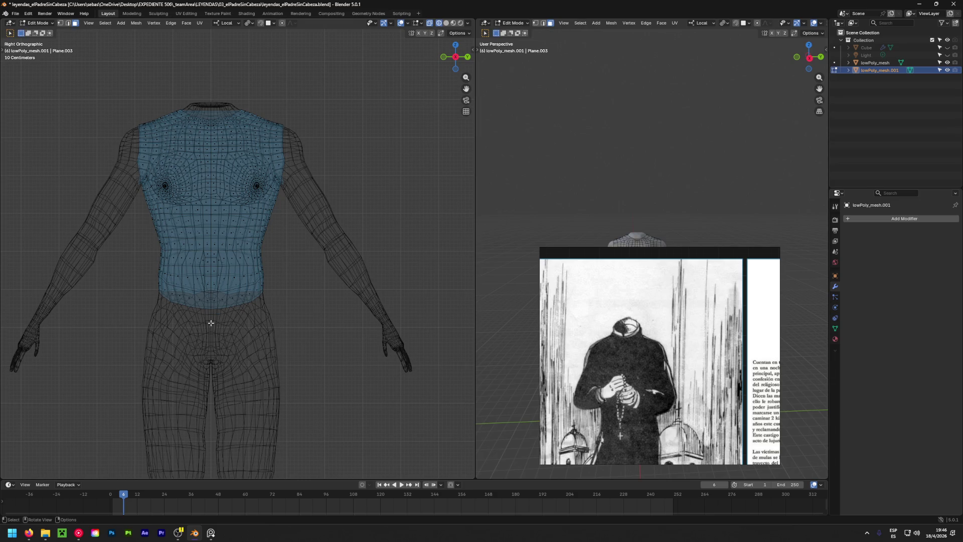
left_click_drag(211, 318, 316, 97)
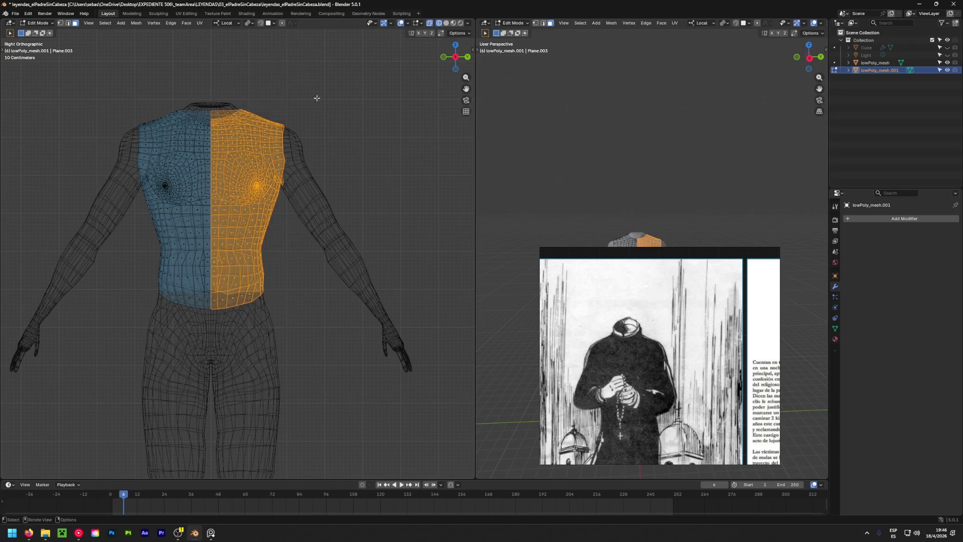
key("x")
left_click(312, 118)
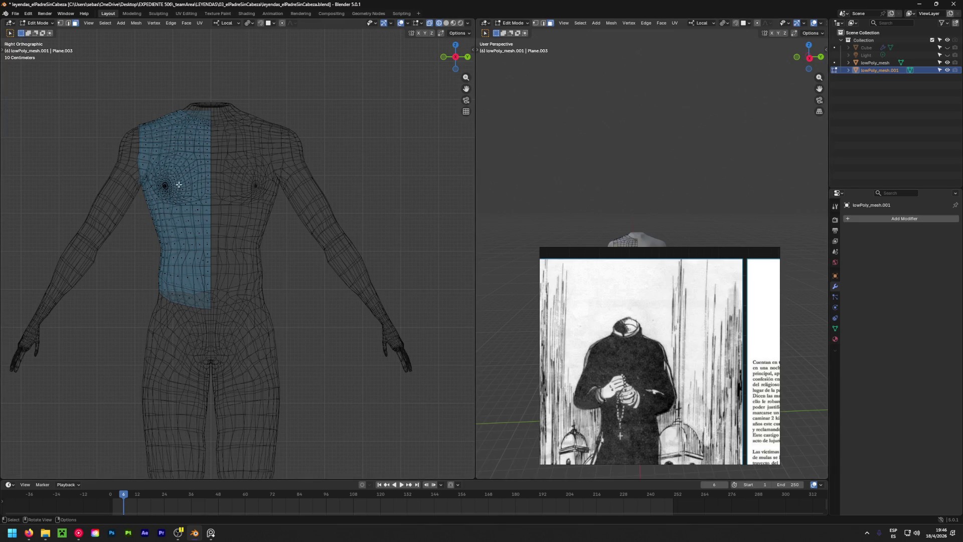
key("Tab")
key("a")
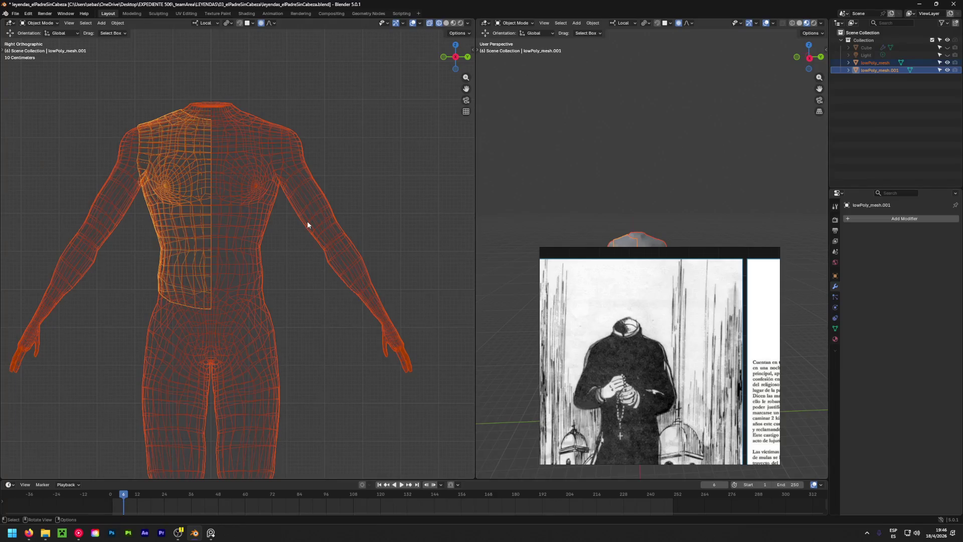
Select lowPoly_mesh.001 alone and apply All Transforms to it.
left_click(293, 272)
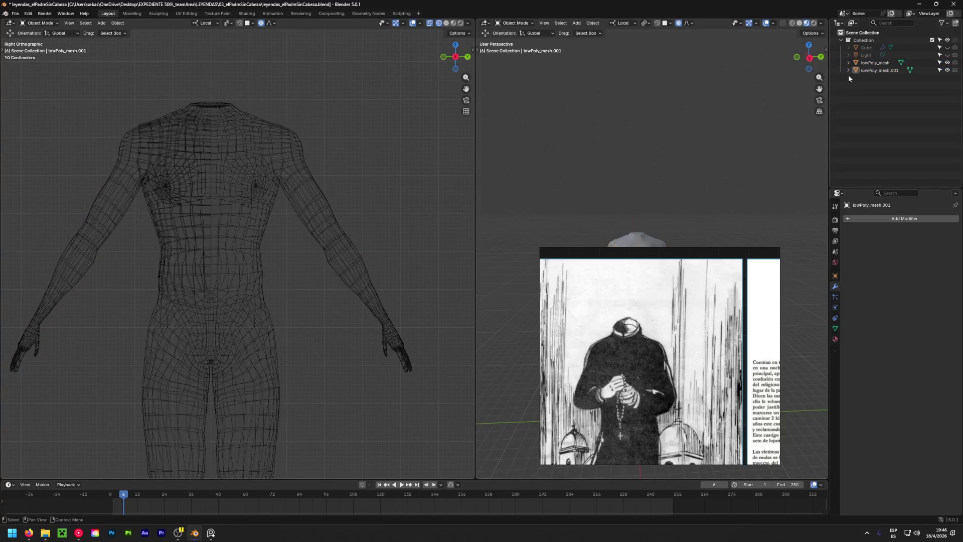
left_click(866, 69)
key("shift+a")
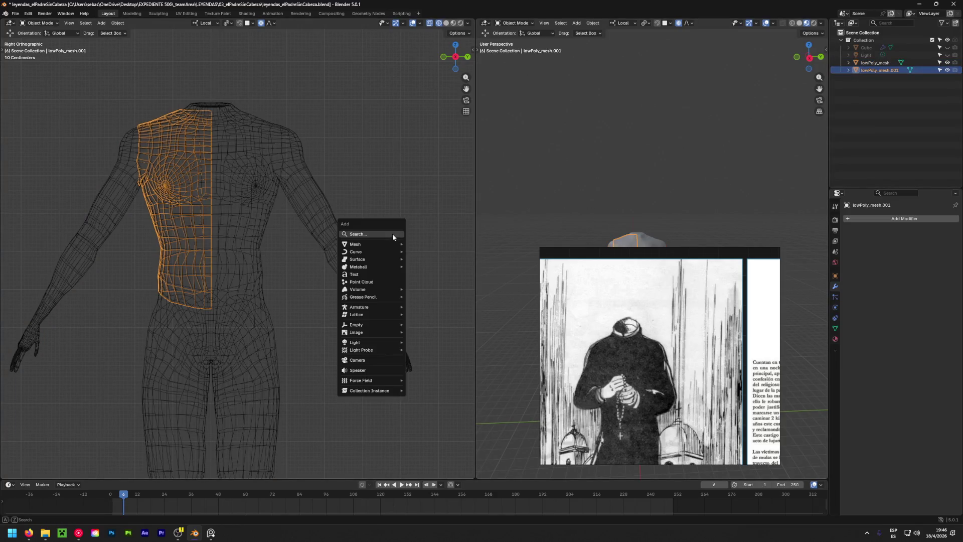
key("Escape")
key("shift+a")
key("Escape")
key("ctrl+a")
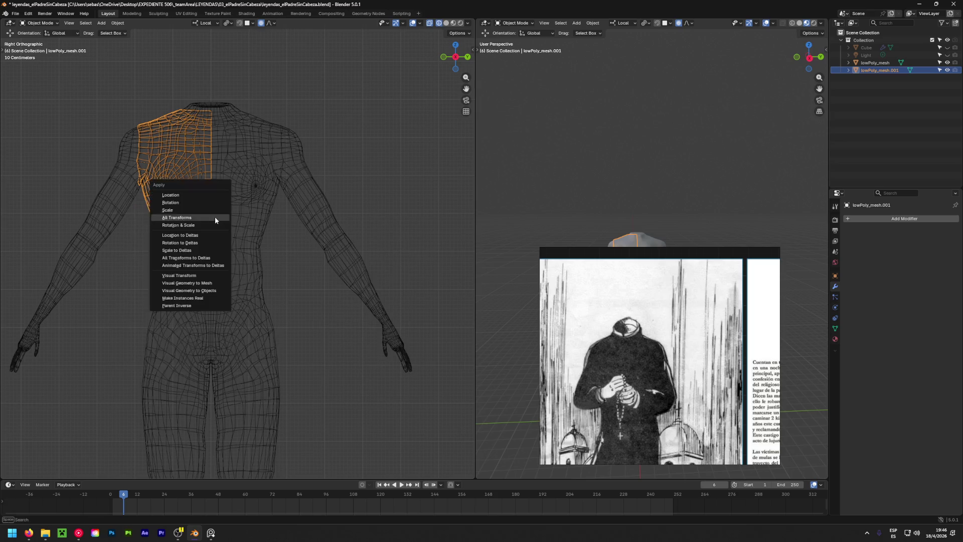
left_click(190, 218)
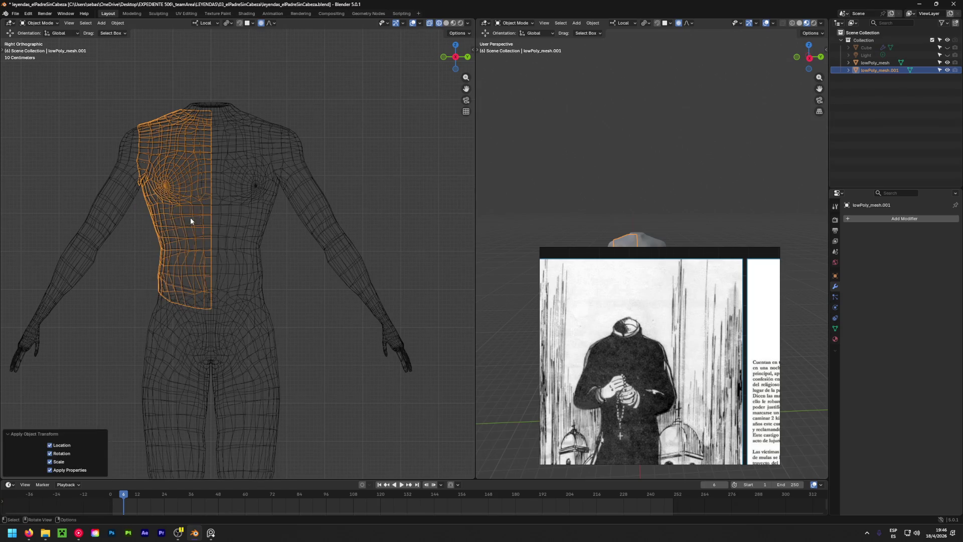
Add a Mirror modifier on the Y axis so the half shirt becomes a full torso.
left_click(885, 219)
type("mirror")
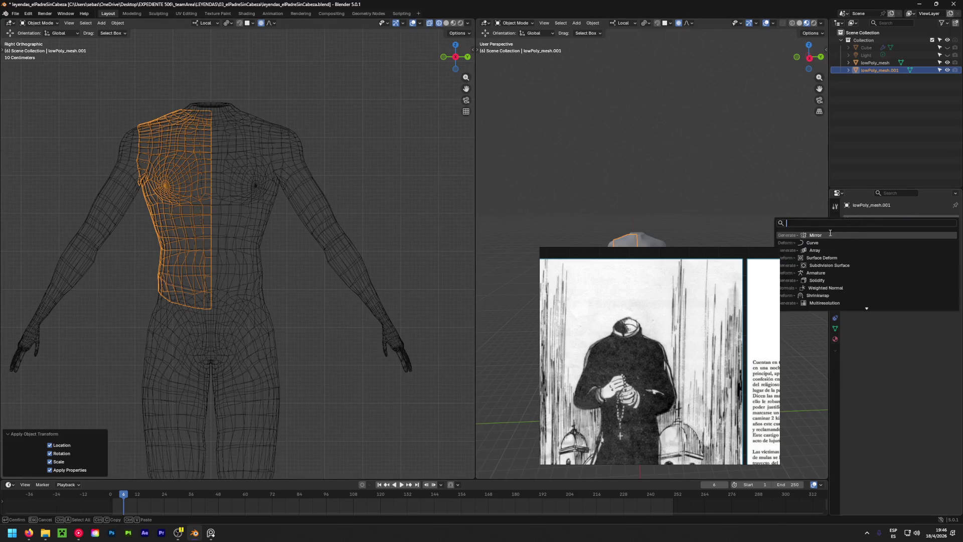
key("Return")
left_click(918, 243)
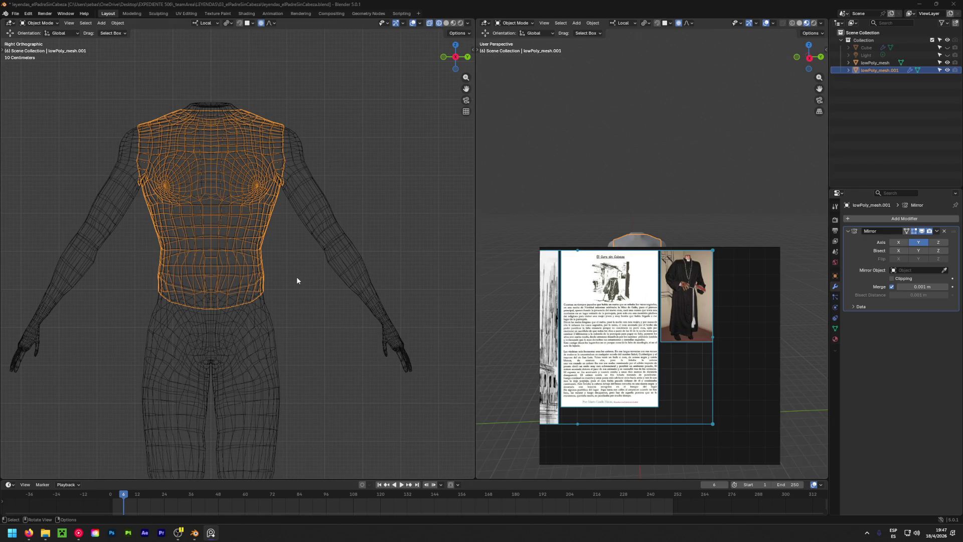
left_click(137, 222)
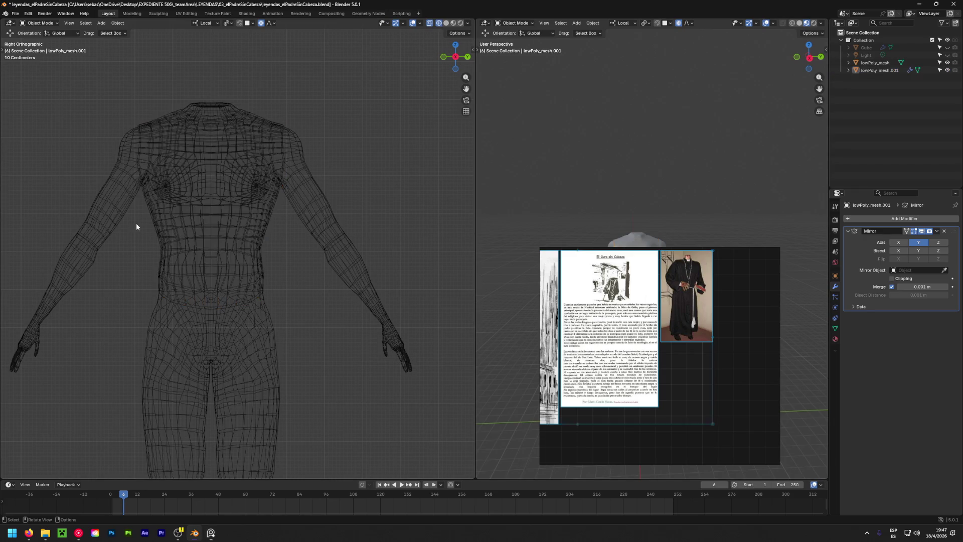
Switch to solid shading, enter Edit Mode on the shirt and move the first armpit geometry outward.
left_click(446, 23)
mouse_move(154, 229)
middle_mouse_down("shift")
mouse_move(221, 250)
mouse_move(184, 243)
middle_mouse_up("shift")
key("Tab")
scroll(412, 64, "up", 3)
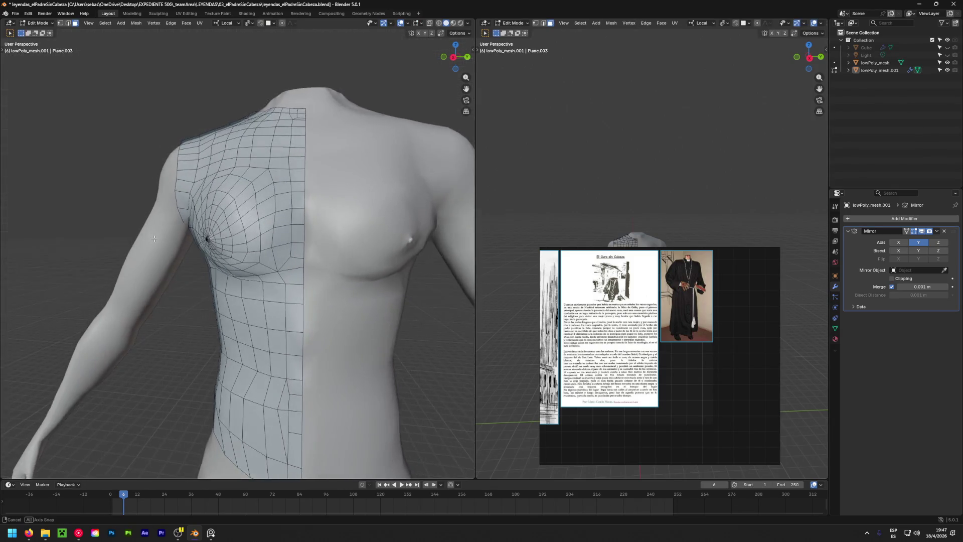
scroll(185, 243, "up", 5)
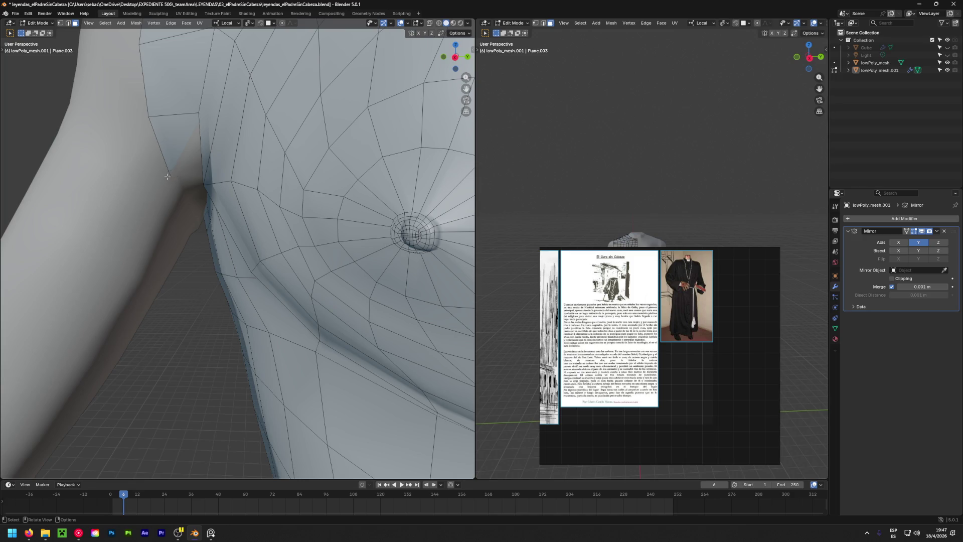
key("1")
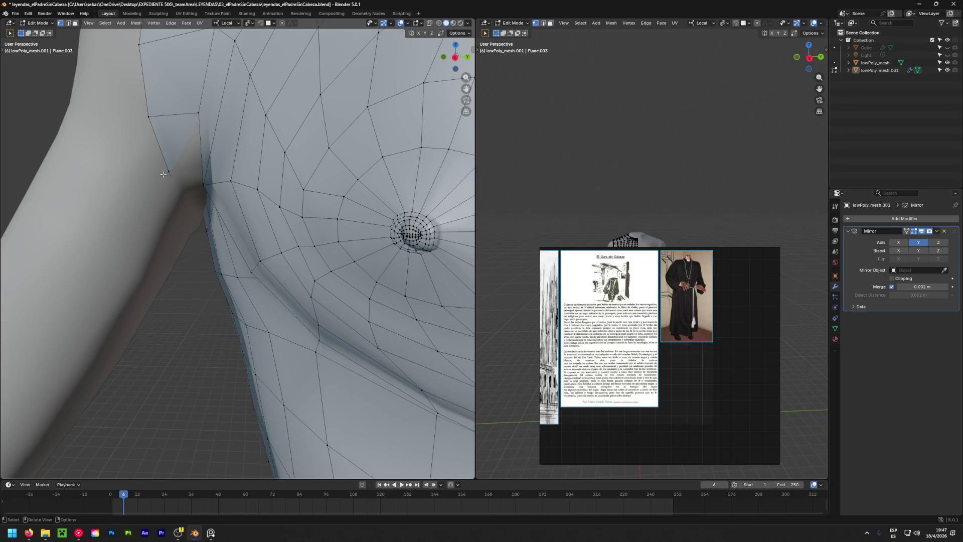
key("2")
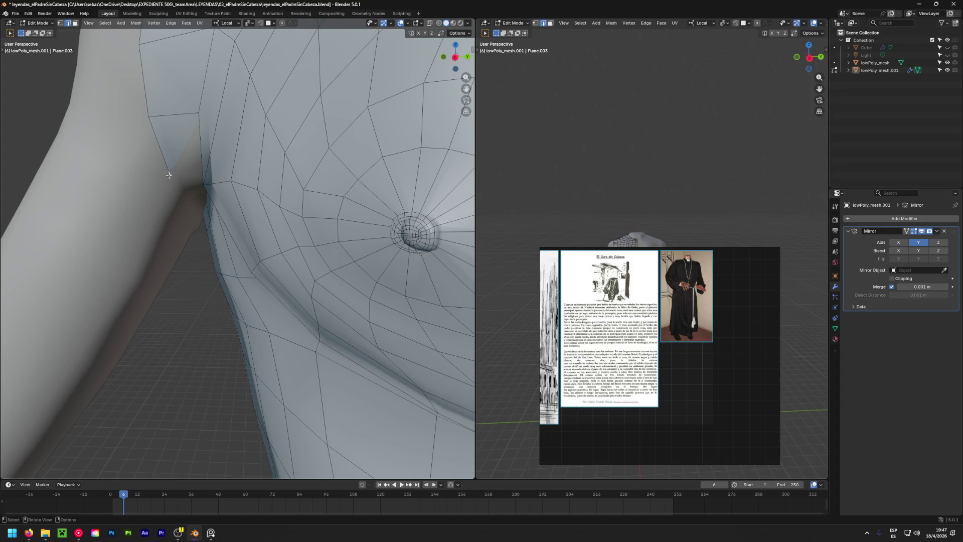
middle_click_drag(184, 208, 300, 322)
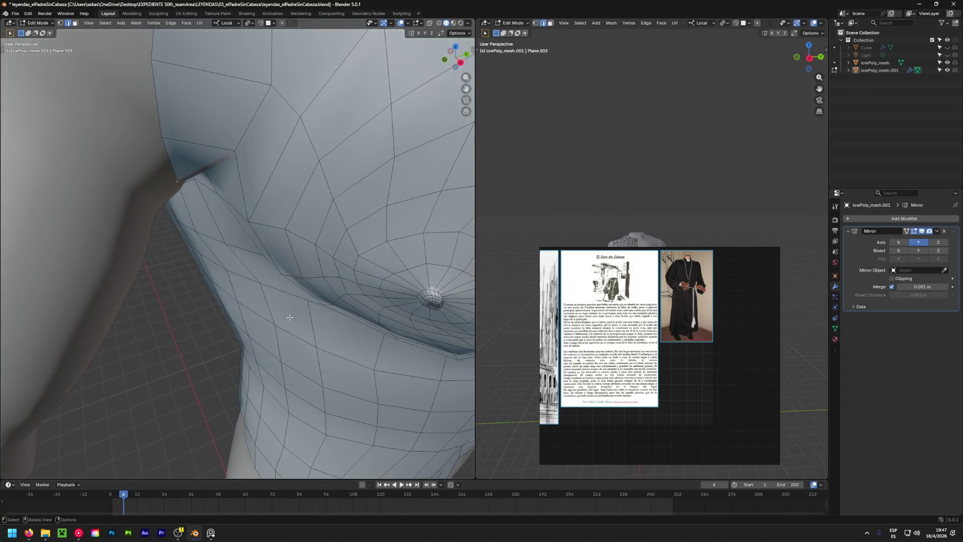
key("g")
left_click(329, 336)
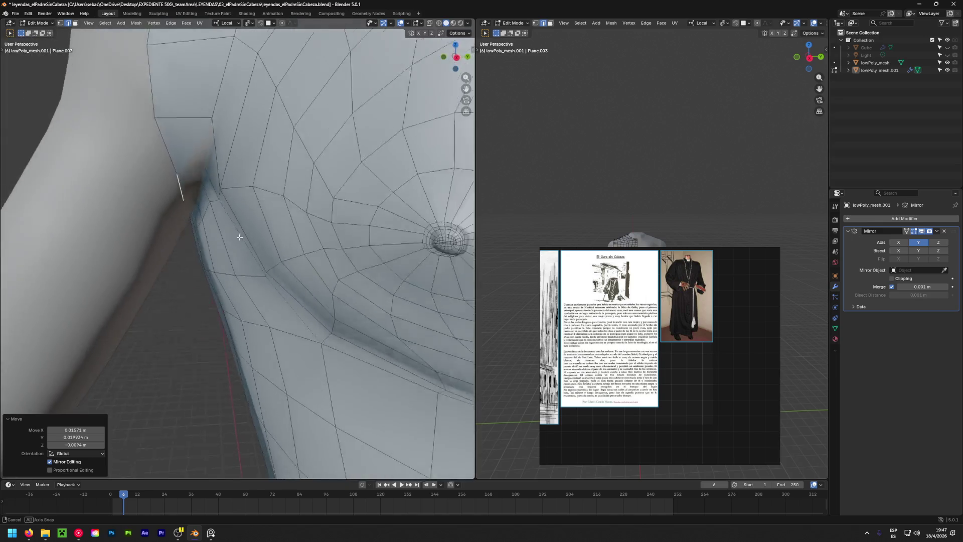
With X-ray on, move a hidden armpit vertex away from the body, then return to solid view.
middle_click_drag(329, 336, 238, 204)
scroll(238, 203, "up", 3)
scroll(176, 188, "up", 2)
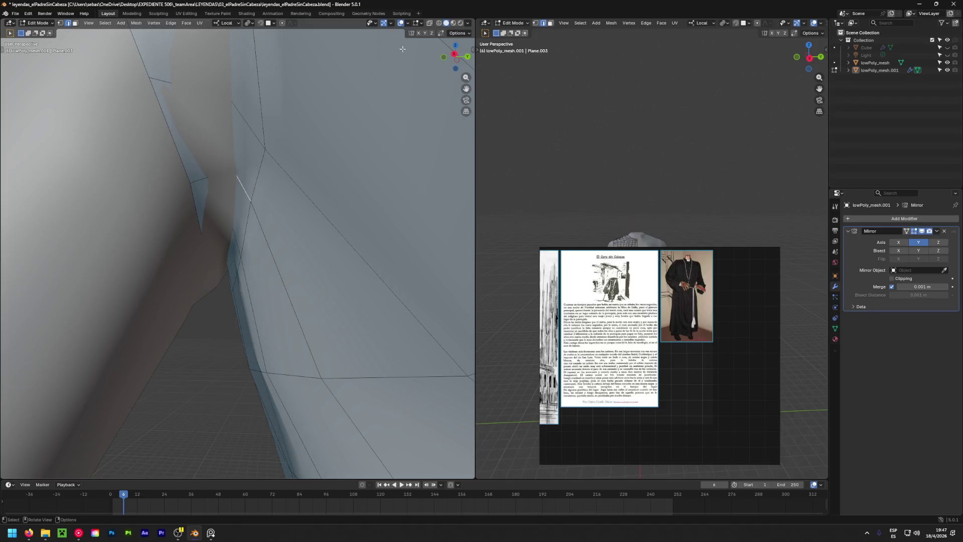
left_click(429, 23)
middle_click_drag(231, 185, 265, 208)
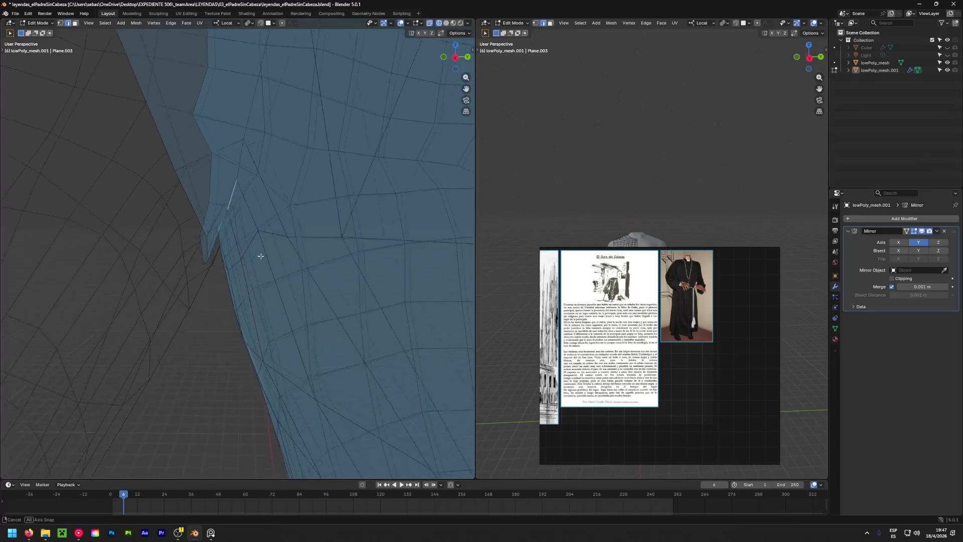
middle_click_drag(265, 208, 255, 278)
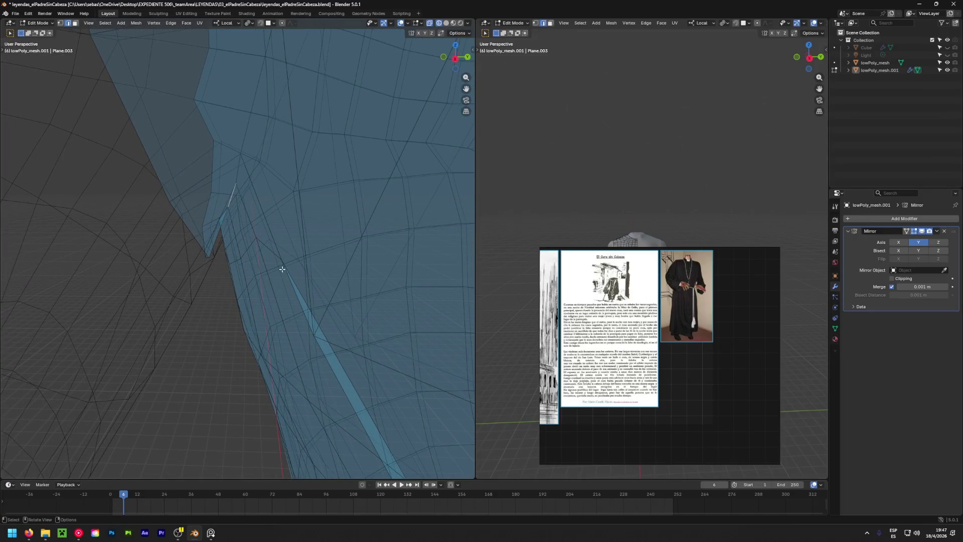
middle_click_drag(319, 264, 312, 279)
key("g")
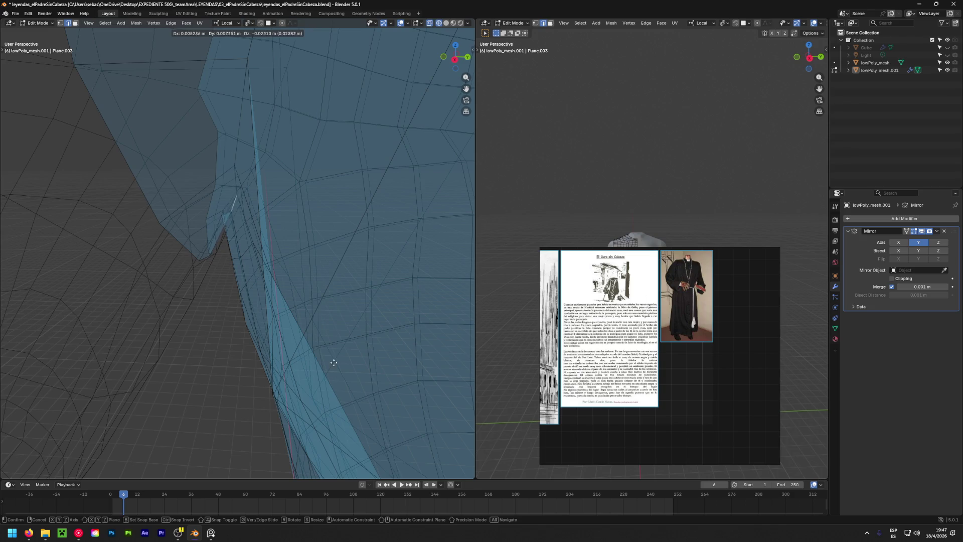
left_click(346, 472)
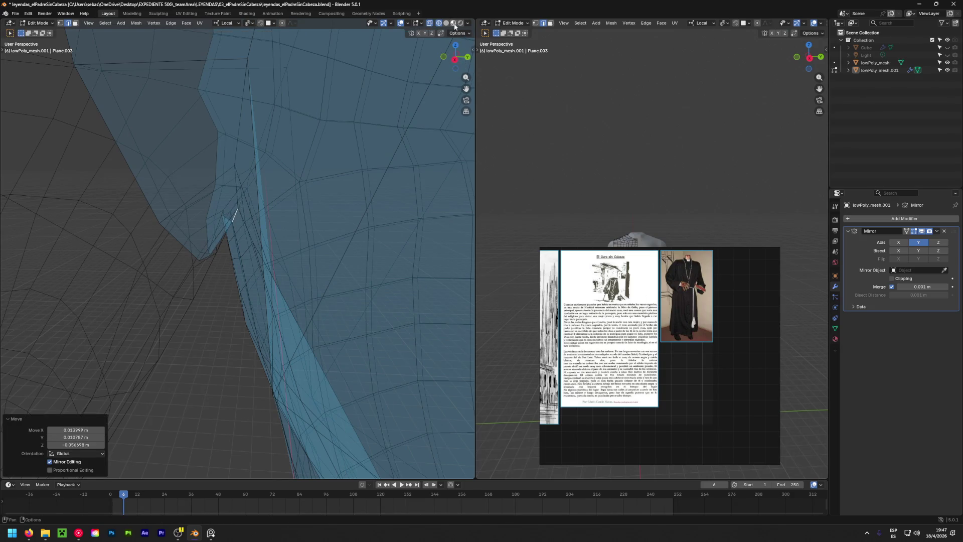
left_click(450, 24)
Rotate and then move the selected armpit geometry to follow the body's side.
middle_click_drag(258, 216, 232, 195)
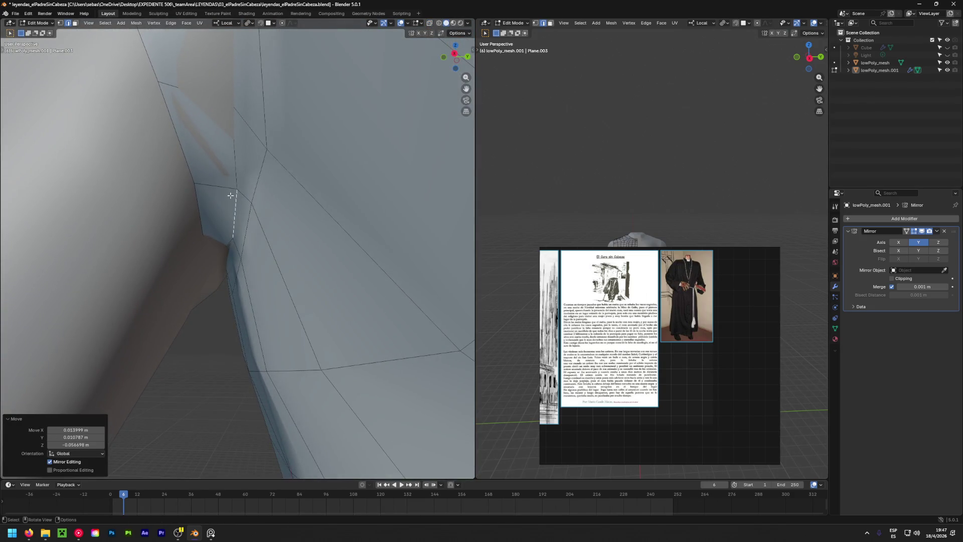
mouse_move(236, 150)
middle_mouse_down()
mouse_move(241, 218)
mouse_move(303, 198)
middle_mouse_up()
key("r")
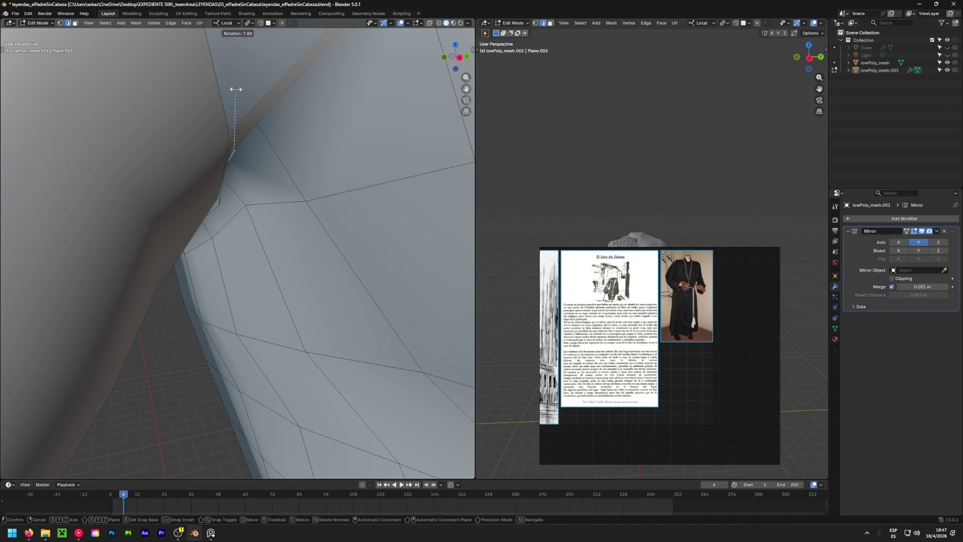
left_click(226, 129)
mouse_move(280, 151)
middle_mouse_down()
mouse_move(245, 216)
mouse_move(240, 249)
mouse_move(235, 196)
middle_mouse_up()
key("g")
left_click(249, 277)
In X-ray vertex mode keep nudging single armpit vertices, cancelling one misplaced move.
mouse_move(299, 104)
middle_mouse_down()
mouse_move(263, 146)
mouse_move(215, 136)
middle_mouse_up()
key("alt+z")
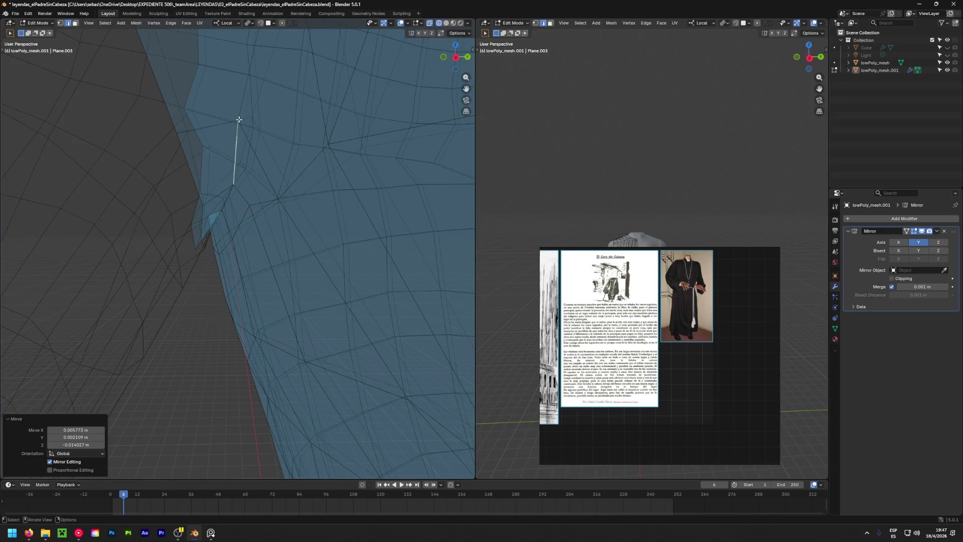
key("1")
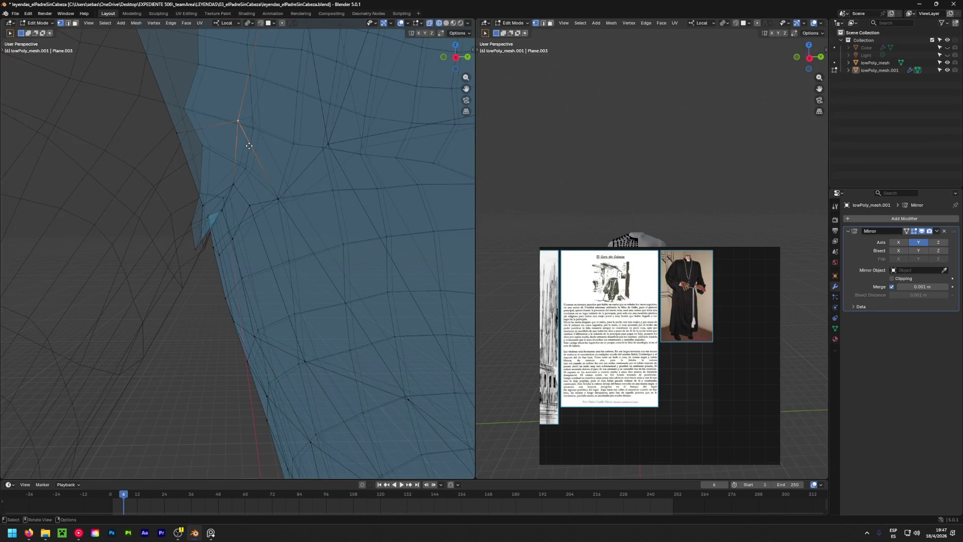
key("g")
left_click(260, 160)
key("shift")
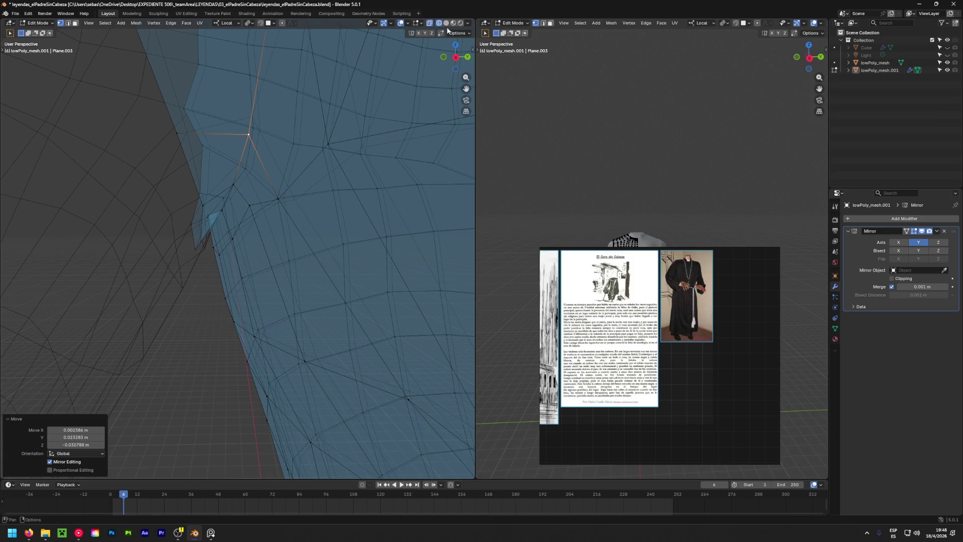
left_click(446, 24)
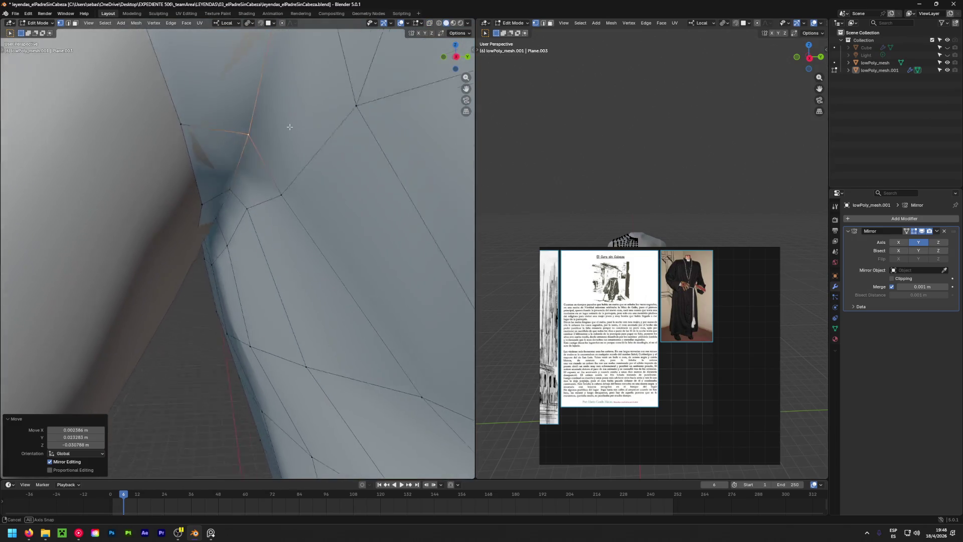
mouse_move(270, 135)
middle_mouse_down()
mouse_move(211, 154)
mouse_move(287, 223)
mouse_move(211, 208)
mouse_move(370, 306)
middle_mouse_up()
key("g")
left_click(209, 181)
key("g")
right_click(287, 223)
key("g")
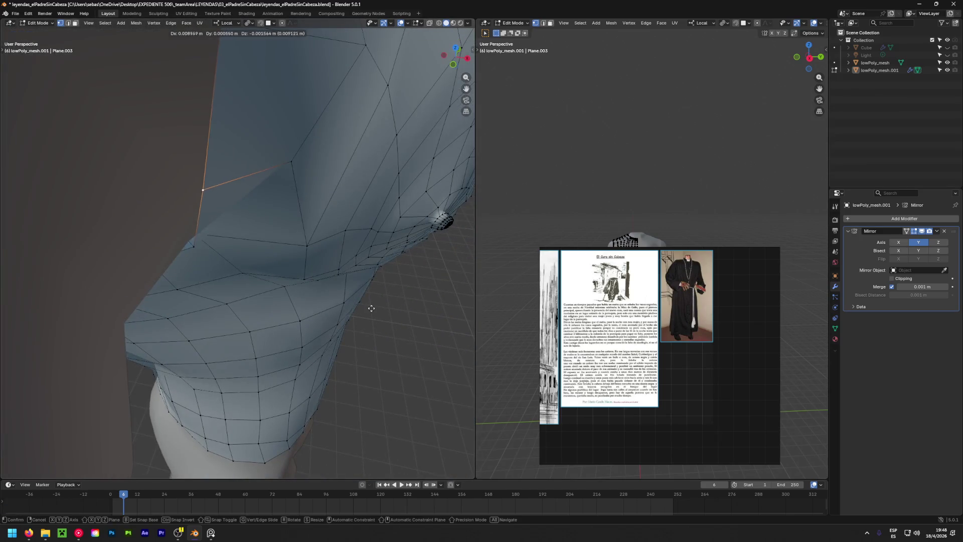
Finish the vertex move and push two more armpit vertices outward from the body.
left_click(386, 311)
scroll(386, 312, "up", 6)
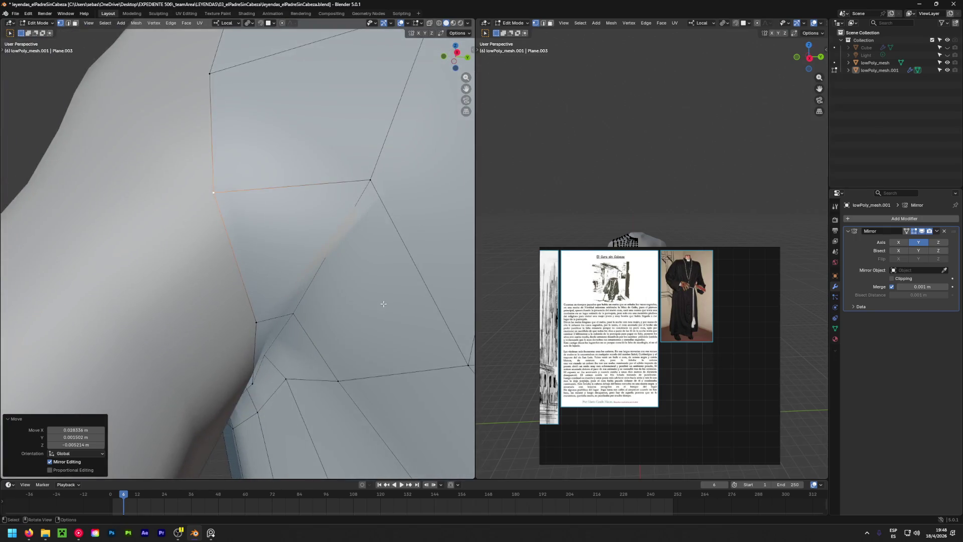
mouse_move(283, 238)
middle_mouse_down()
mouse_move(233, 369)
mouse_move(240, 341)
middle_mouse_up()
key("g")
left_click(237, 375)
left_click(271, 261)
mouse_move(271, 260)
middle_mouse_down()
mouse_move(123, 349)
mouse_move(150, 376)
mouse_move(256, 339)
mouse_move(272, 405)
mouse_move(254, 315)
mouse_move(230, 294)
middle_mouse_up()
key("g")
left_click(148, 392)
scroll(257, 339, "down", 4)
scroll(254, 314, "up", 5)
scroll(255, 314, "up", 3)
Pick vertices at the armpit fold through X-ray and move each one outward in solid view.
key("alt+z")
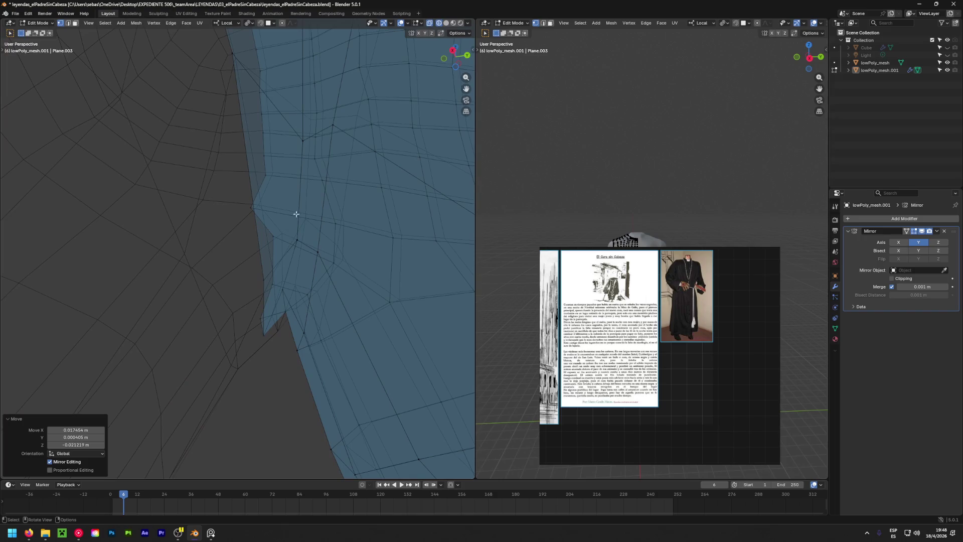
left_click(261, 279, "shift")
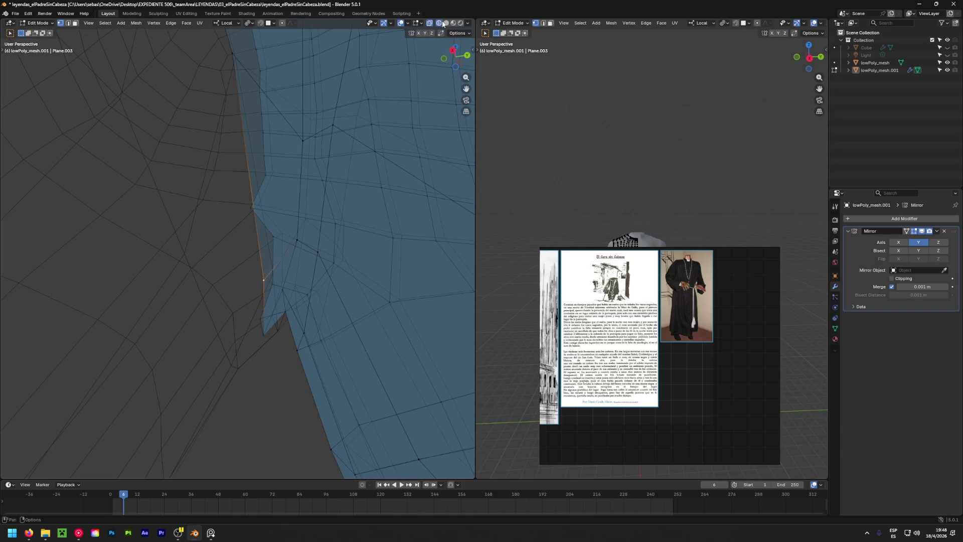
key("alt+z")
mouse_move(263, 280)
middle_mouse_down()
mouse_move(312, 276)
mouse_move(313, 344)
mouse_move(269, 308)
mouse_move(287, 318)
middle_mouse_up()
key("g")
left_click(333, 354)
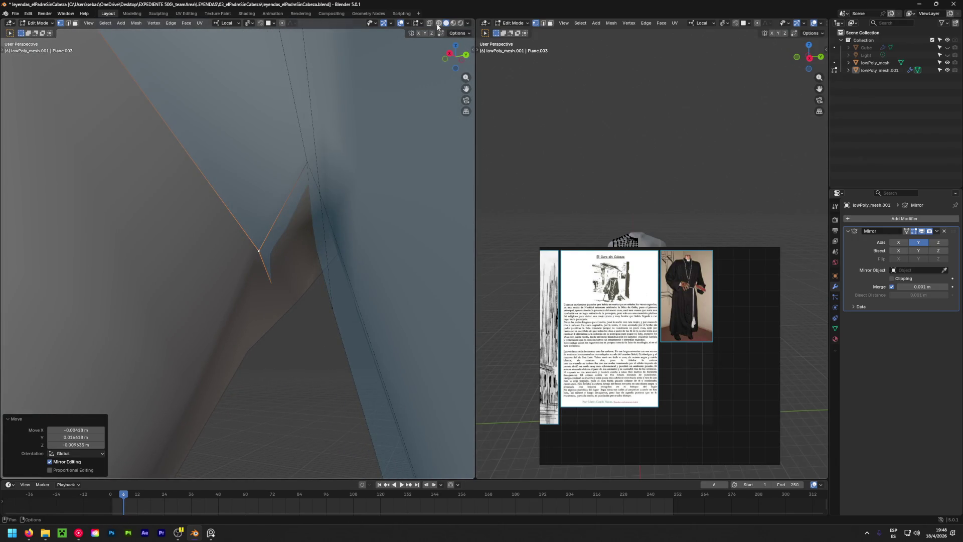
left_click(429, 22)
left_click(278, 304)
key("alt+z")
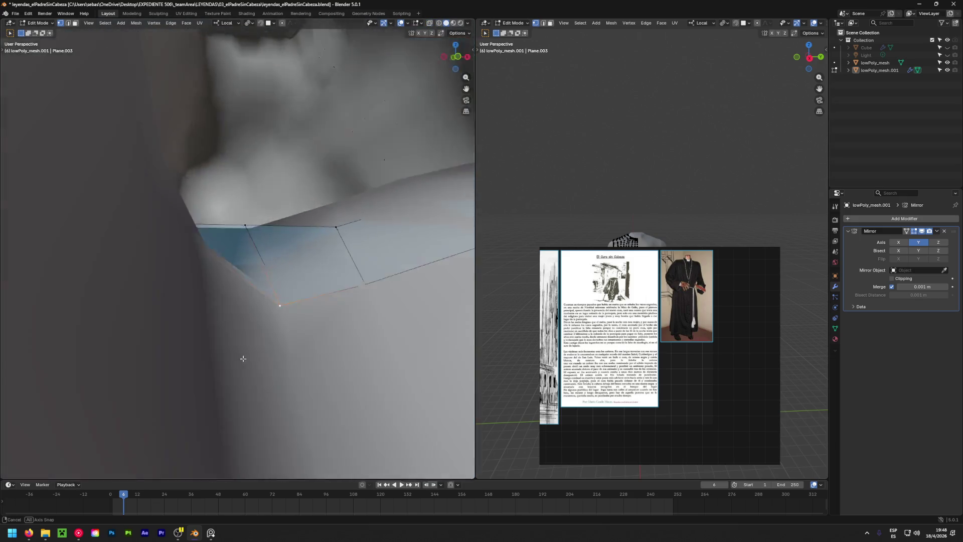
mouse_move(312, 312)
middle_mouse_down()
mouse_move(395, 335)
mouse_move(451, 402)
middle_mouse_up()
key("g")
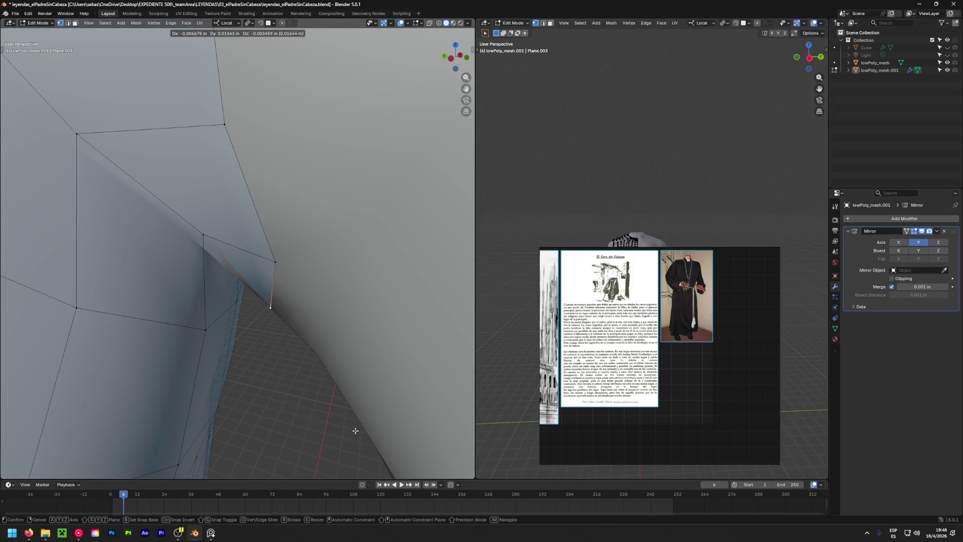
left_click(355, 430)
Check the armpit clipping in wireframe, then move the vertex again in solid shading.
mouse_move(355, 431)
middle_mouse_down()
mouse_move(352, 230)
mouse_move(339, 240)
middle_mouse_up()
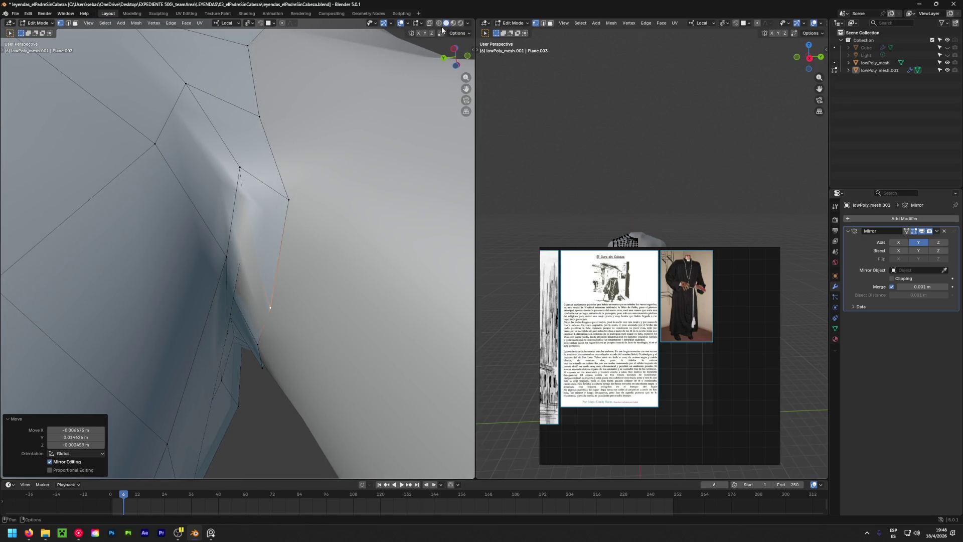
left_click(441, 23)
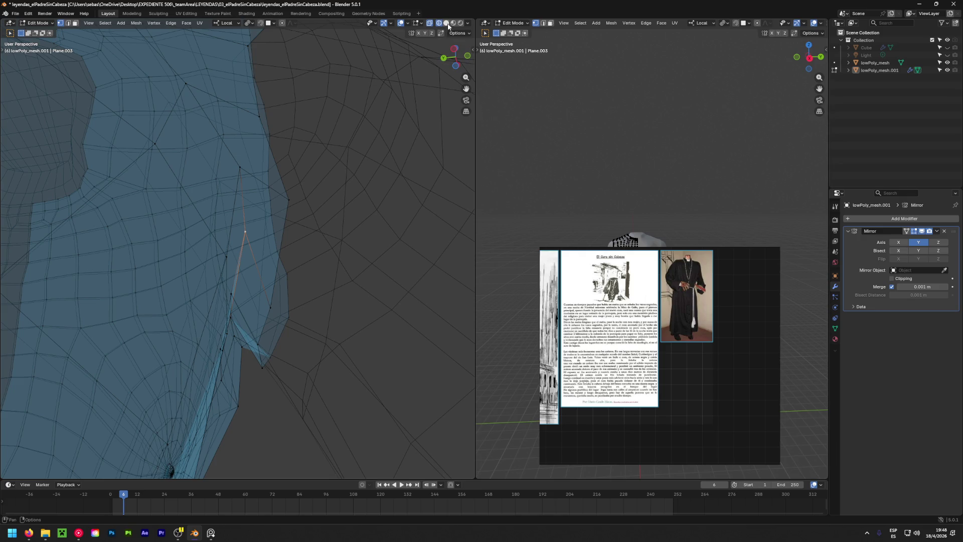
left_click(446, 23)
mouse_move(278, 226)
middle_mouse_down()
mouse_move(279, 318)
mouse_move(116, 206)
mouse_move(249, 256)
mouse_move(229, 65)
mouse_move(256, 271)
mouse_move(43, 153)
mouse_move(185, 300)
mouse_move(220, 209)
middle_mouse_up()
key("g")
left_click(278, 363)
Move three more vertices along the armpit edge slightly and review the fit from another angle.
left_click(246, 260)
key("g")
left_click(248, 267)
key("g")
left_click(255, 271)
left_click(219, 210)
key("g")
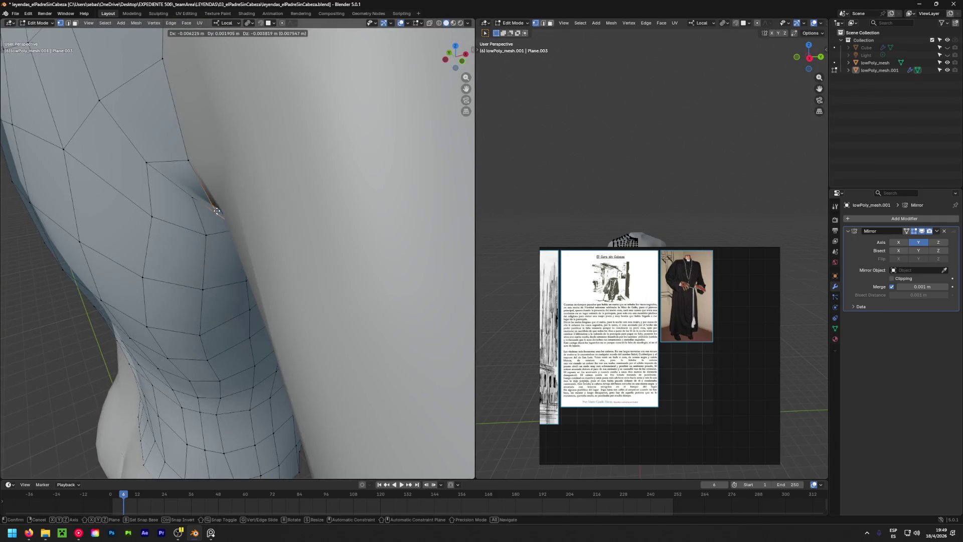
left_click(192, 169)
mouse_move(193, 160)
middle_mouse_down()
mouse_move(202, 181)
mouse_move(308, 218)
mouse_move(267, 211)
middle_mouse_up()
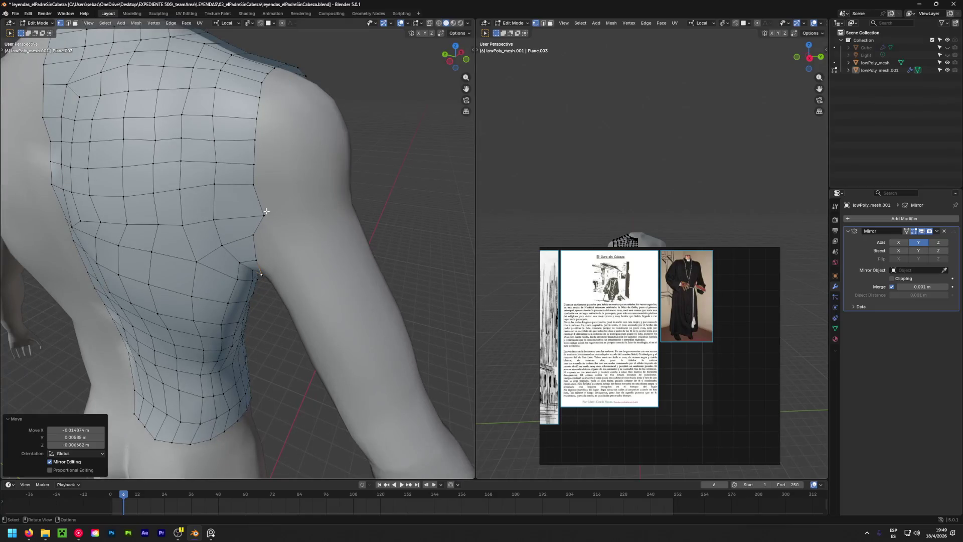
Move one vertex on the shirt's side edge and orbit round to the chest.
left_click(256, 213)
key("g")
left_click(188, 203)
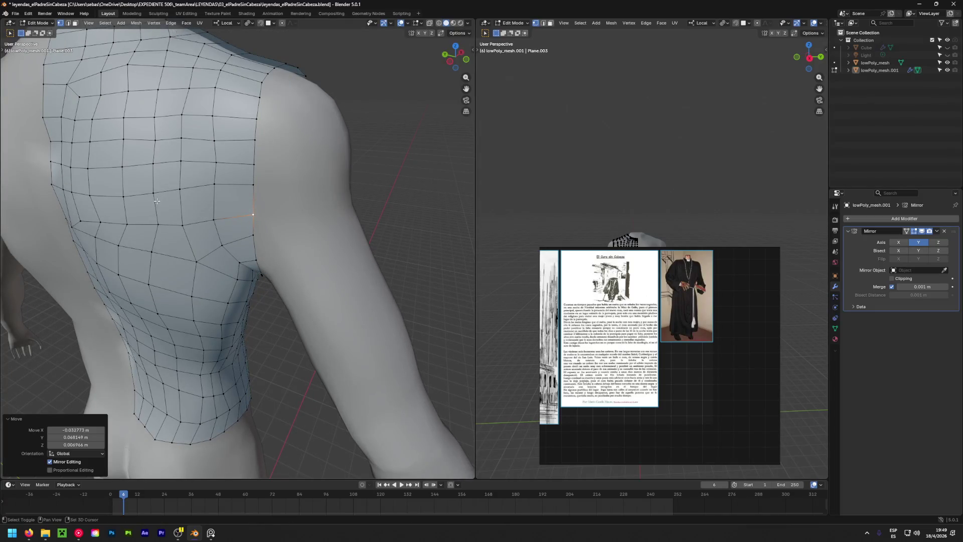
middle_click_drag(187, 203, 163, 233)
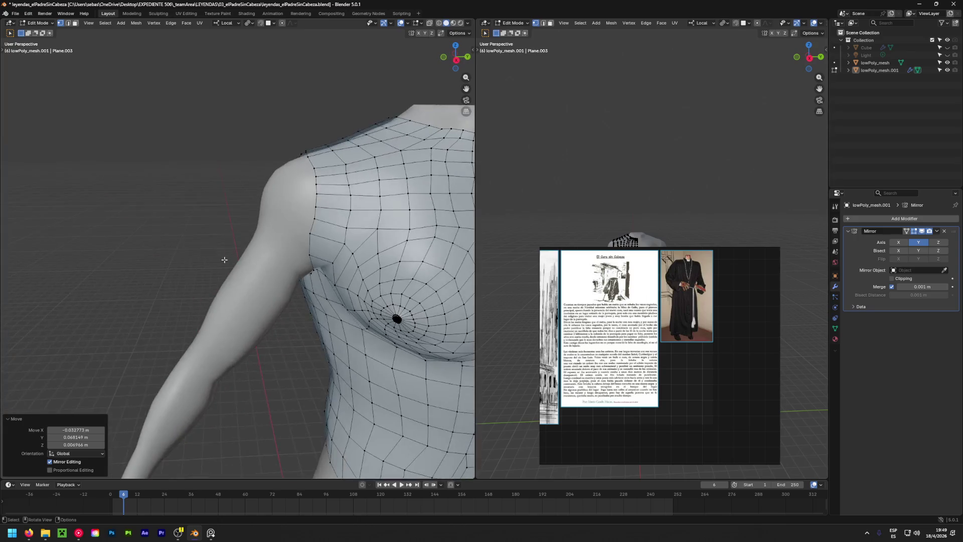
scroll(189, 251, "down", 5)
middle_click_drag(189, 252, 260, 273)
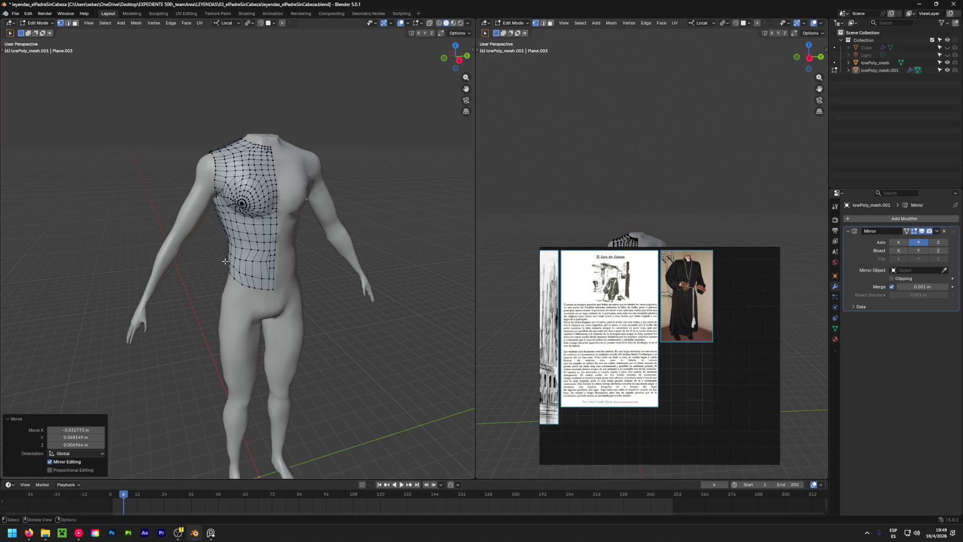
scroll(224, 261, "up", 3)
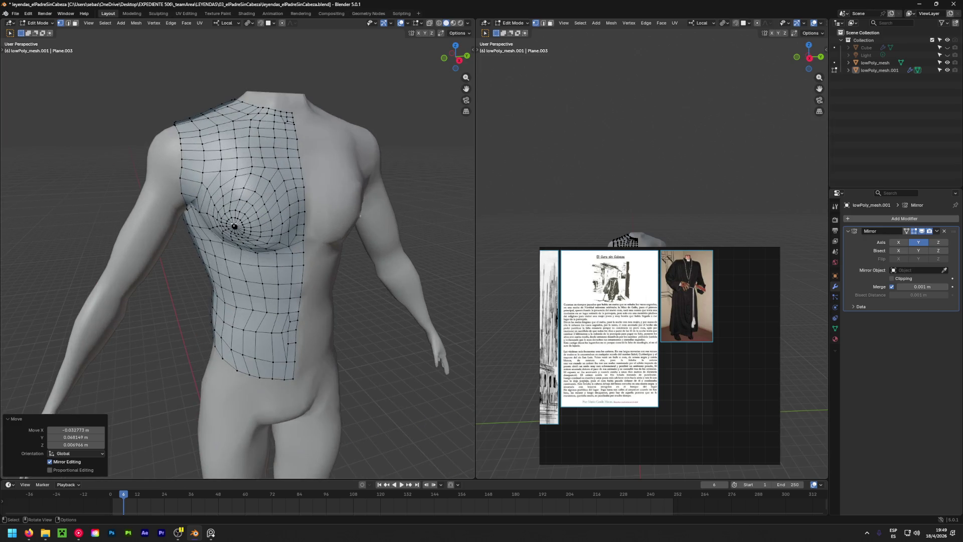
scroll(233, 226, "up", 2)
middle_click_drag(234, 226, 249, 219)
scroll(249, 219, "up", 4)
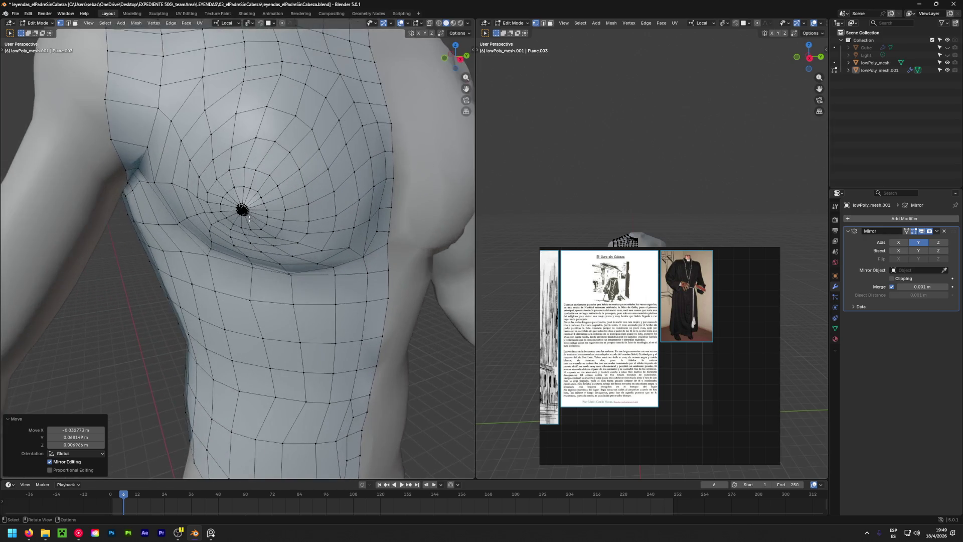
Box-select the wedge around the chest pole, delete it as faces, undo, and reselect a wedge for deletion.
left_click_drag(249, 219, 290, 167)
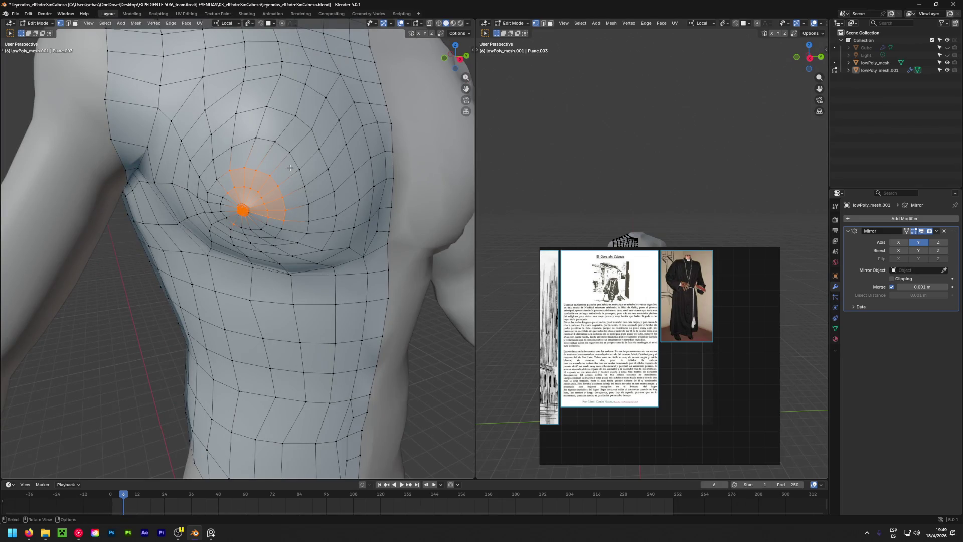
key("x")
left_click(290, 167)
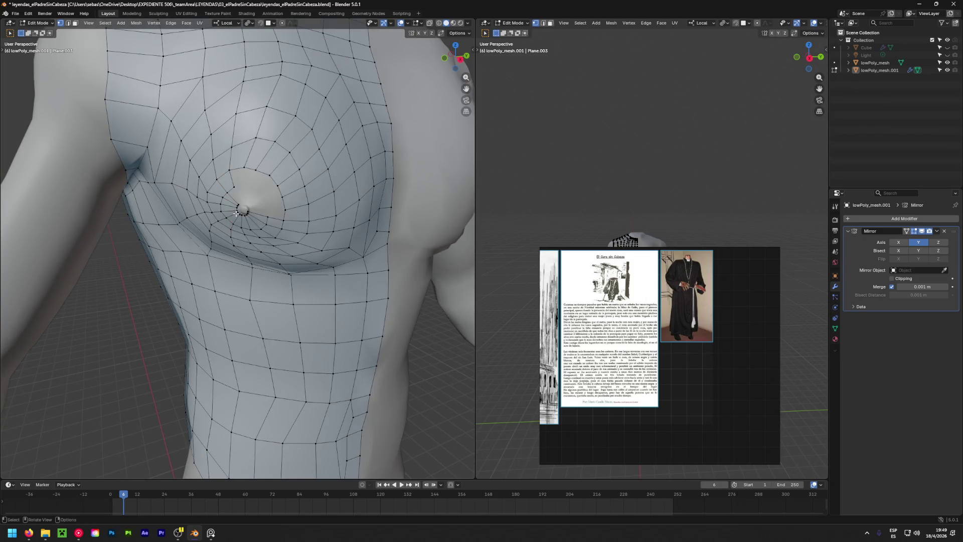
key("ctrl+z")
left_click_drag(214, 230, 299, 159)
key("x")
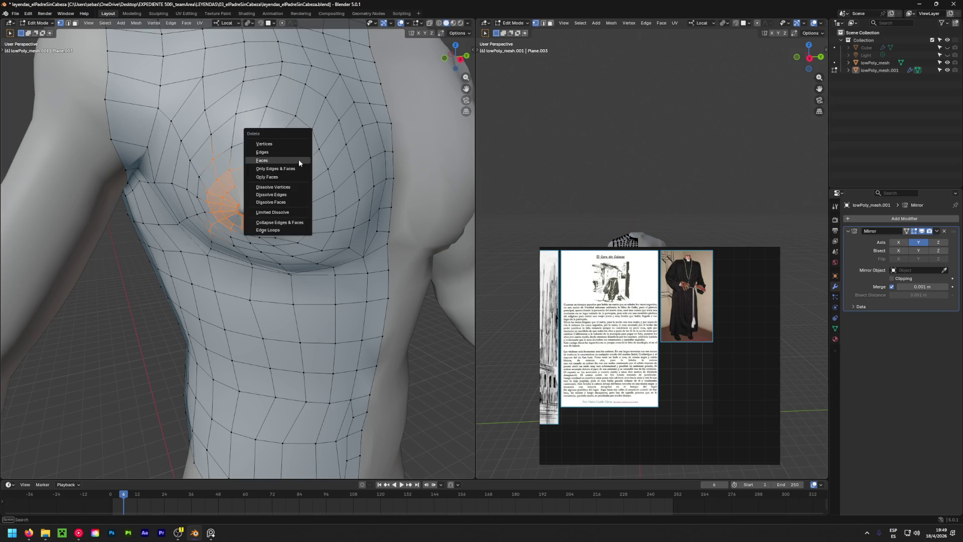
Delete the chest-pole faces, then in face select remove a patch of upper-chest faces.
left_click(298, 161)
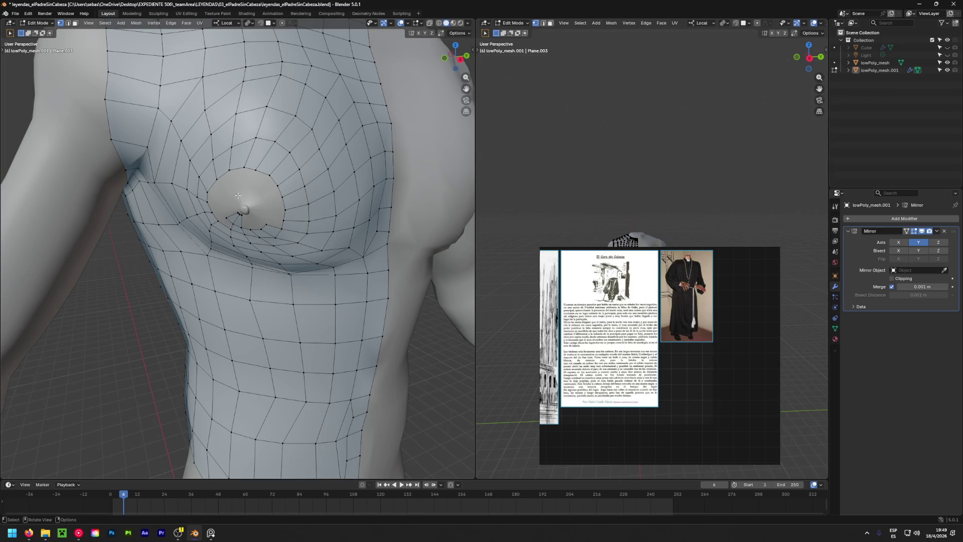
key("3")
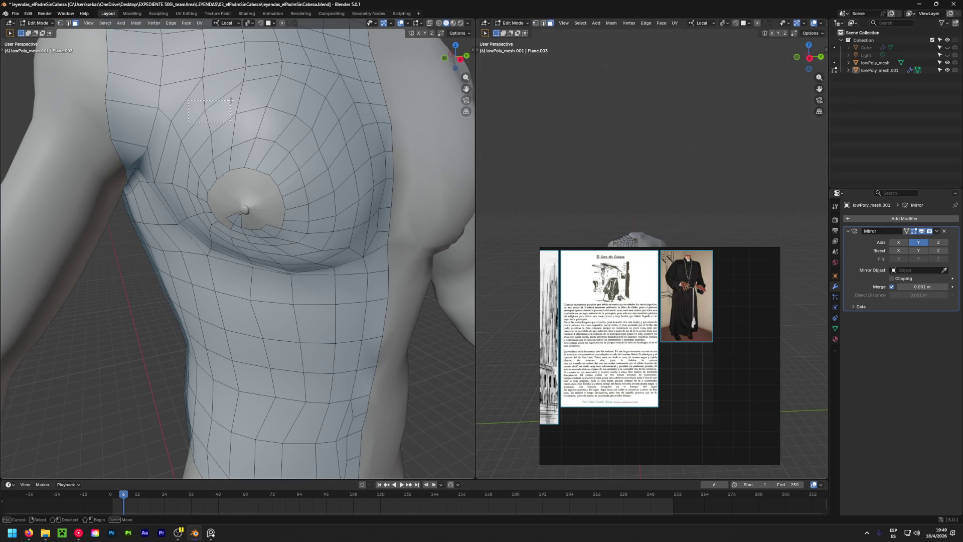
left_click_drag(188, 154, 231, 100)
key("x")
left_click(230, 100)
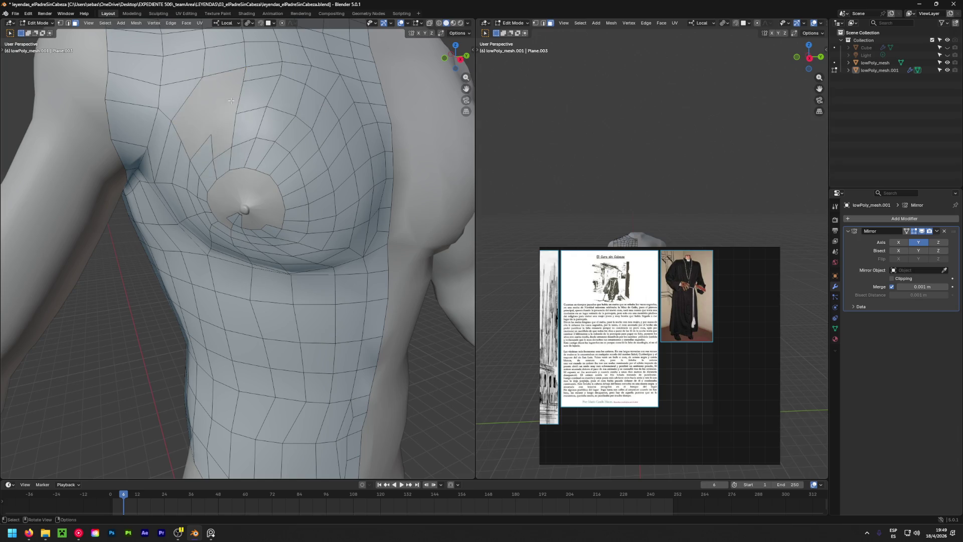
Delete a rectangular patch of upper-chest faces and two leftover faces beside it.
left_click_drag(242, 186, 388, 85)
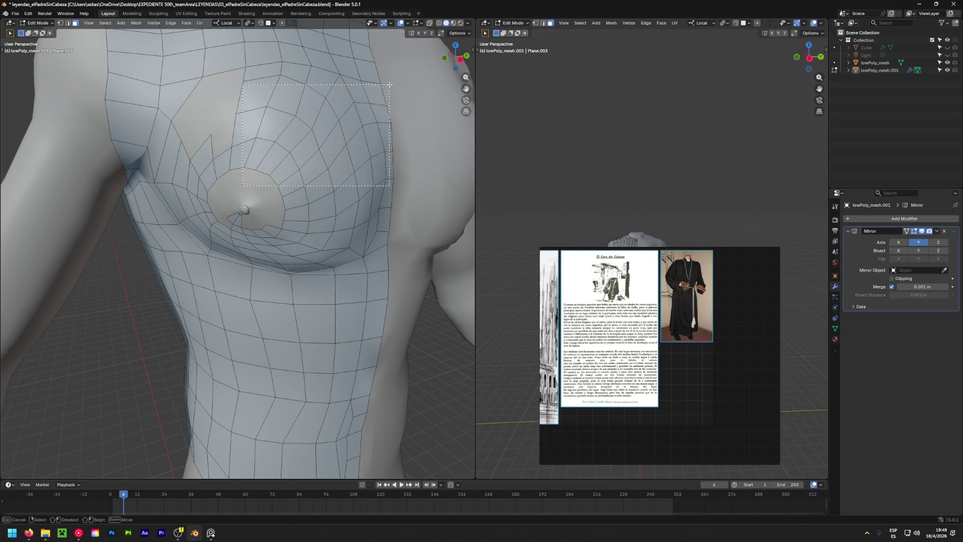
key("x")
left_click(388, 85)
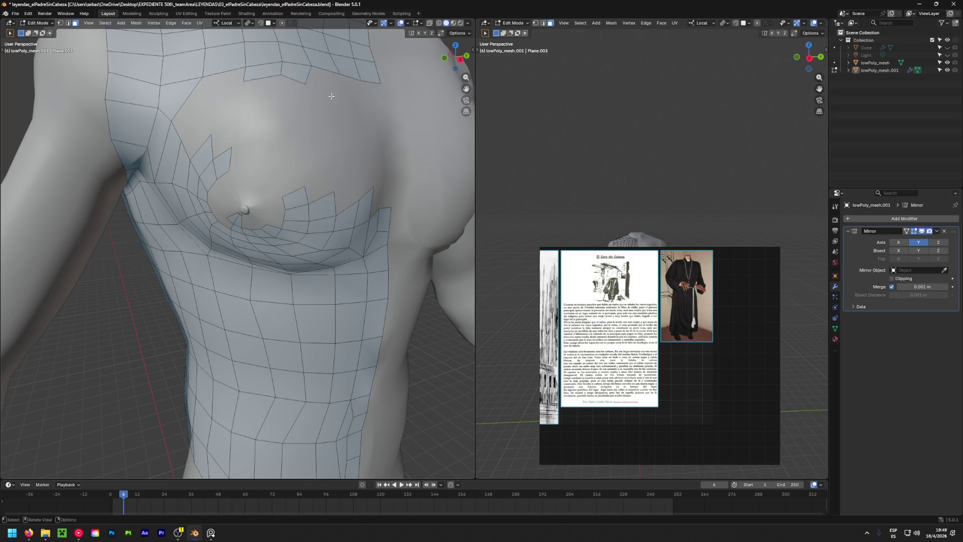
left_click_drag(256, 66, 304, 74)
key("x")
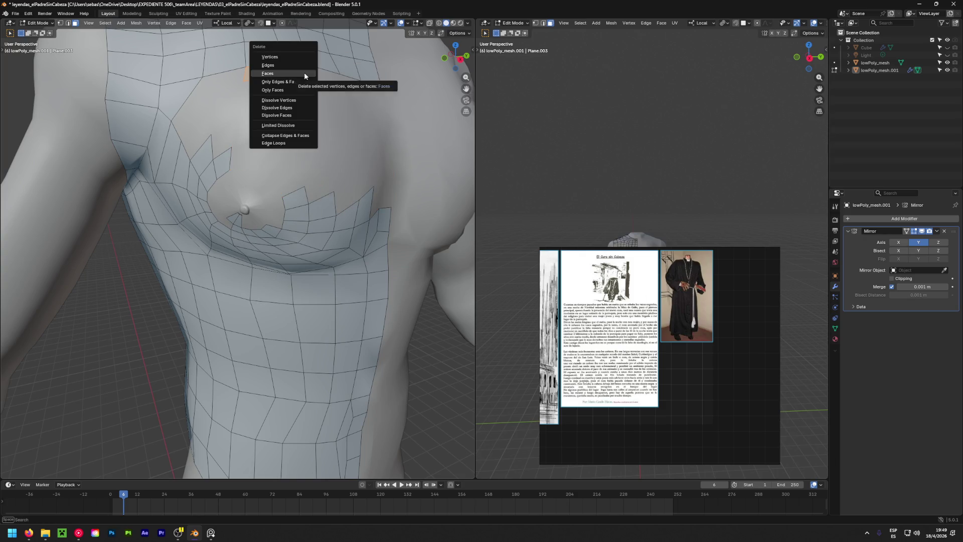
left_click(304, 73)
Shift-select the remaining face strips around and below the chest and delete them to open the neckline.
middle_click_drag(192, 208, 173, 193)
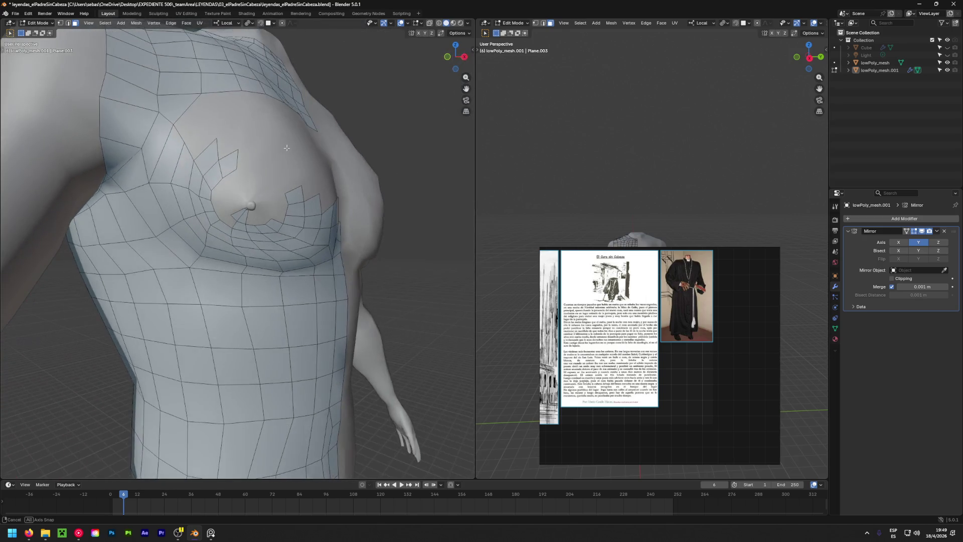
left_click(173, 193, "alt")
left_click(174, 197)
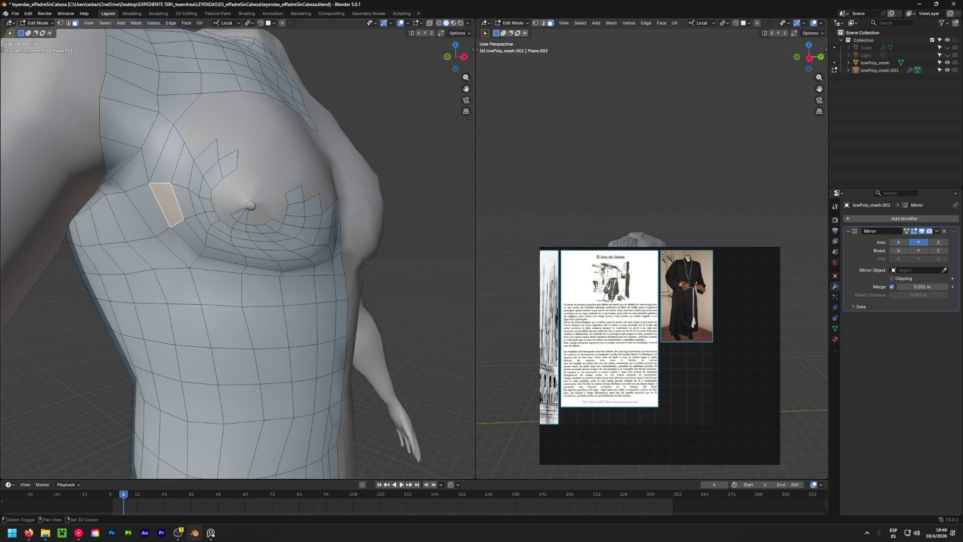
left_click(213, 218, "alt+shift")
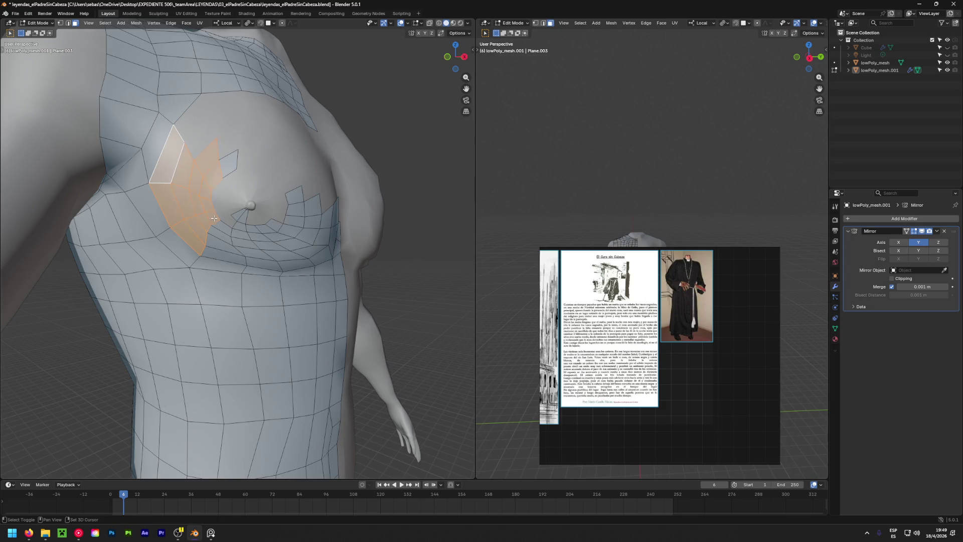
left_click(227, 163, "alt+shift")
left_click(224, 256, "alt+shift")
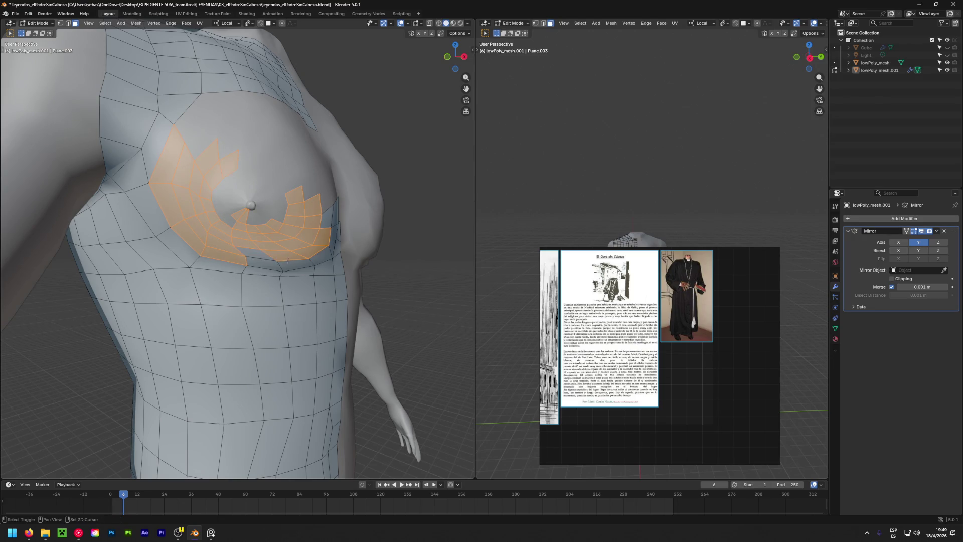
middle_click_drag(288, 261, 354, 241)
left_click(359, 238, "shift")
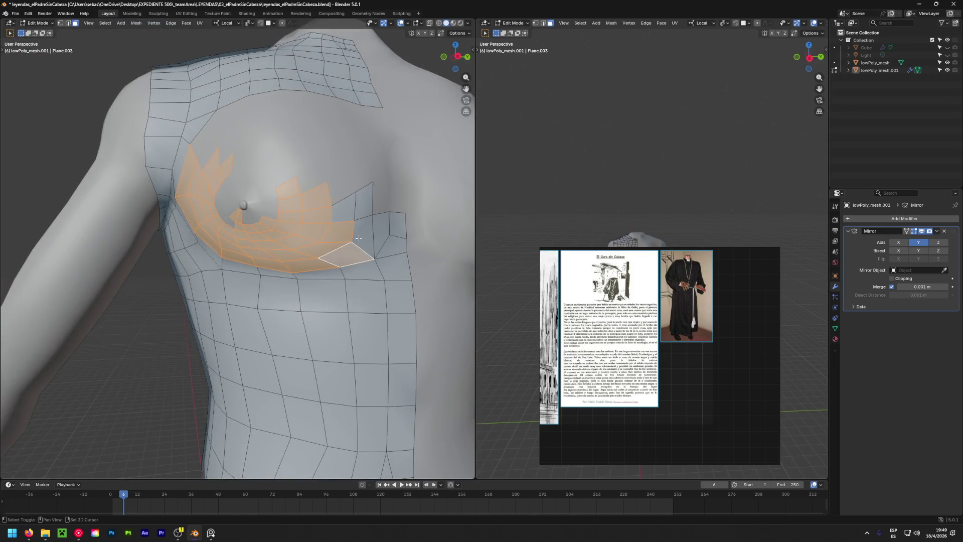
left_click(393, 241, "shift")
left_click(363, 202, "shift")
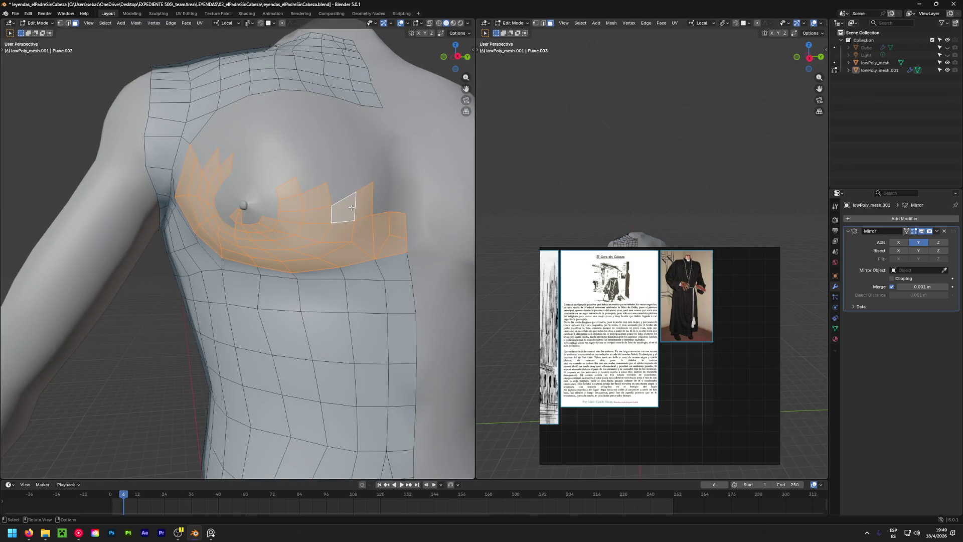
key("x")
left_click(352, 207)
scroll(239, 224, "down", 3)
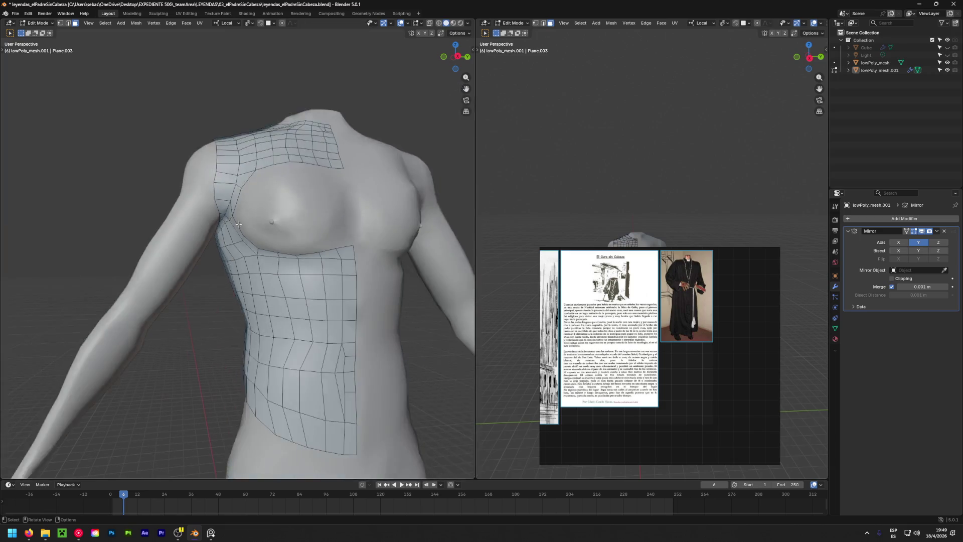
mouse_move(238, 224)
middle_mouse_down()
mouse_move(365, 273)
mouse_move(243, 269)
middle_mouse_up()
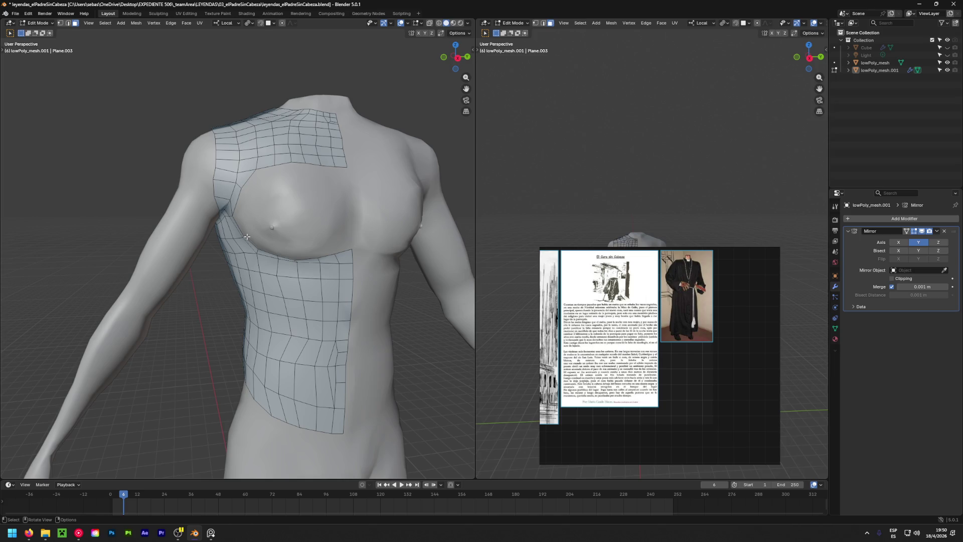
middle_click_drag(247, 236, 257, 210)
scroll(257, 210, "up", 4)
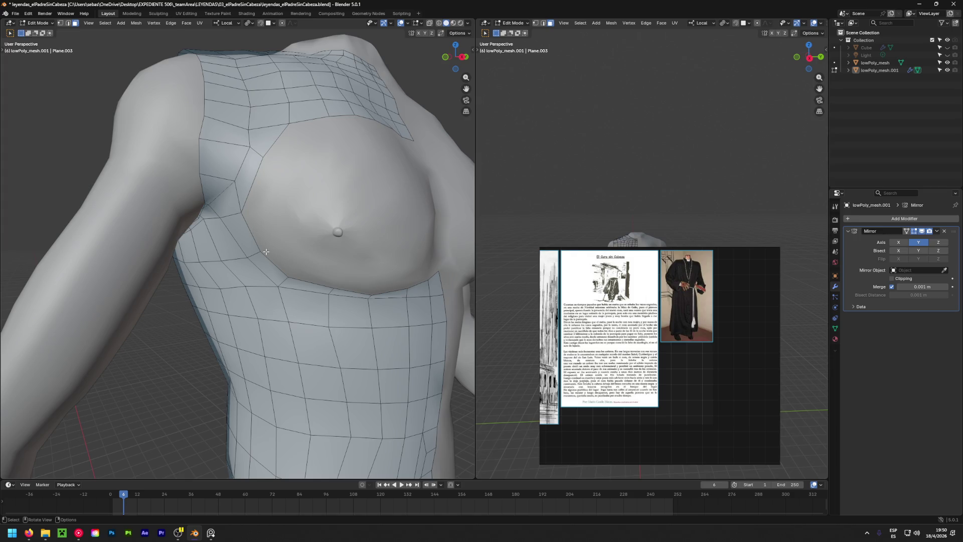
Fill a new face between the two edges at the side of the chest below the armpit.
left_click(251, 234)
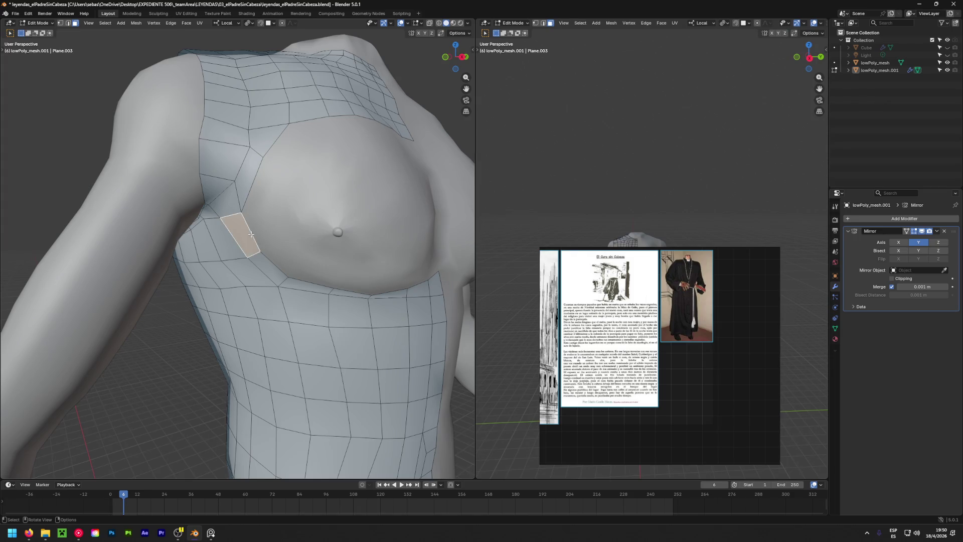
left_click(254, 178, "shift")
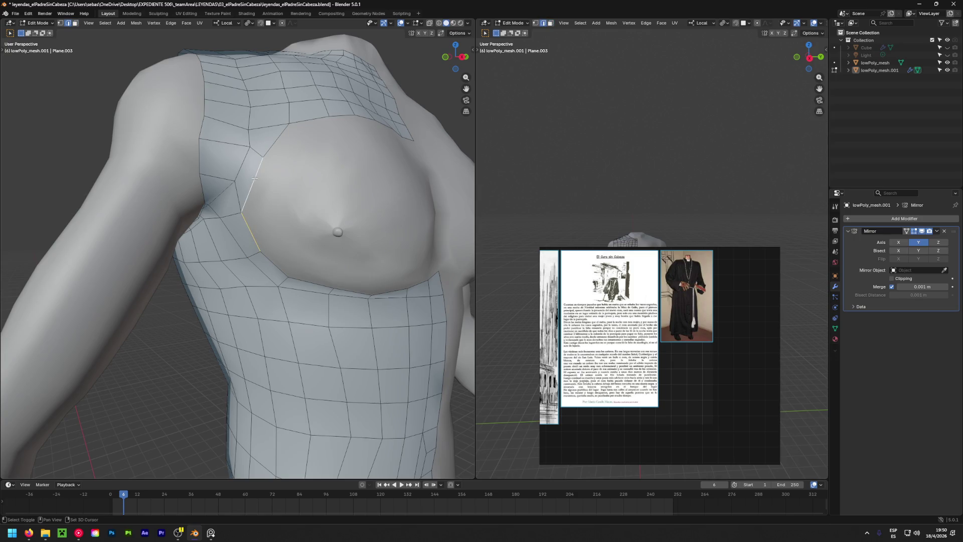
key("f")
Knife-cut an extra edge through the new face and select its end vertex in X-ray view.
key("k")
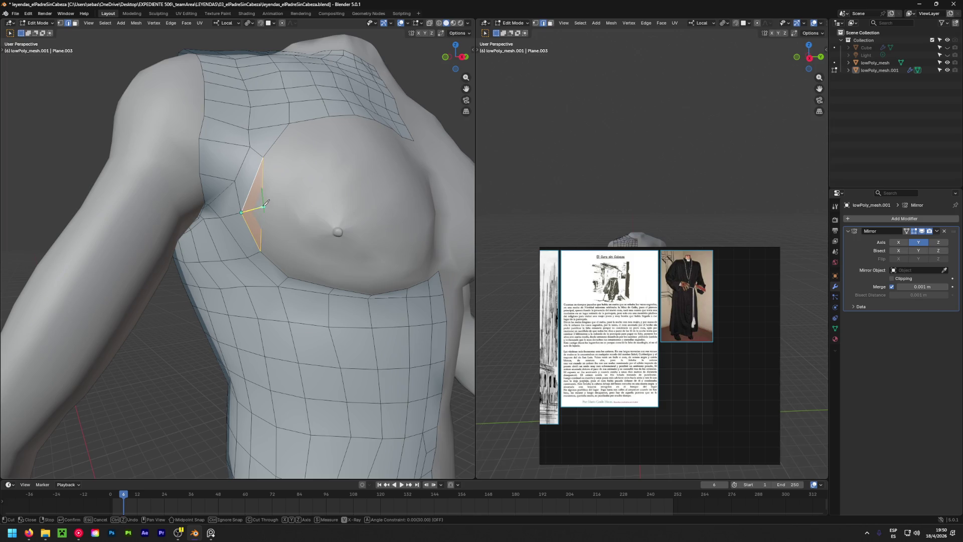
left_click(264, 205)
key("Return")
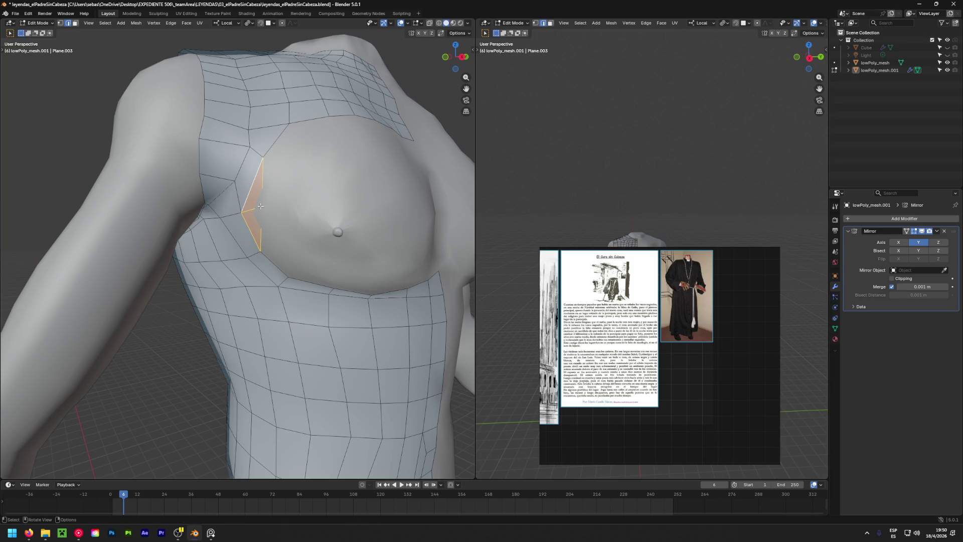
key("1")
left_click(267, 209)
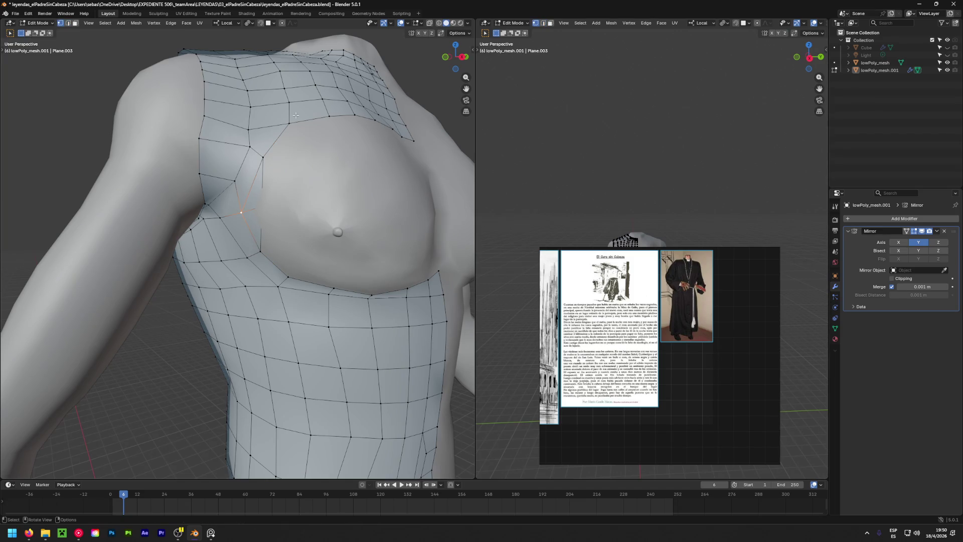
key("shift+z")
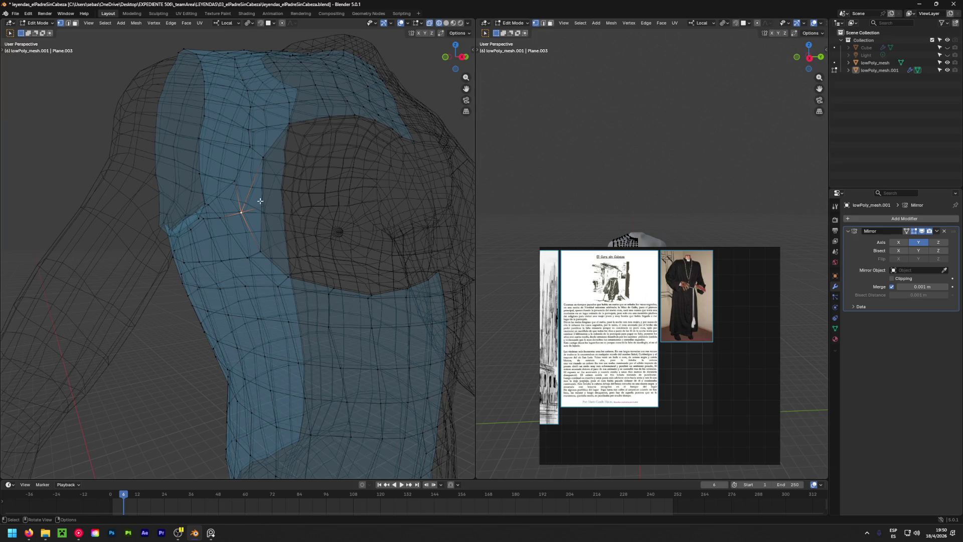
Slide the new vertex onto the vertical edge and settle it against the body from a low angle.
key("g")
key("shift+z")
mouse_move(392, 48)
middle_mouse_down()
mouse_move(279, 395)
mouse_move(270, 454)
mouse_move(267, 284)
middle_mouse_up()
key("g")
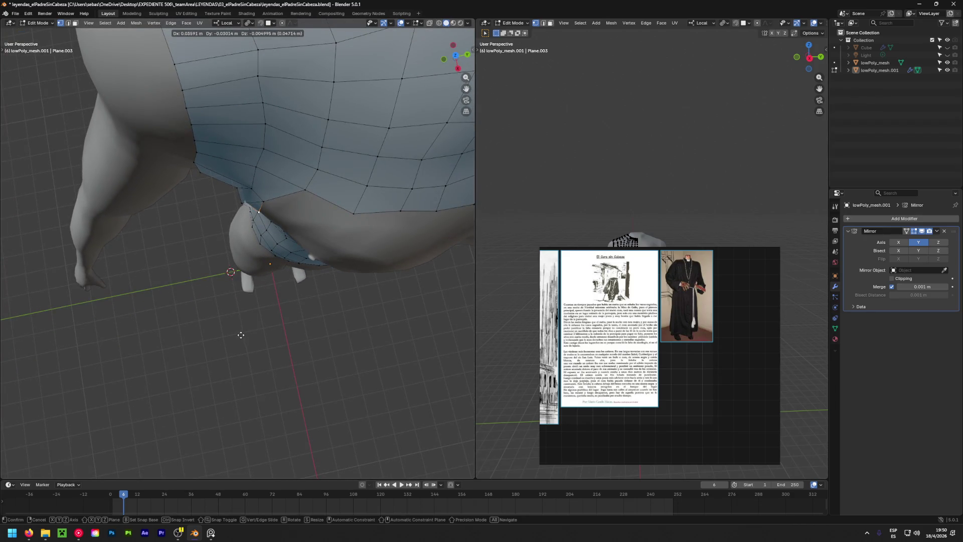
left_click(241, 335)
mouse_move(241, 335)
middle_mouse_down()
mouse_move(172, 290)
mouse_move(249, 294)
middle_mouse_up()
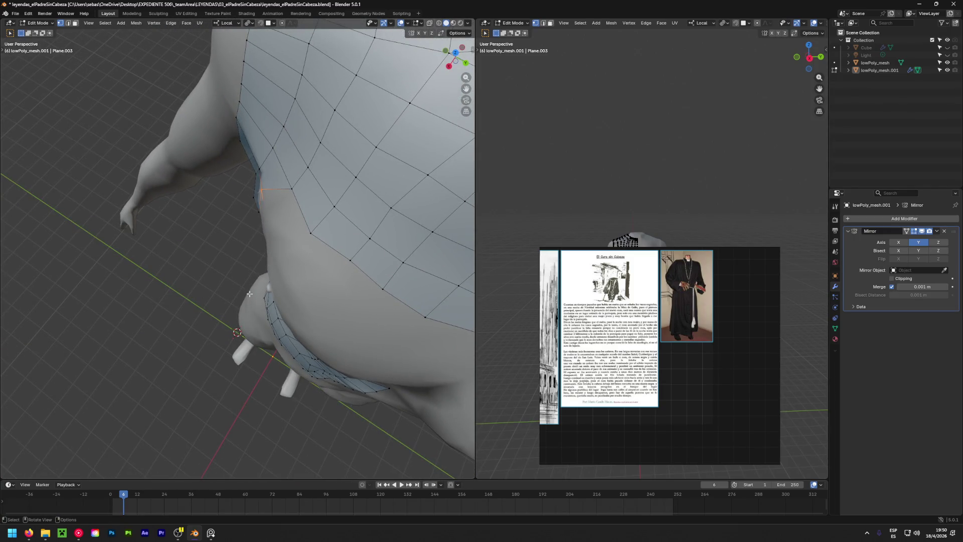
Pull the armpit and chest-side vertices in so the mesh hugs the torso.
mouse_move(255, 217)
middle_mouse_down()
mouse_move(230, 274)
mouse_move(206, 241)
middle_mouse_up()
key("g")
left_click(203, 275)
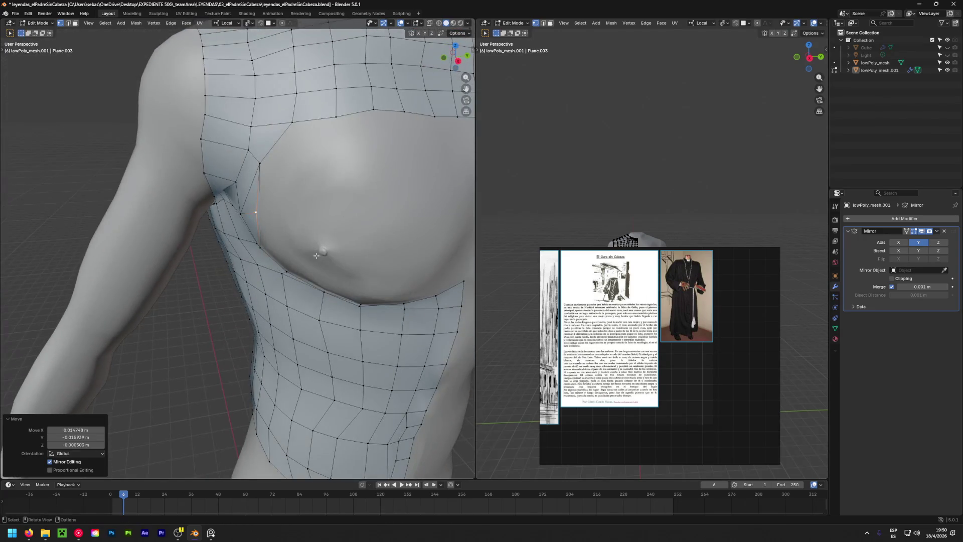
key("g")
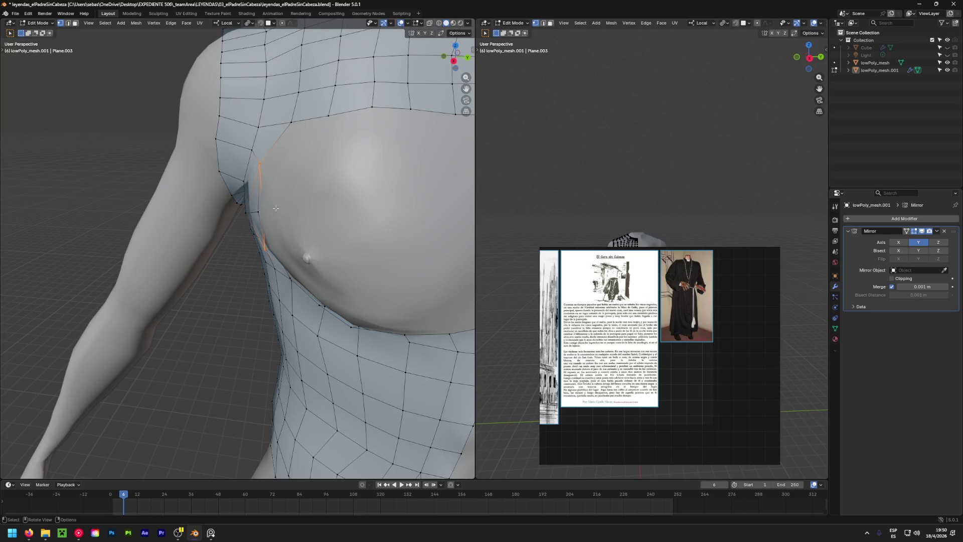
mouse_move(255, 236)
middle_mouse_down()
mouse_move(162, 373)
mouse_move(273, 284)
middle_mouse_up()
key("g")
left_click(163, 386)
Clear the selection and select the edge loop running along the chest's side.
left_click(273, 269)
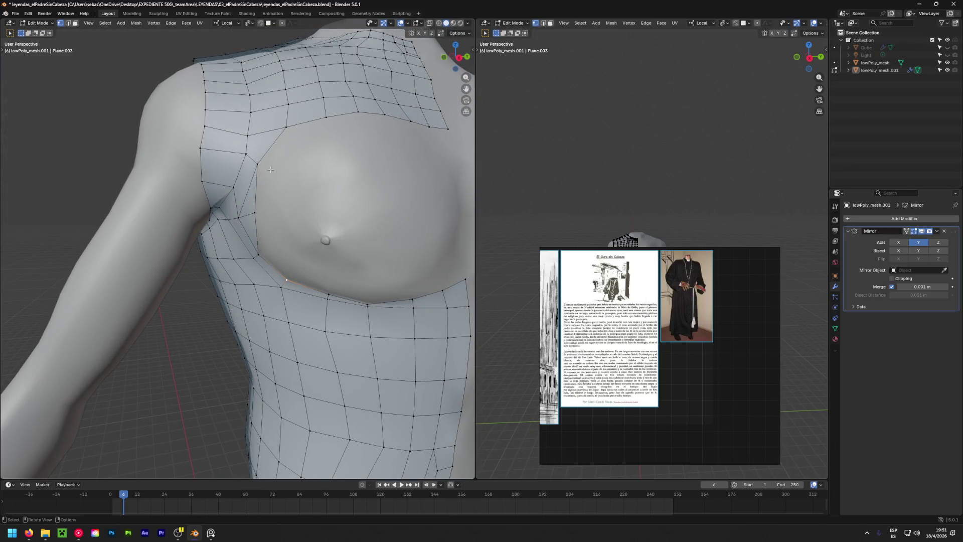
key("alt+a")
key("2")
left_click(280, 269, "alt")
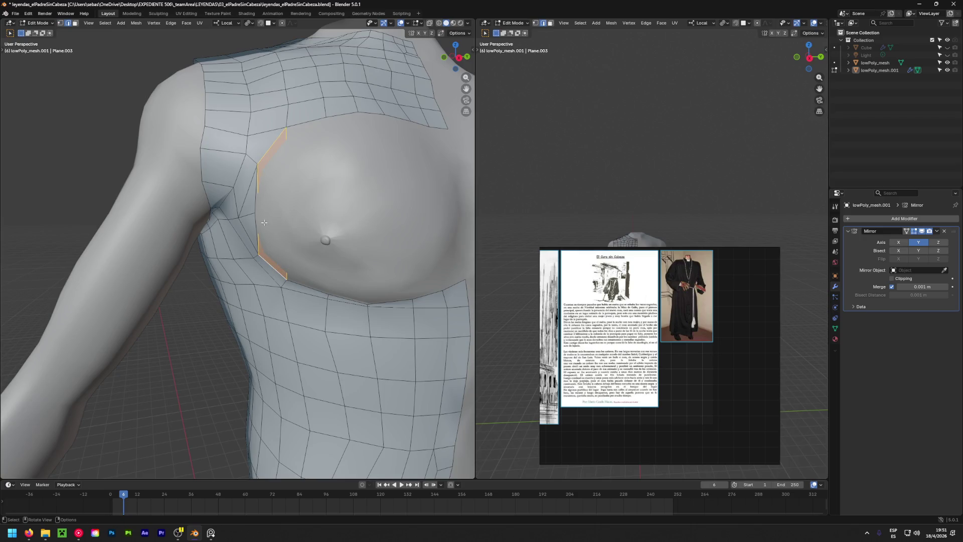
In X-ray view, knife-cut a new edge across the face strip beside the chest.
key("alt+z")
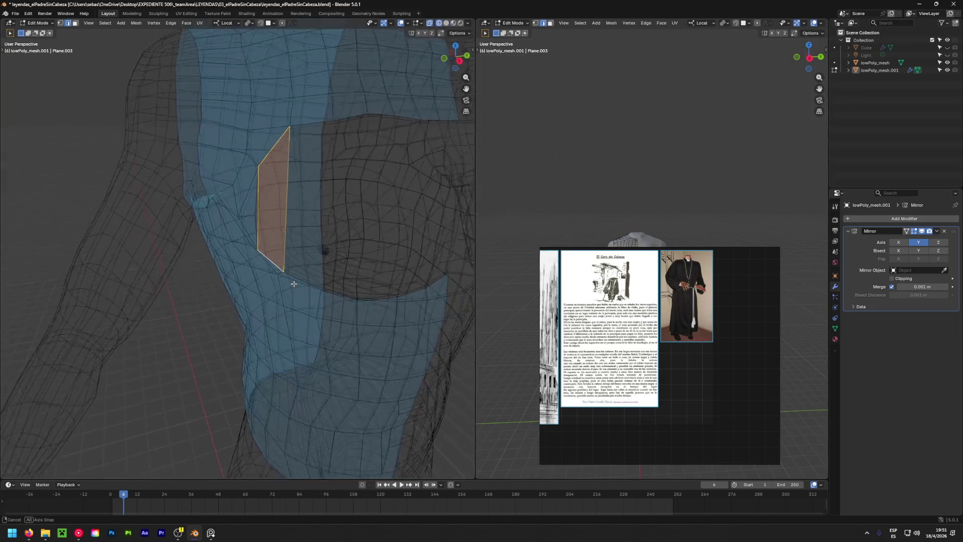
middle_click_drag(316, 226, 291, 257)
scroll(291, 256, "up", 3)
middle_click_drag(272, 224, 218, 203)
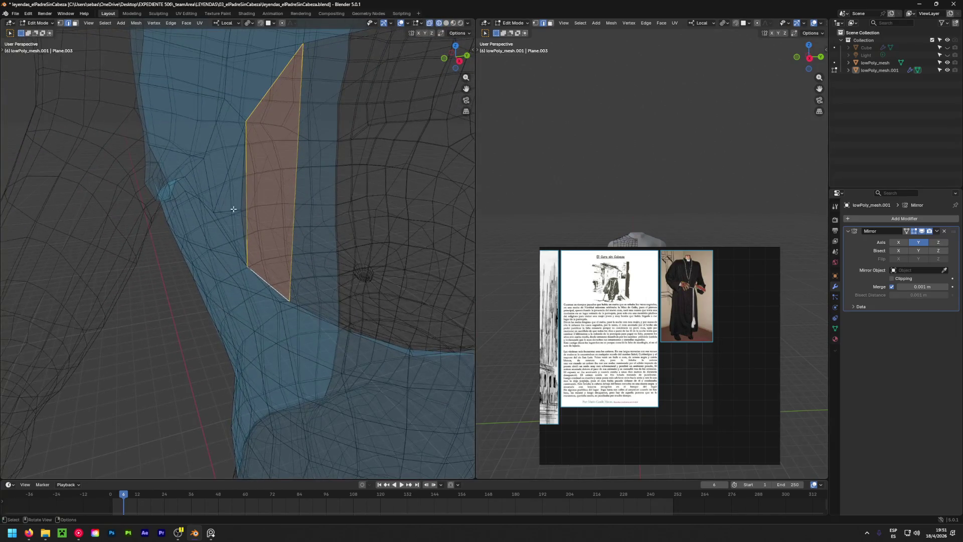
scroll(241, 207, "up", 2)
key("k")
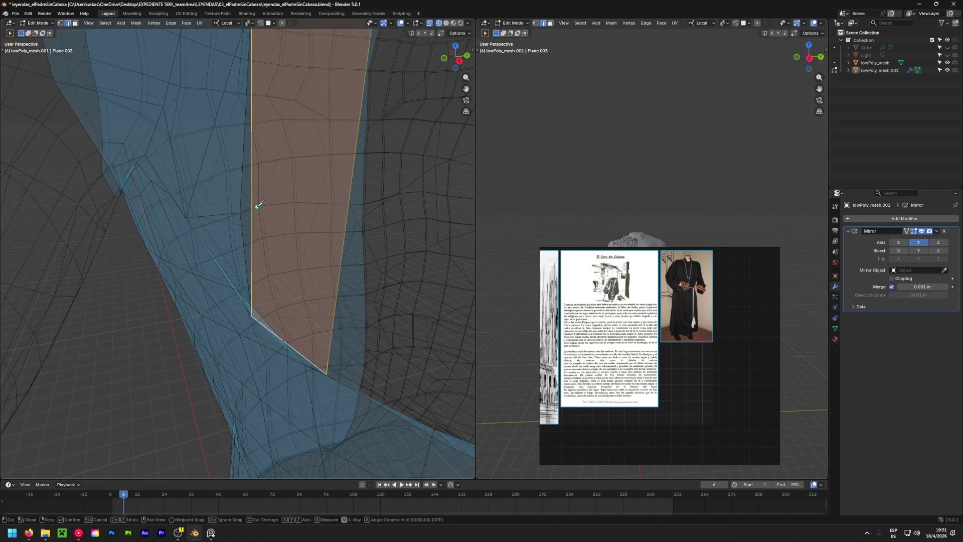
left_click(253, 208)
left_click(348, 209)
key("Return")
Merge the leftover vertex at first, reposition it against the body, and leave X-ray.
middle_click_drag(271, 218, 223, 221)
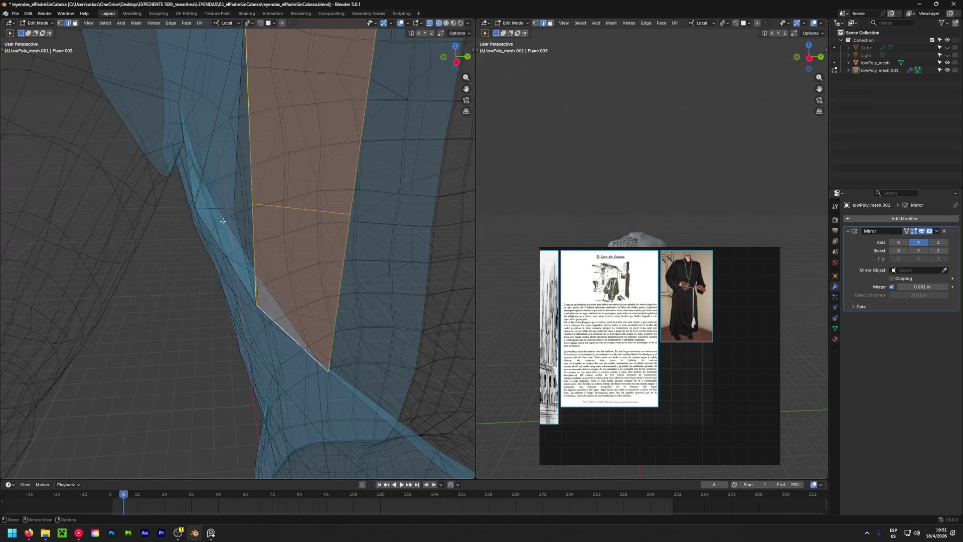
left_click(234, 208)
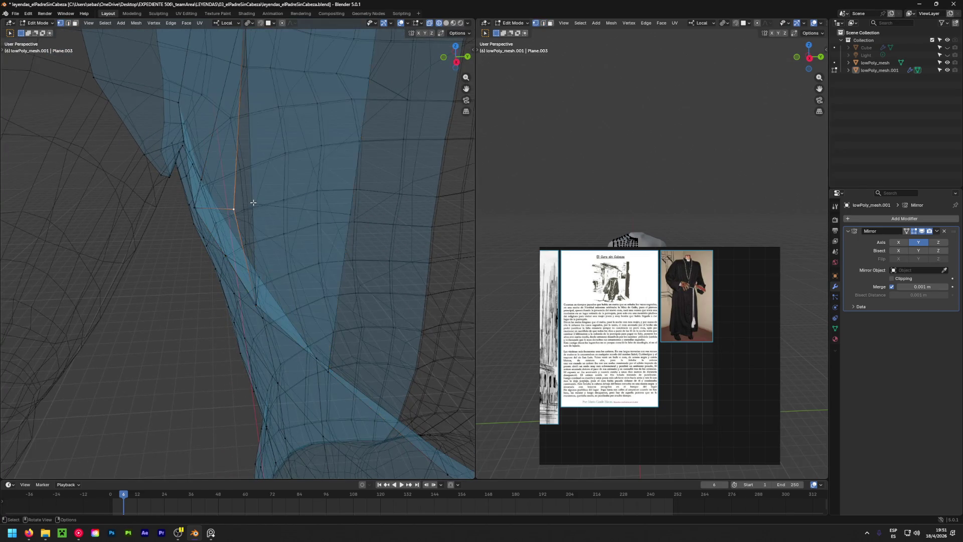
key("m")
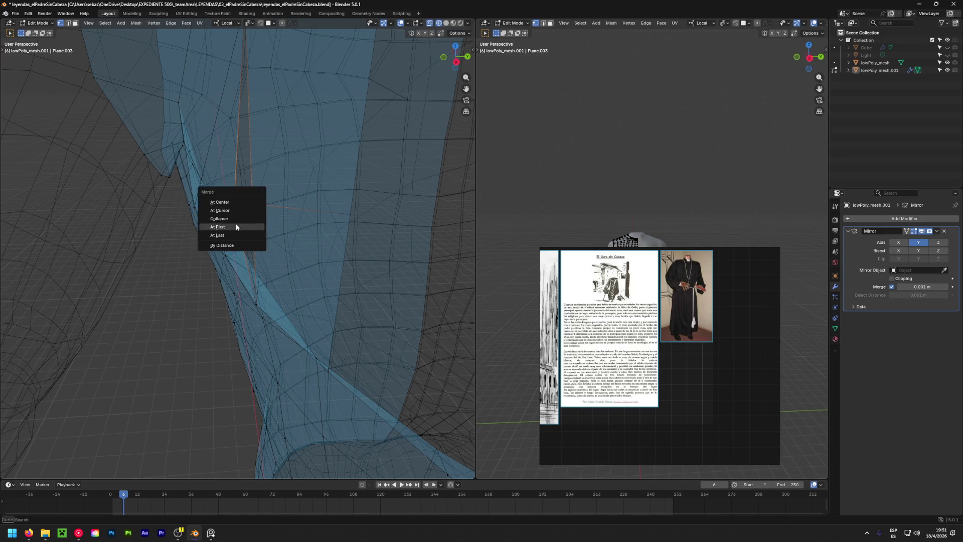
left_click(235, 223)
mouse_move(235, 224)
middle_mouse_down()
mouse_move(324, 206)
mouse_move(75, 212)
mouse_move(369, 150)
middle_mouse_up()
key("g")
left_click(25, 218)
left_click(445, 26)
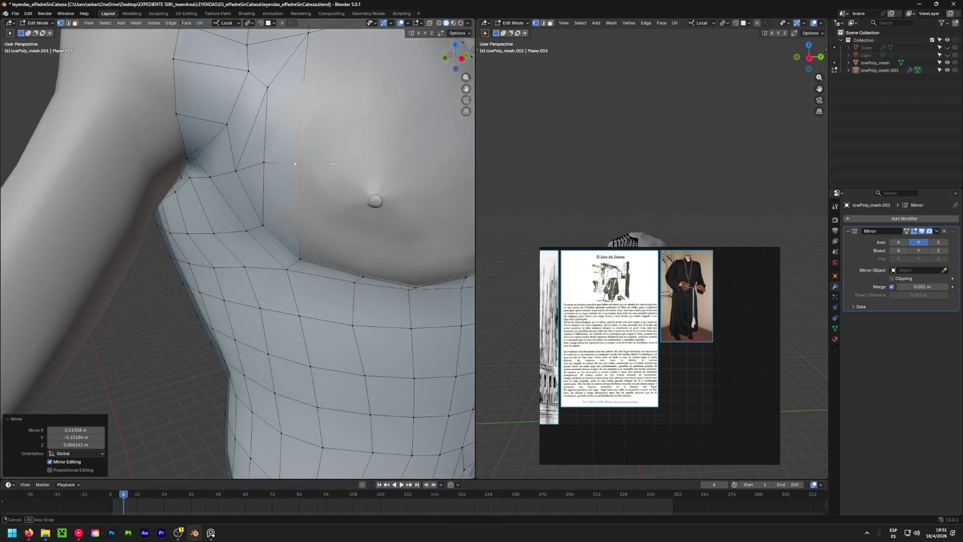
Nudge a vertex beside the chest into place, checking it from side and front.
middle_click_drag(285, 204, 303, 212)
mouse_move(308, 266)
middle_mouse_down()
mouse_move(290, 261)
mouse_move(263, 279)
mouse_move(367, 254)
mouse_move(263, 226)
mouse_move(188, 172)
mouse_move(263, 288)
middle_mouse_up()
left_click(304, 260)
key("g")
left_click(253, 260)
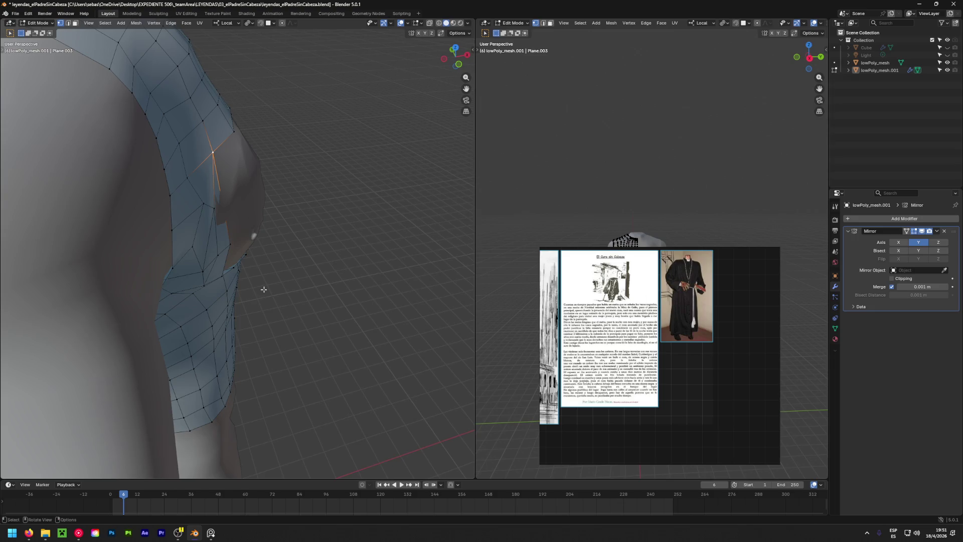
key("g")
left_click(272, 294)
mouse_move(273, 295)
middle_mouse_down()
mouse_move(40, 220)
mouse_move(23, 204)
mouse_move(289, 213)
mouse_move(175, 210)
middle_mouse_up()
scroll(23, 203, "down", 5)
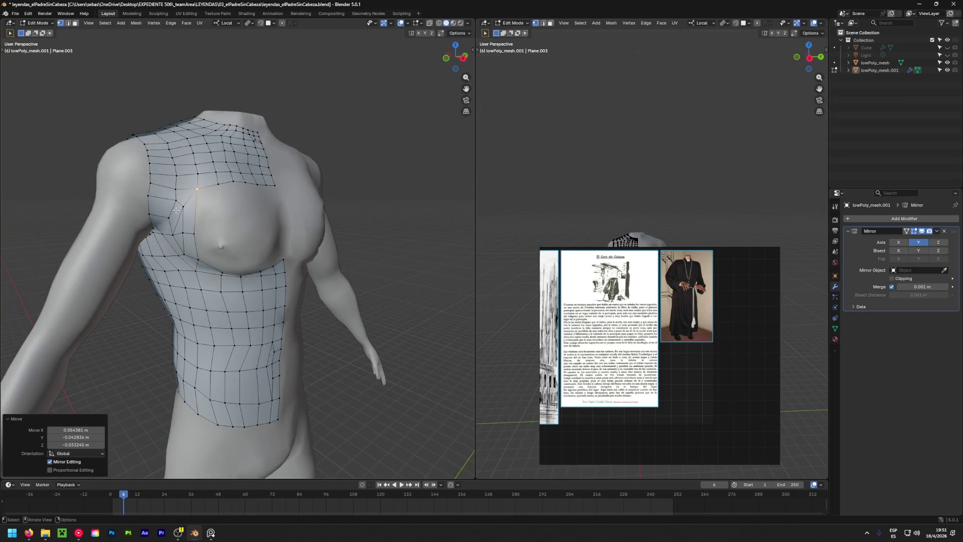
middle_click_drag(230, 239, 189, 239)
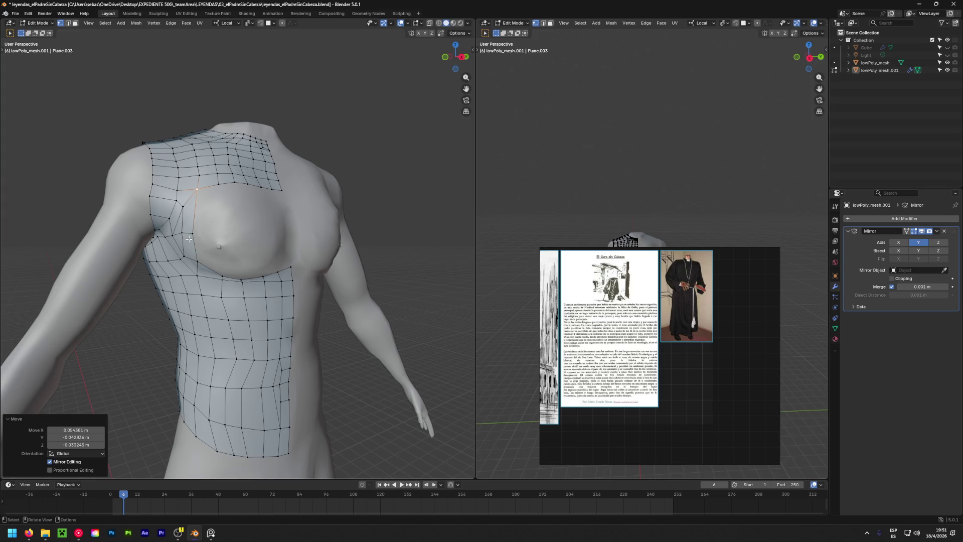
scroll(230, 279, "up", 3)
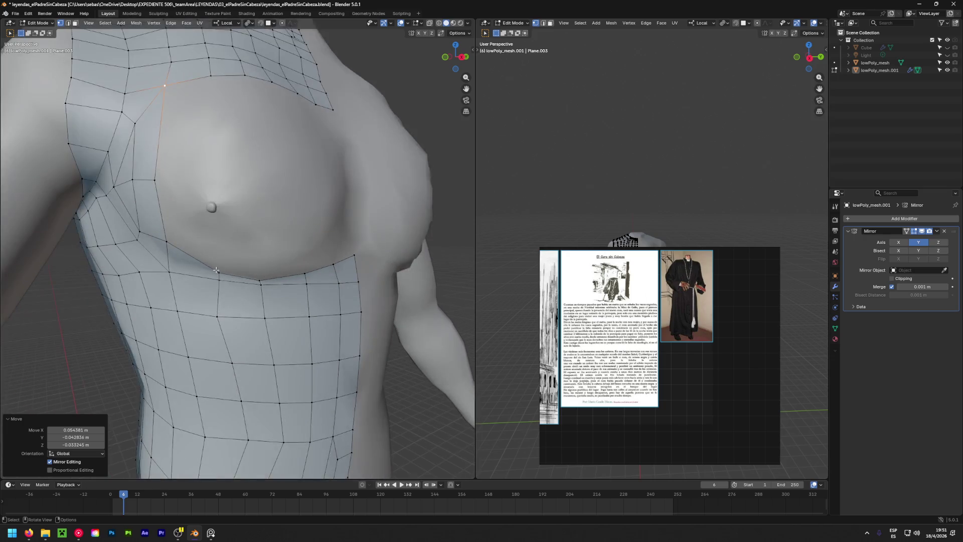
Reposition a chest-boundary vertex step by step so it sits flush near the arm side.
left_click(224, 269)
key("g")
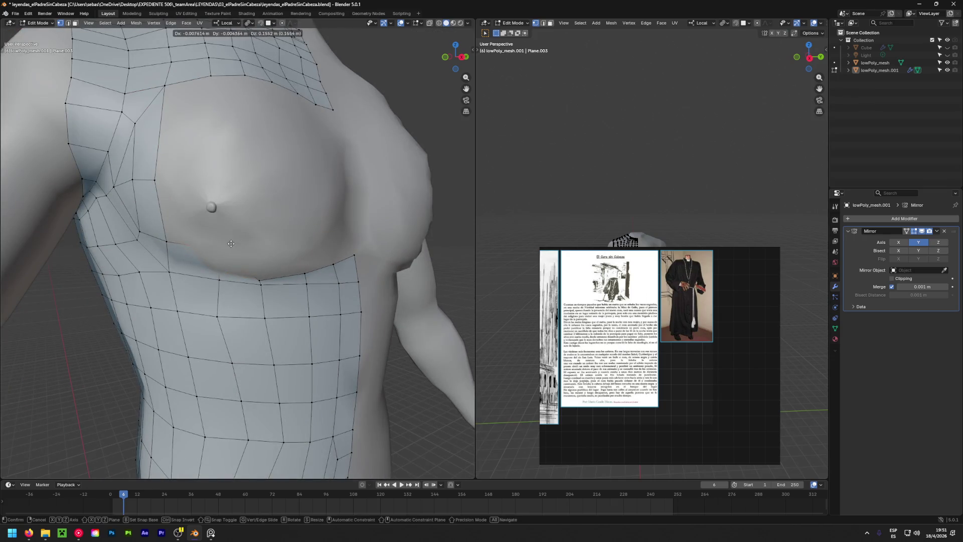
left_click(229, 267)
mouse_move(230, 268)
middle_mouse_down()
mouse_move(30, 271)
mouse_move(272, 251)
mouse_move(26, 290)
mouse_move(260, 293)
mouse_move(218, 325)
mouse_move(137, 309)
mouse_move(181, 274)
middle_mouse_up()
key("g")
left_click(21, 277)
key("g")
left_click(254, 279)
key("g")
left_click(20, 295)
Work the next vertex under the pectoral into the chest contour from several angles.
left_click(270, 289)
key("g")
left_click(215, 327)
key("g")
left_click(136, 308)
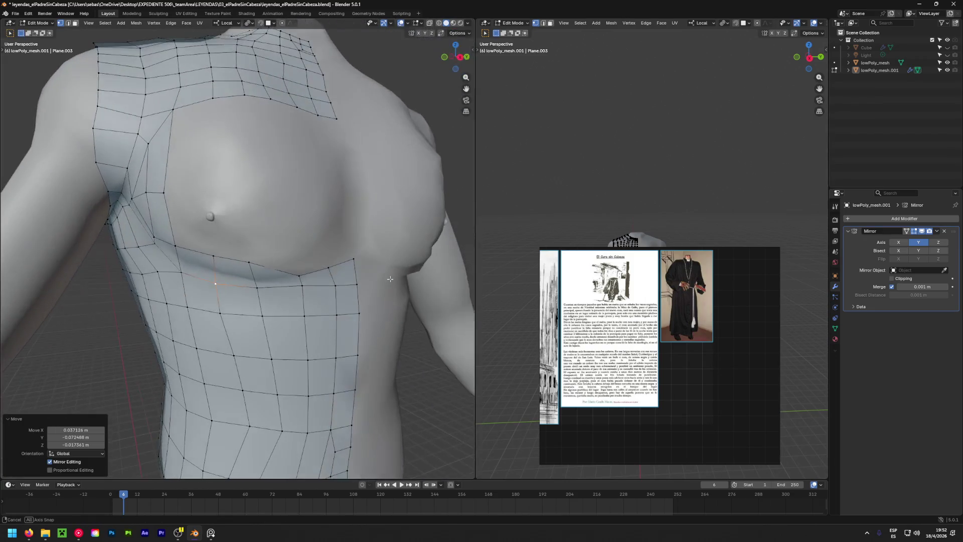
mouse_move(246, 273)
middle_mouse_down()
mouse_move(335, 289)
mouse_move(143, 350)
mouse_move(264, 316)
mouse_move(80, 328)
mouse_move(284, 256)
middle_mouse_up()
key("g")
left_click(240, 316)
key("g")
left_click(226, 334)
key("g")
left_click(74, 331)
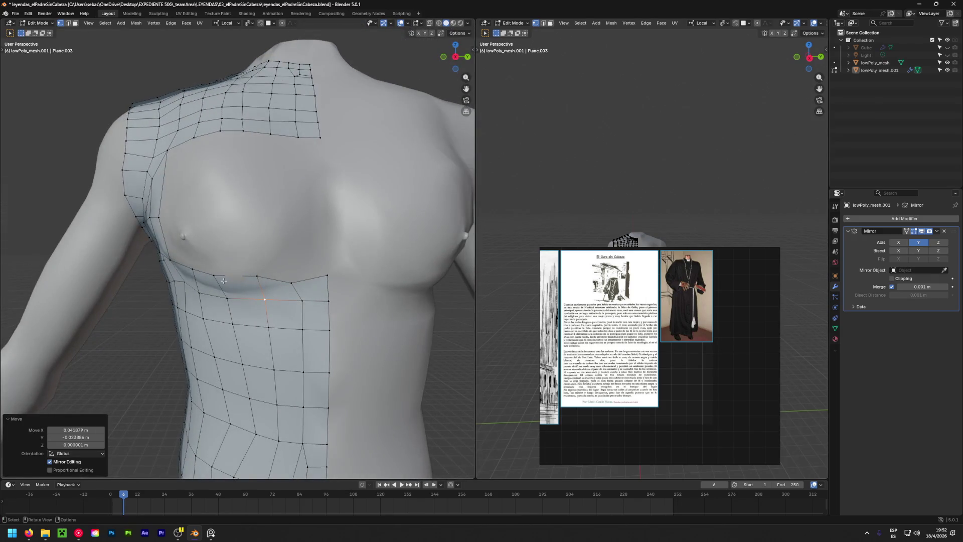
key("g")
left_click(297, 255)
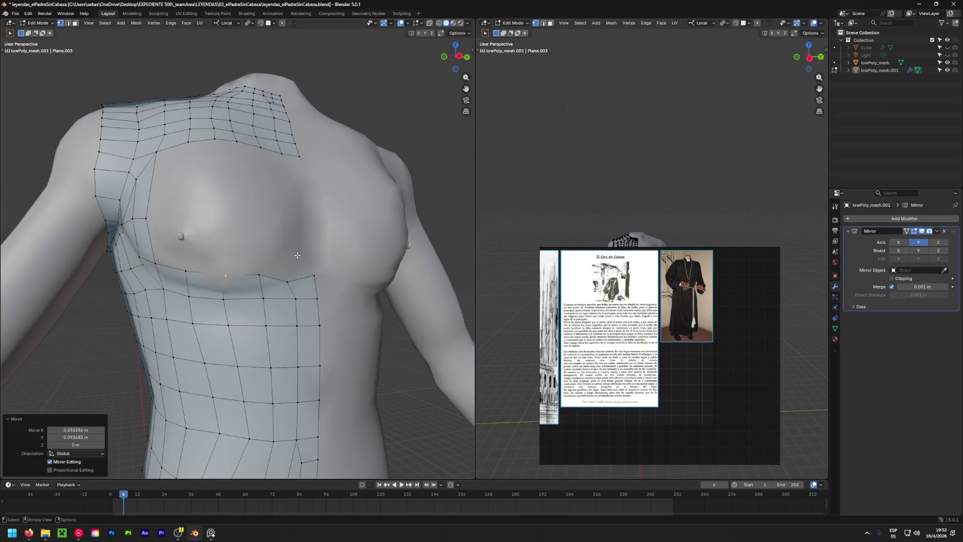
Adjust the vertices below the pectoral and near the chest crease to follow the body.
left_click(233, 305)
left_click(226, 299)
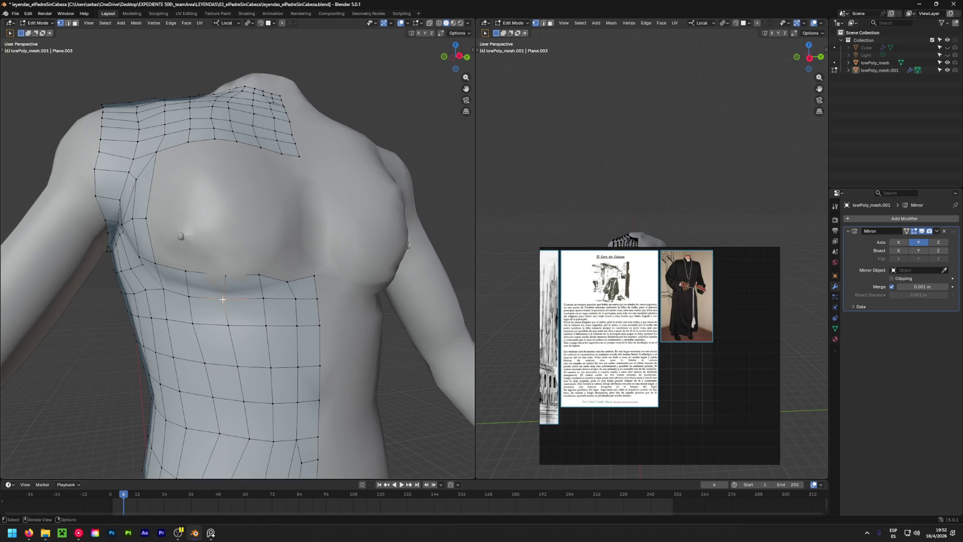
key("g")
left_click(225, 300)
mouse_move(225, 299)
middle_mouse_down()
mouse_move(210, 284)
mouse_move(129, 311)
mouse_move(207, 303)
mouse_move(17, 329)
mouse_move(318, 279)
middle_mouse_up()
left_click(221, 277)
key("g")
left_click(121, 313)
left_click(214, 297)
key("g")
left_click(13, 331)
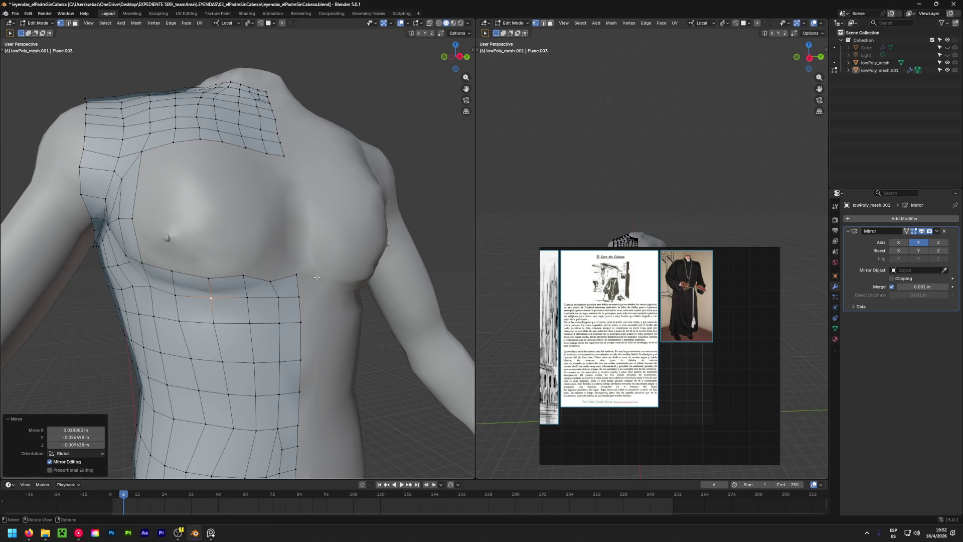
Cancel a stray move, re-check from the front and begin moving the chest-side vertex.
mouse_move(296, 215)
middle_mouse_down()
mouse_move(228, 273)
mouse_move(234, 286)
middle_mouse_up()
key("g")
key("Escape")
middle_click_drag(140, 299, 143, 288)
key("g")
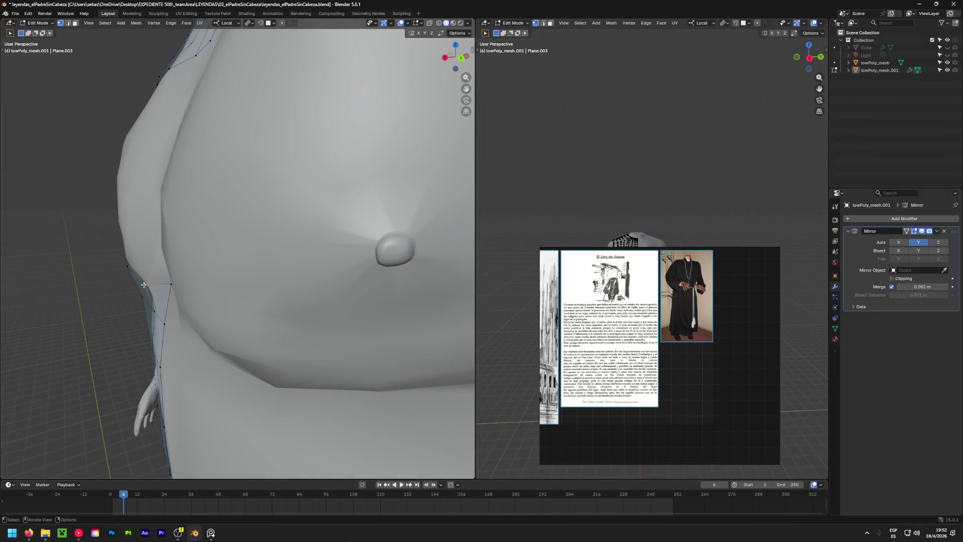
Settle the chest-side vertex and a neighbouring chest vertex onto the pectoral curve.
left_click(139, 286)
key("g")
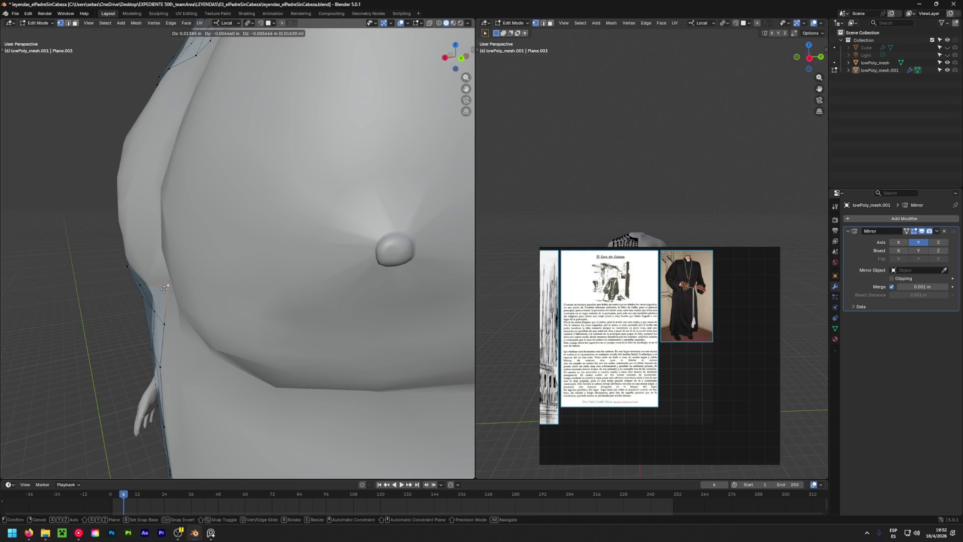
left_click(143, 293)
middle_click_drag(143, 291, 294, 274)
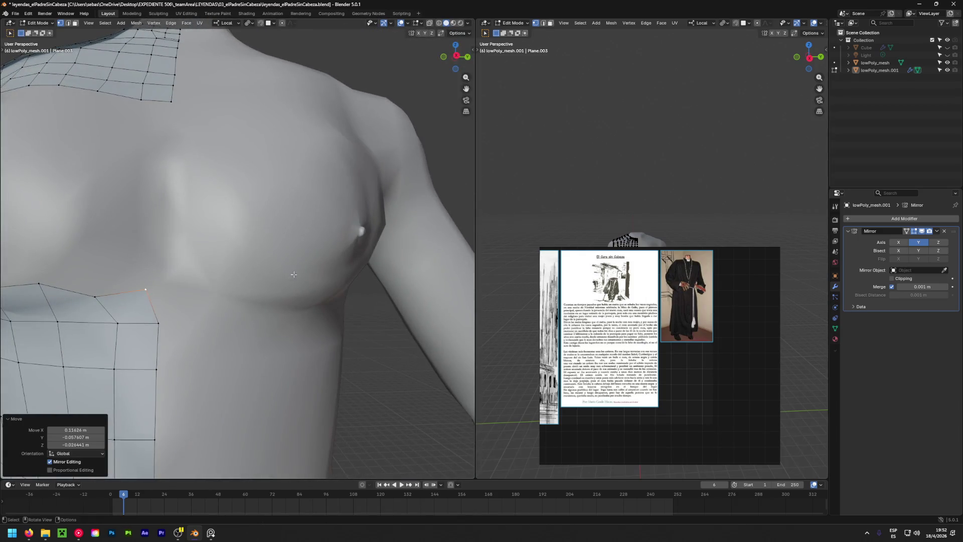
middle_click_drag(164, 294, 181, 301)
key("g")
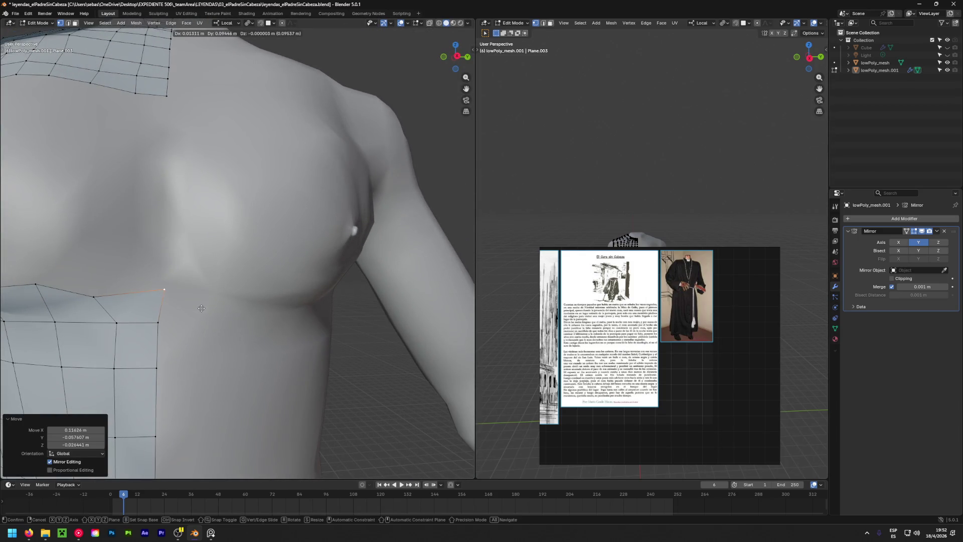
left_click(195, 308)
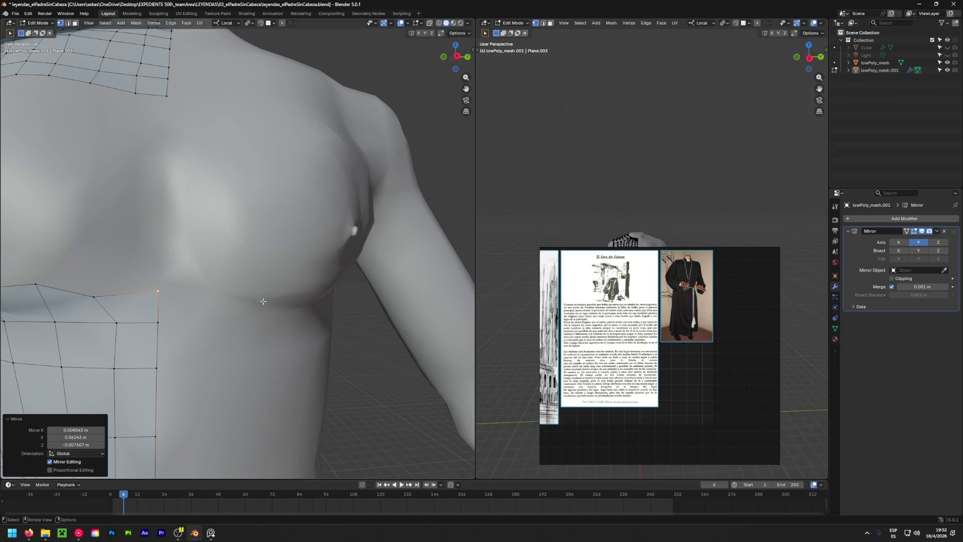
Show the Mirror modifier in edit mode with Clipping on while moving the chest-border vertex.
left_click(905, 232)
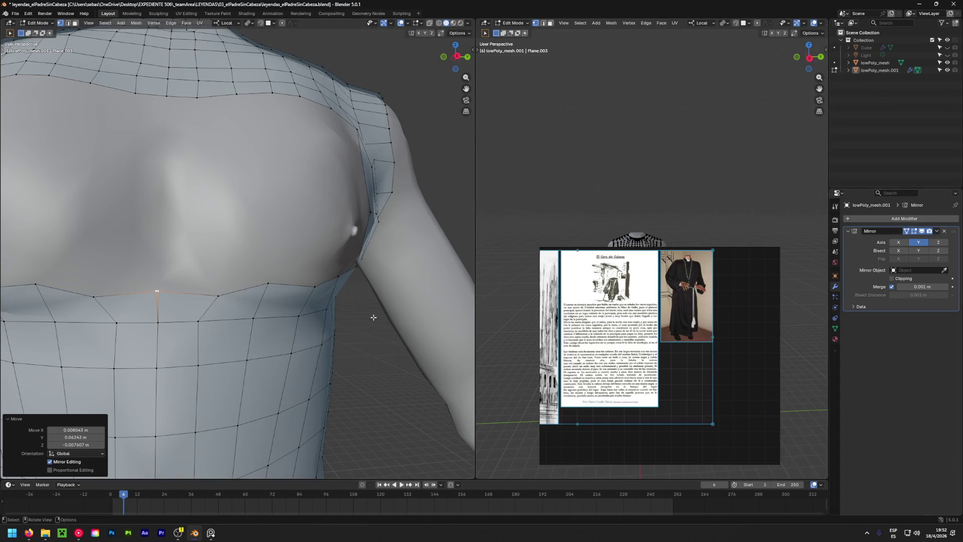
key("g")
left_click(198, 325)
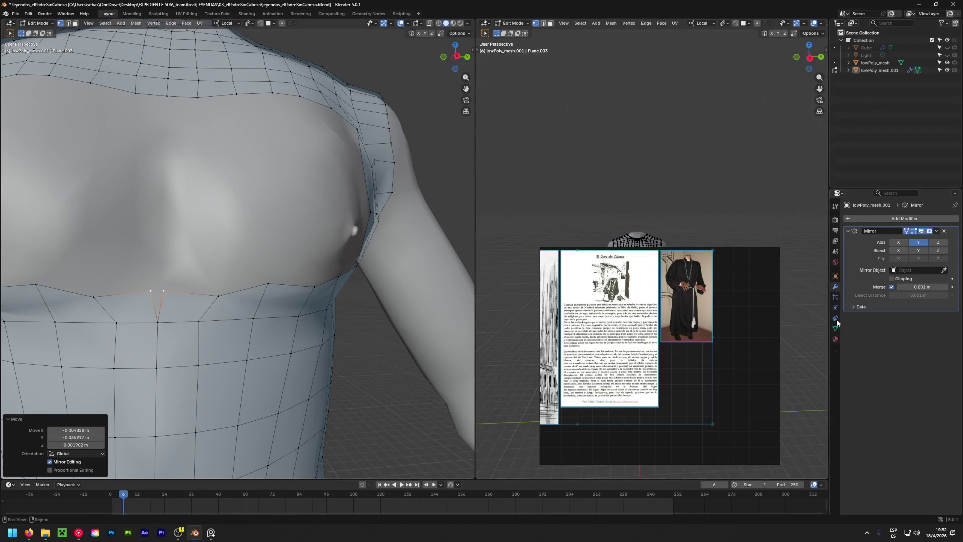
left_click(891, 278)
key("g")
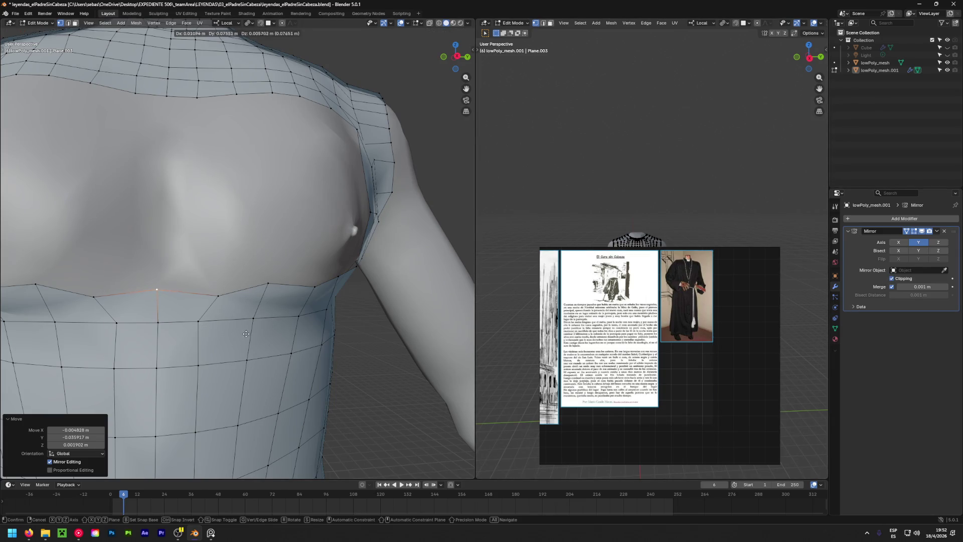
left_click(246, 334)
Nudge further chest-border vertices so the lower pectoral boundary follows the body evenly.
mouse_move(246, 333)
middle_mouse_down()
mouse_move(92, 358)
mouse_move(236, 323)
mouse_move(73, 338)
mouse_move(225, 298)
mouse_move(125, 314)
middle_mouse_up()
key("g")
left_click(237, 323)
left_click(226, 296)
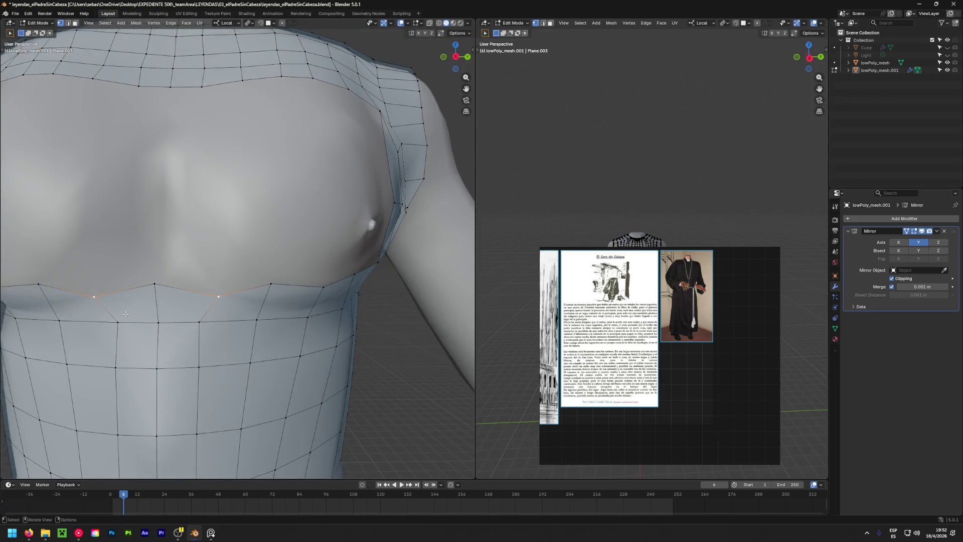
key("g")
left_click(128, 305)
scroll(367, 317, "up", 5)
key("g")
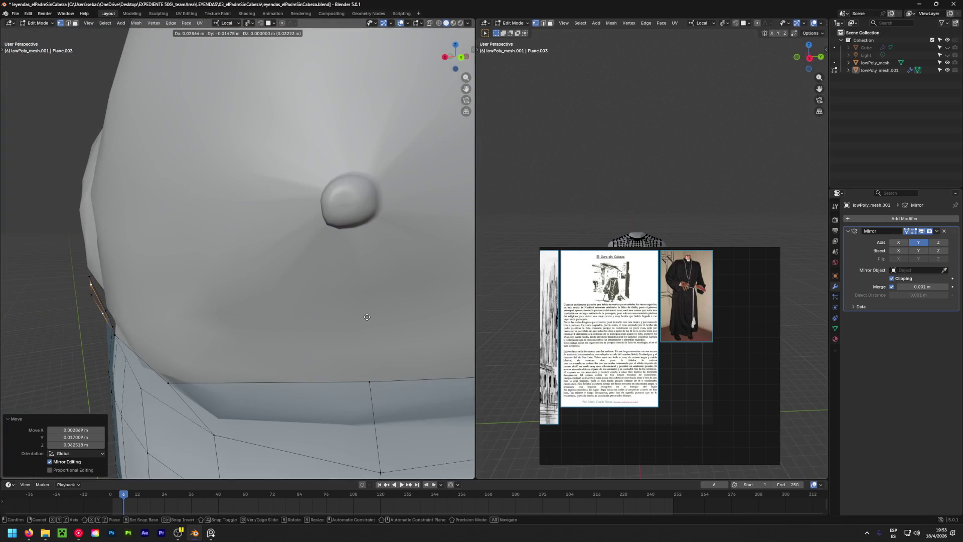
left_click(367, 317)
scroll(366, 317, "down", 3)
scroll(338, 324, "down", 3)
scroll(301, 331, "down", 2)
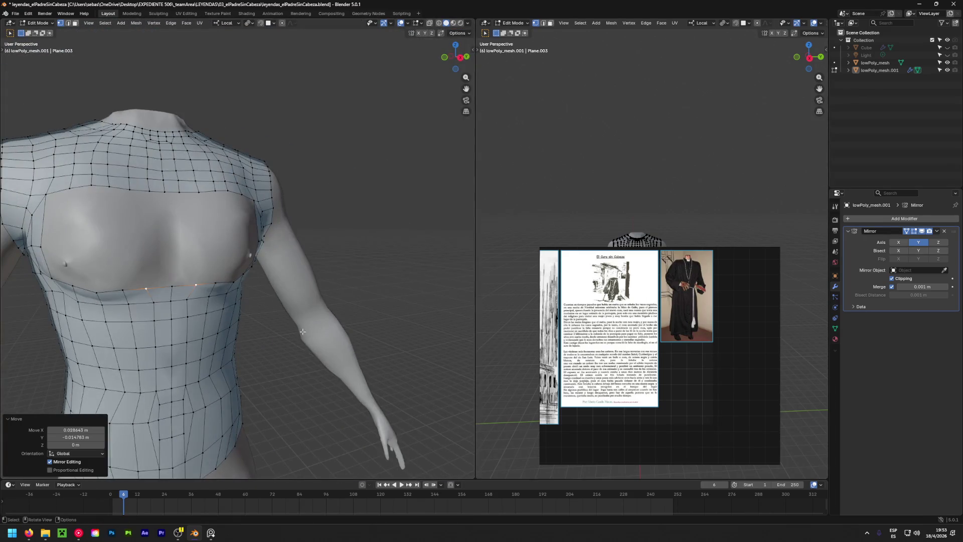
Inspect the torso from front and side, then switch to edge selection.
middle_click_drag(195, 287, 216, 310)
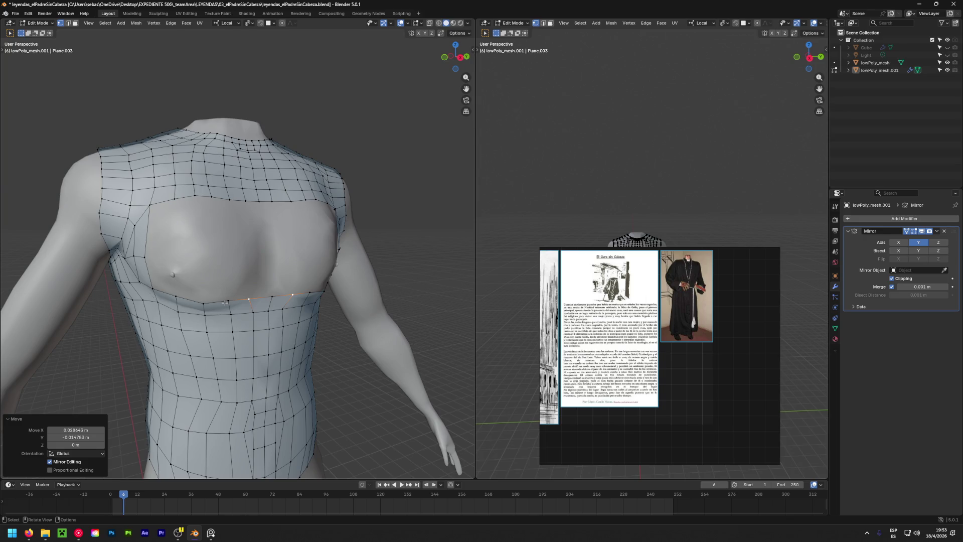
middle_click_drag(269, 261, 221, 284)
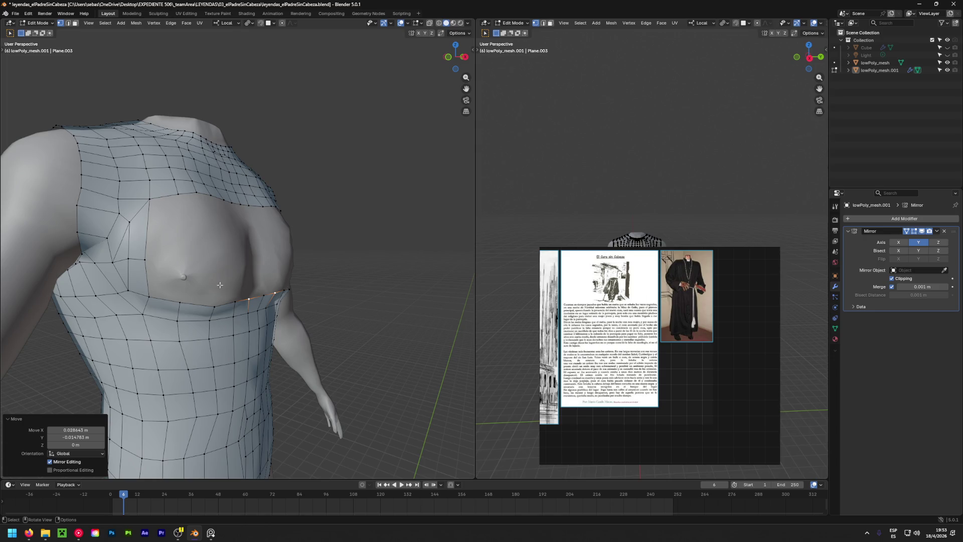
middle_click_drag(104, 307, 290, 261)
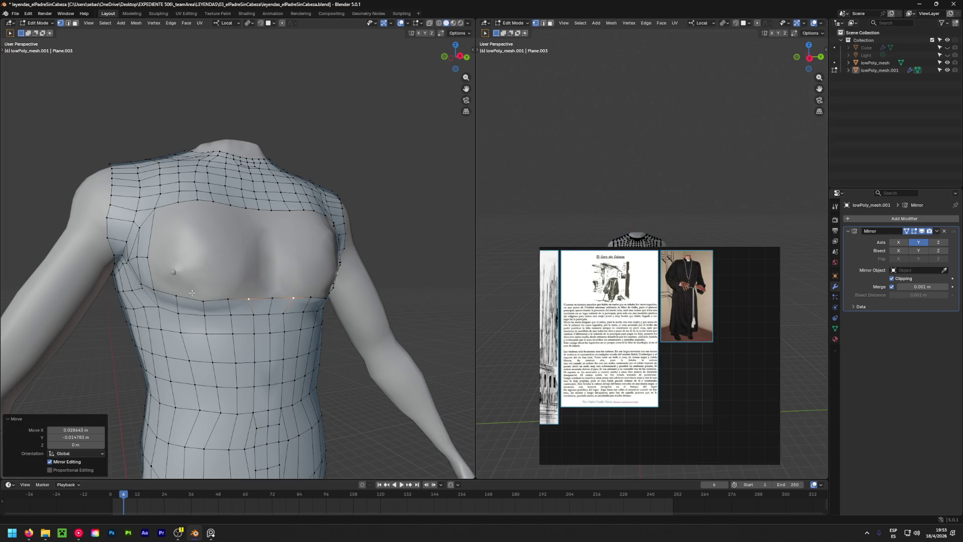
key("2")
Select the upper and lower border edges of the open chest area ready for filling.
left_click(172, 295, "shift")
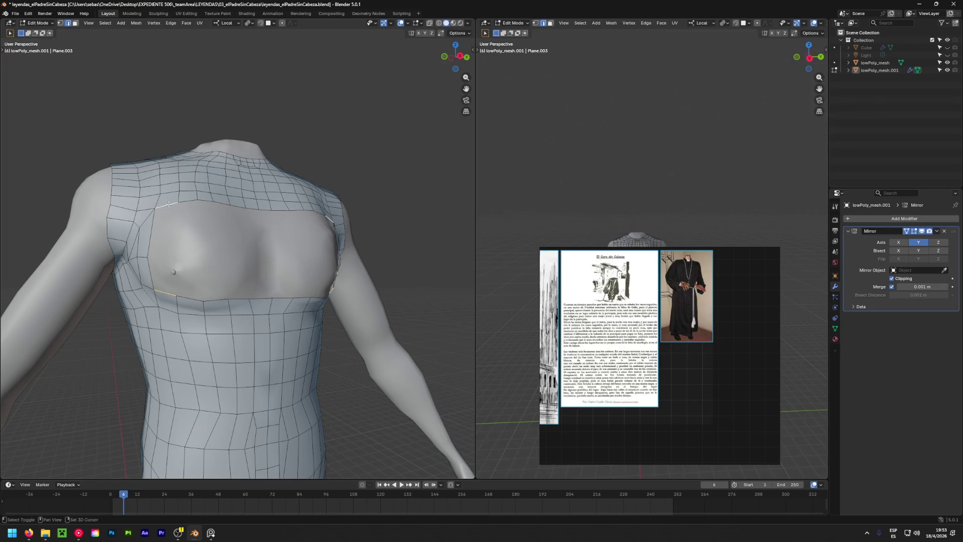
left_click(193, 291)
left_click(191, 204, "shift")
left_click(222, 291)
left_click(260, 297)
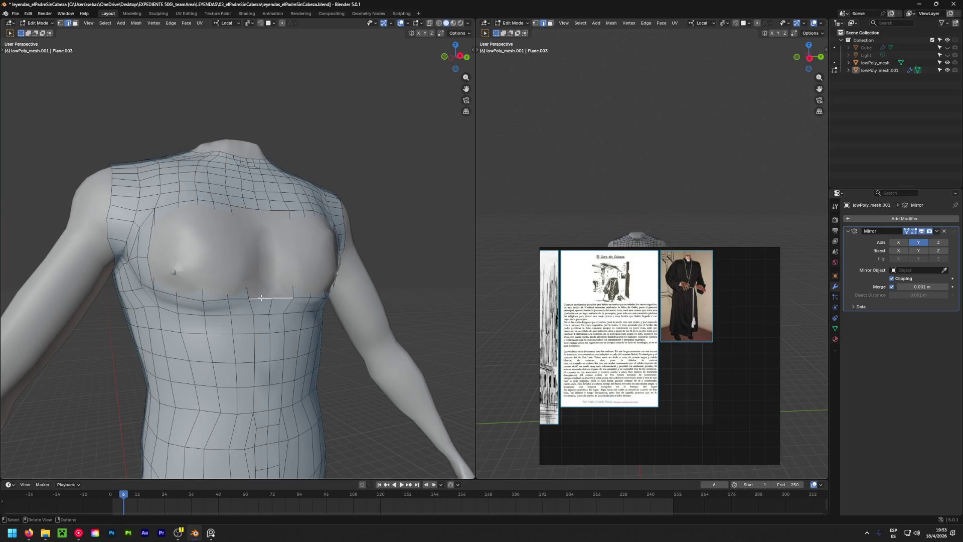
left_click(254, 219, "shift")
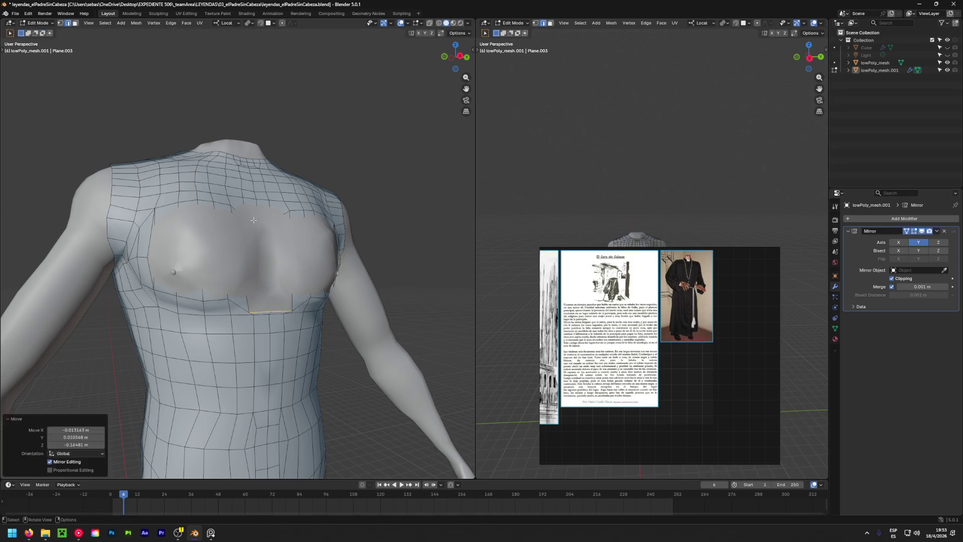
left_click(253, 220, "shift")
key("f")
middle_click_drag(254, 220, 248, 290)
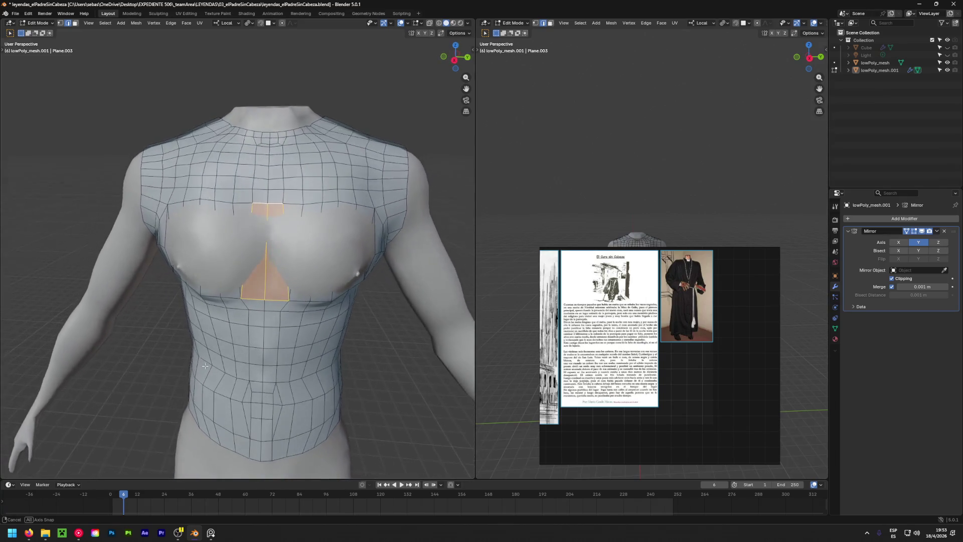
scroll(244, 244, "up", 1)
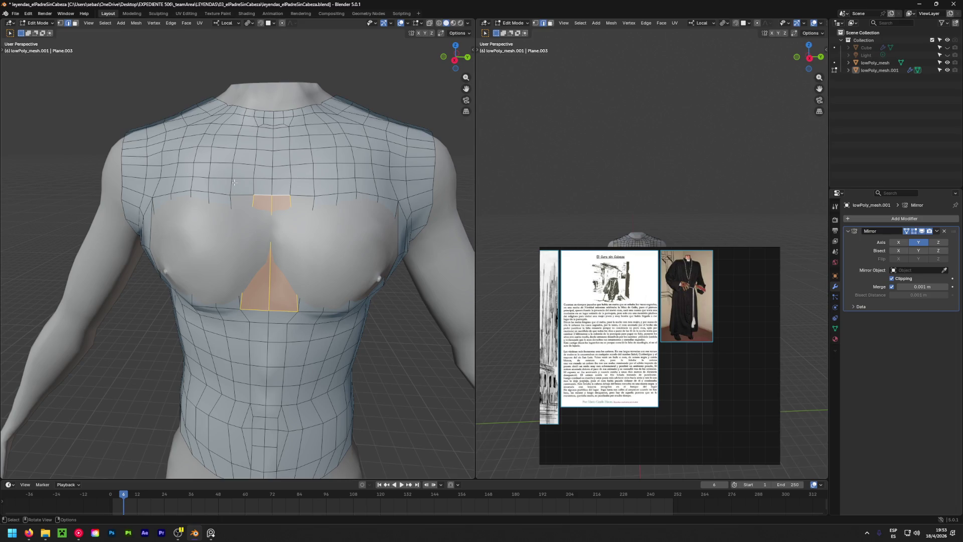
key("x")
left_click(242, 205)
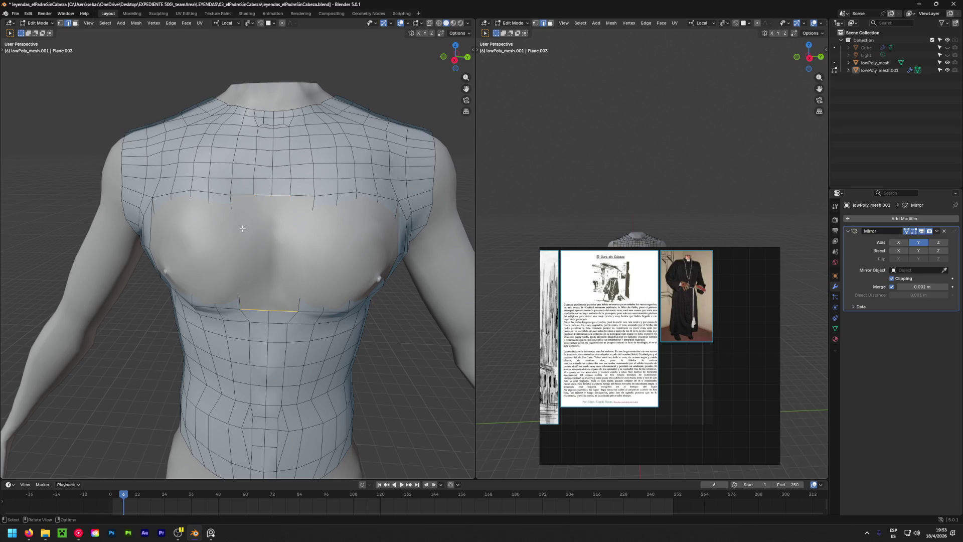
Dissolve the two vertical edge loops over the upper chest.
left_click(238, 221, "alt")
left_click(230, 176, "alt")
key("x")
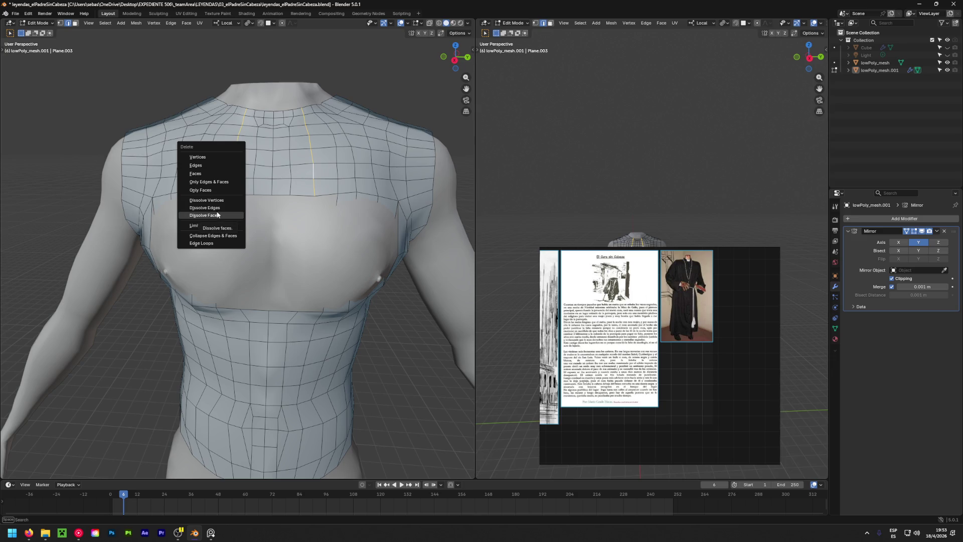
left_click(218, 207)
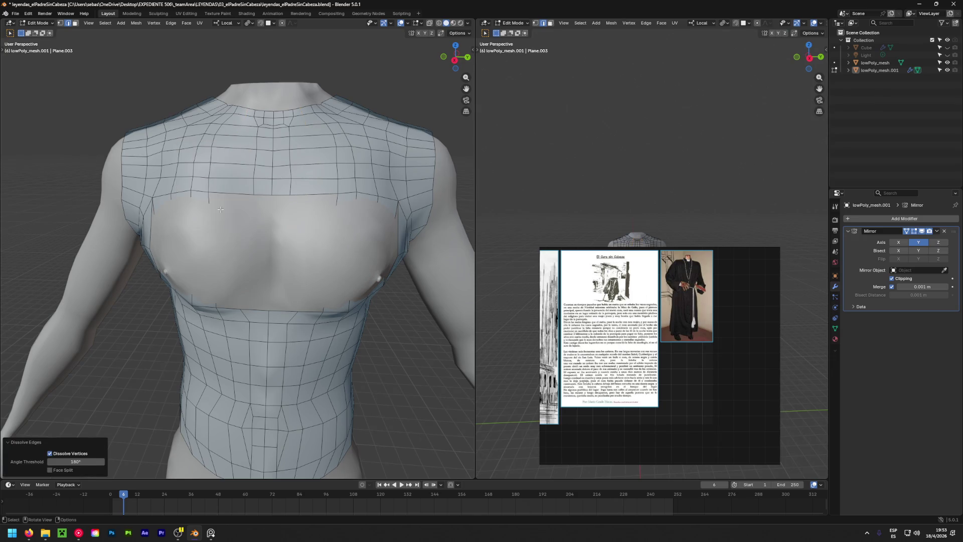
Fill new faces between the upper chest loop and the lower chest border to close the opening.
left_click(249, 202, "alt")
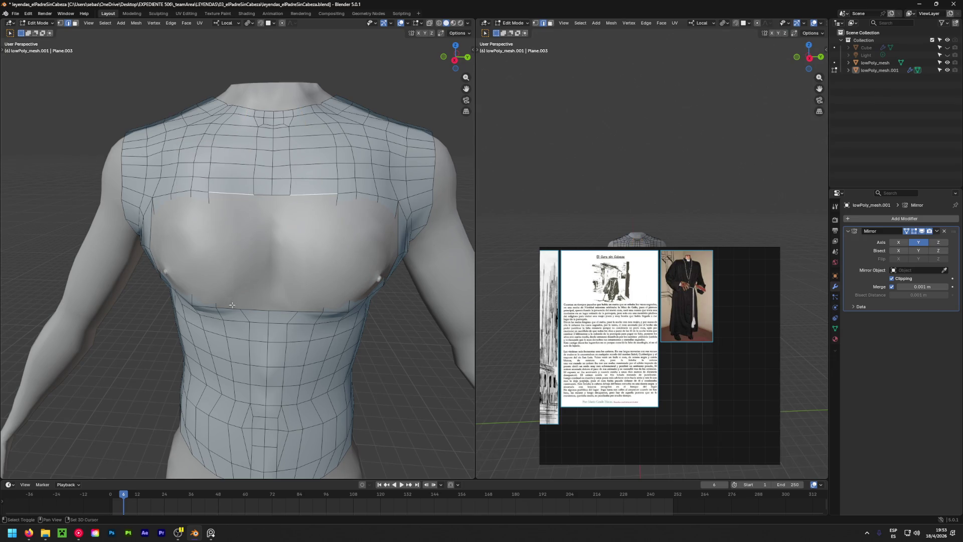
key("f")
left_click(258, 306)
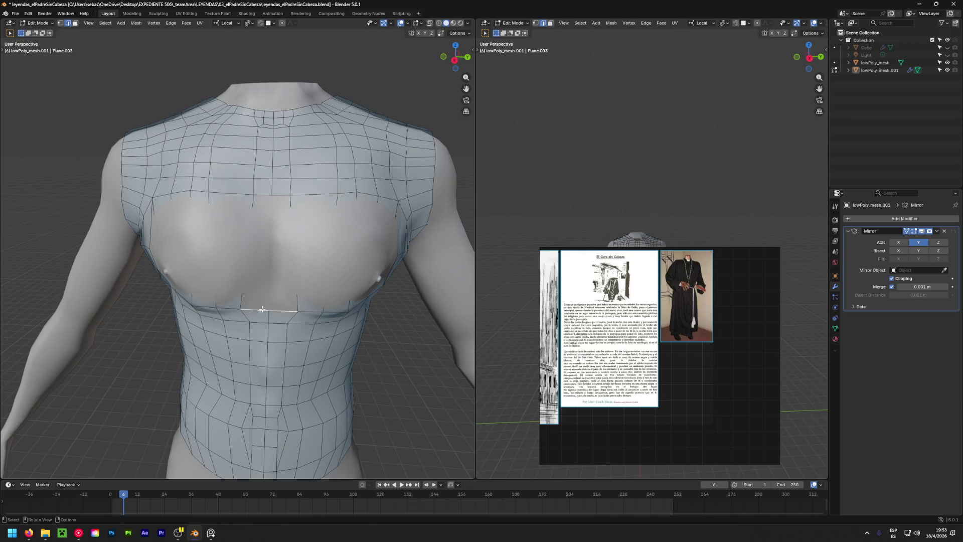
key("f")
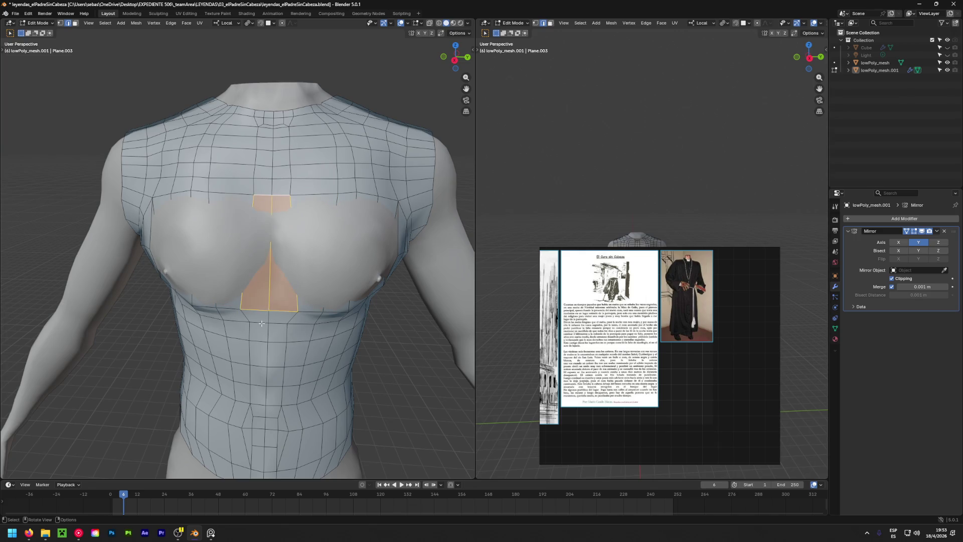
middle_click_drag(241, 313, 246, 310)
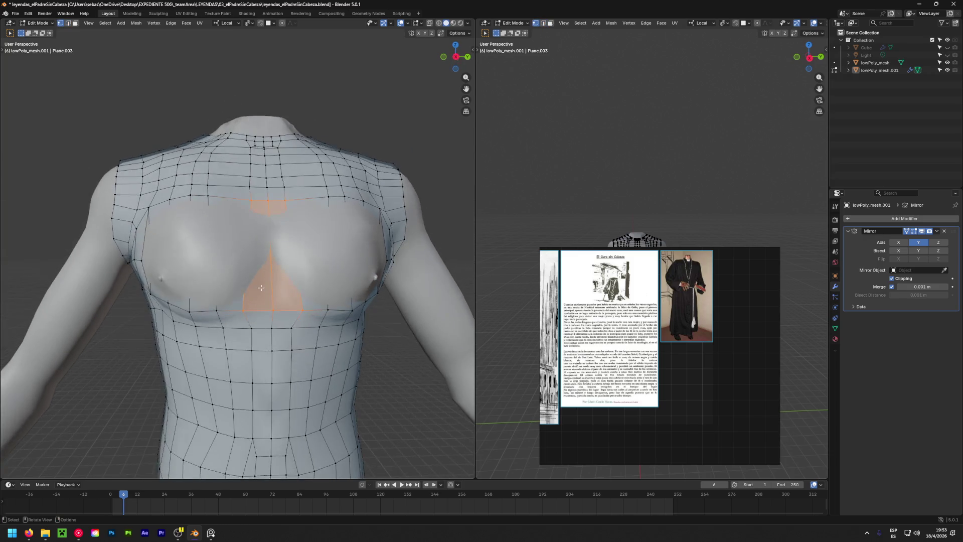
Raise the horizontal chest edge loop in stages so it sits higher on the pectorals.
key("ctrl+z")
key("g")
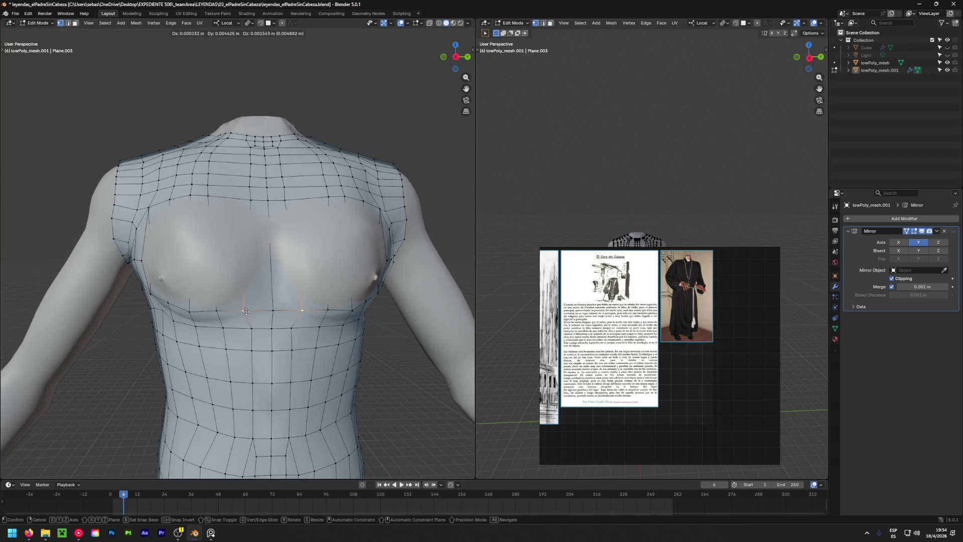
left_click(281, 308)
key("g")
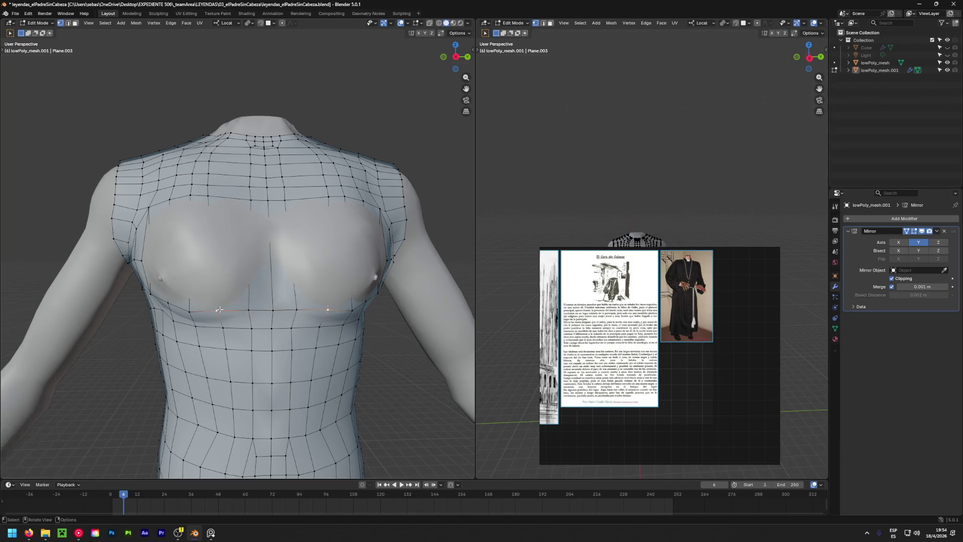
left_click(279, 311)
key("g")
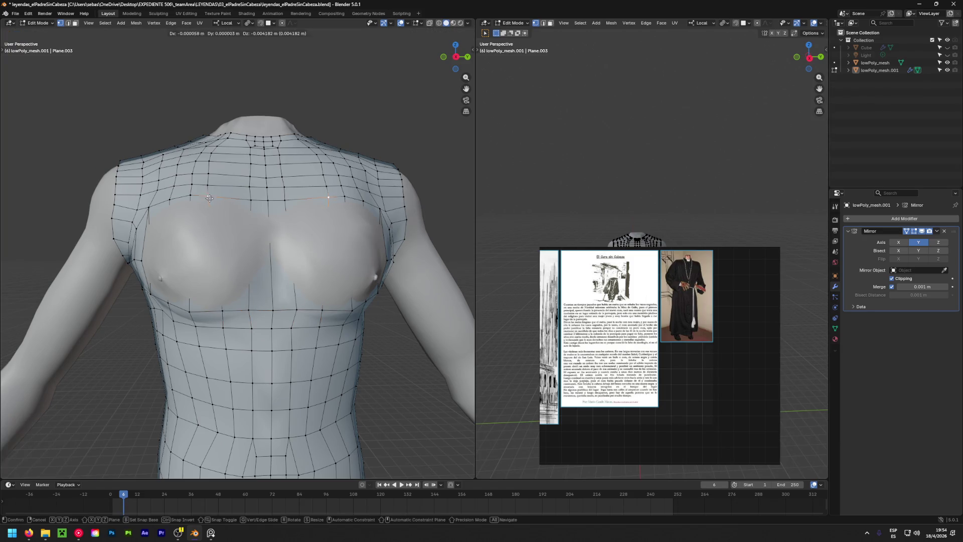
left_click(254, 200)
Select the two vertical edge loops and short chest edges for the next adjustment.
left_click(209, 162, "alt")
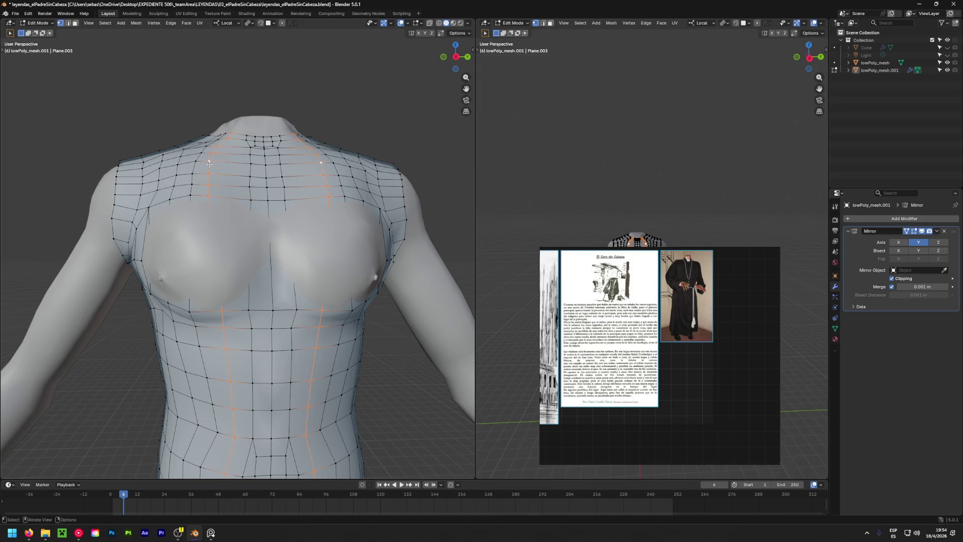
middle_click_drag(218, 165, 212, 251)
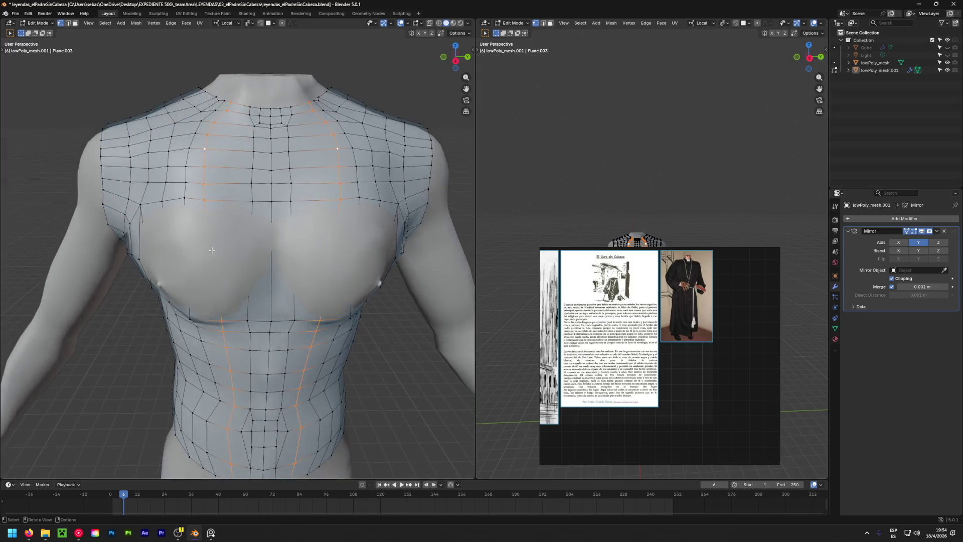
left_click(204, 198)
key("2")
left_click(204, 184, "shift")
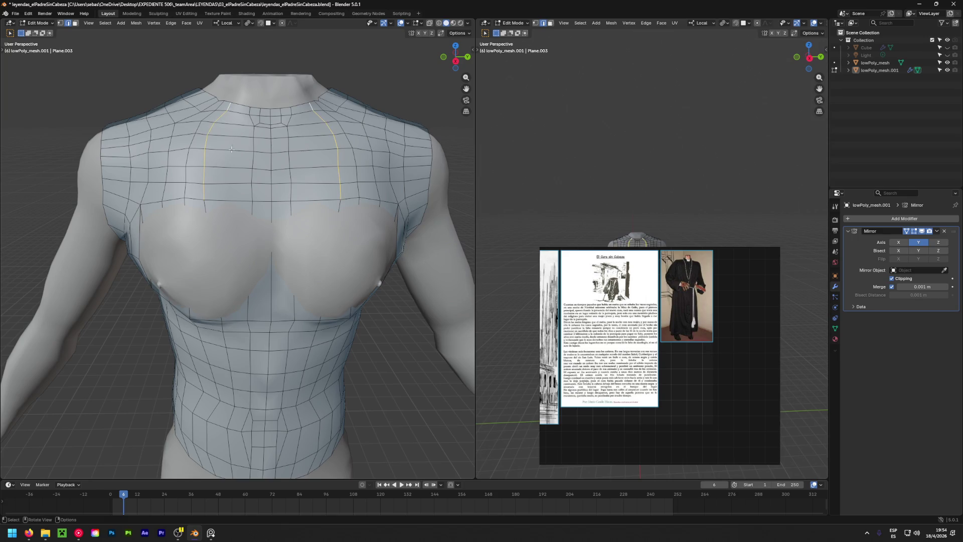
Slide the vertical loops along the surface and make the mesh see-through.
key("g")
key("g")
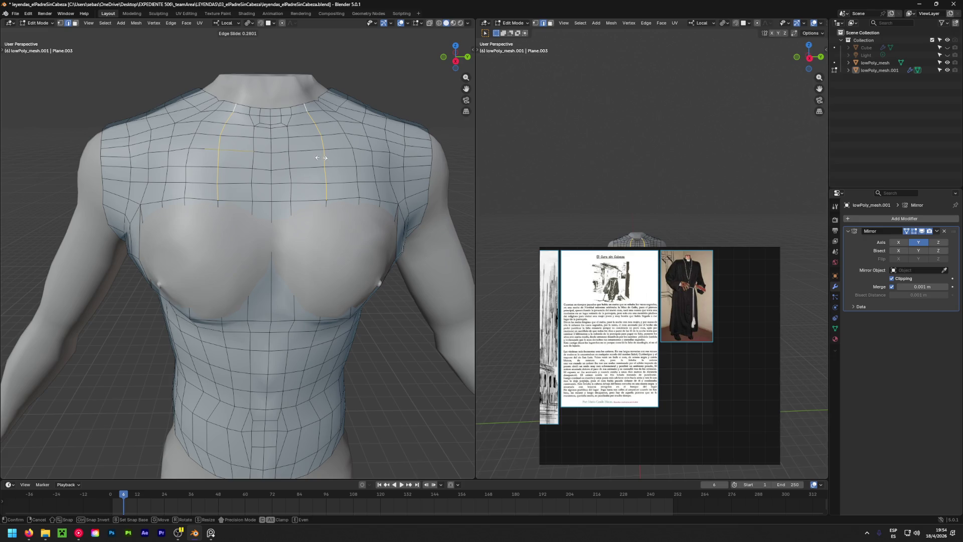
left_click(317, 157)
mouse_move(382, 168)
middle_mouse_down()
mouse_move(280, 279)
mouse_move(225, 284)
middle_mouse_up()
key("alt+z")
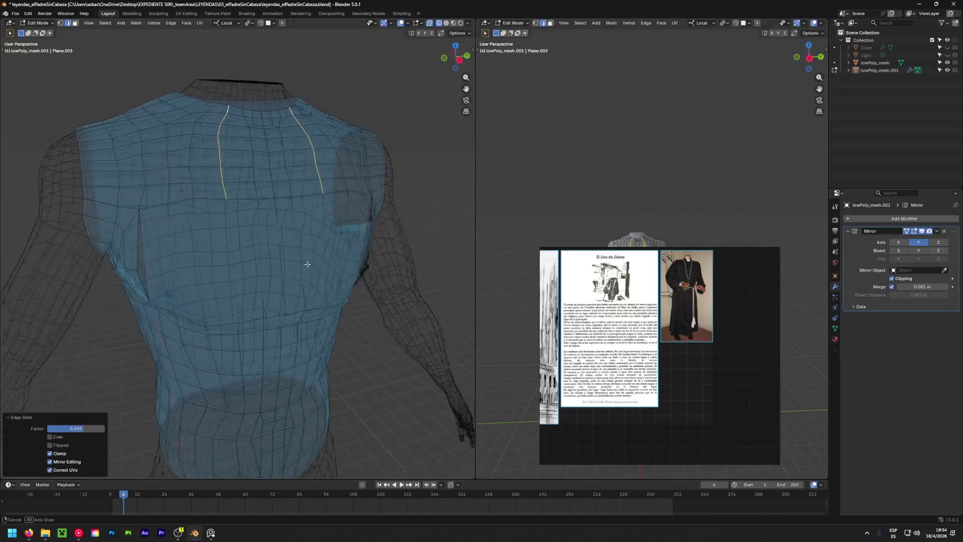
Knife-cut a new horizontal edge line from the chest side across the back.
key("k")
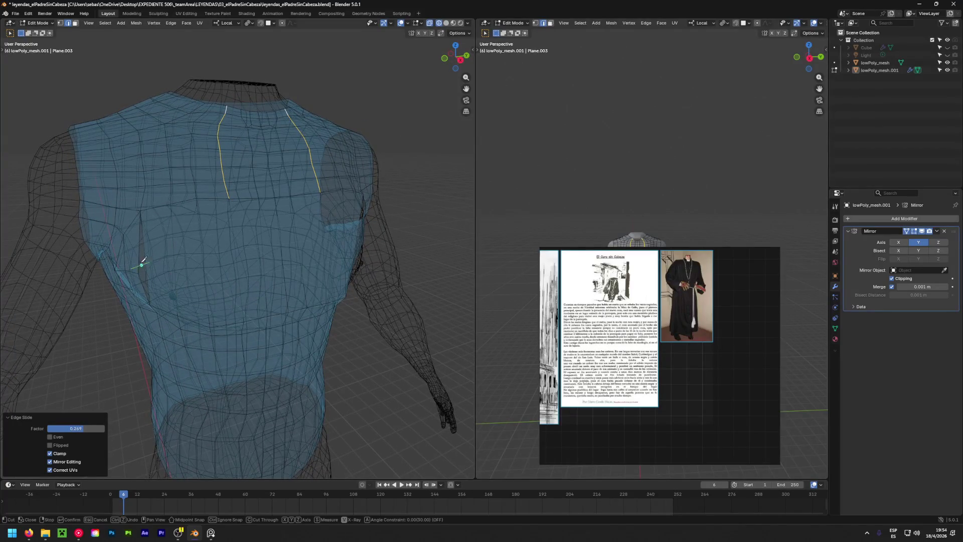
left_click(148, 273)
middle_click_drag(258, 266, 241, 269)
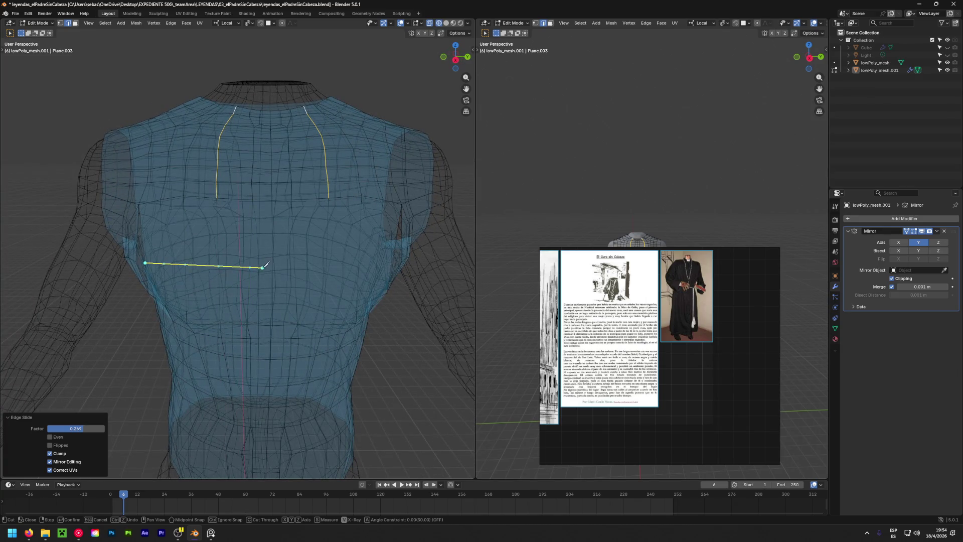
left_click(272, 264)
key("Return")
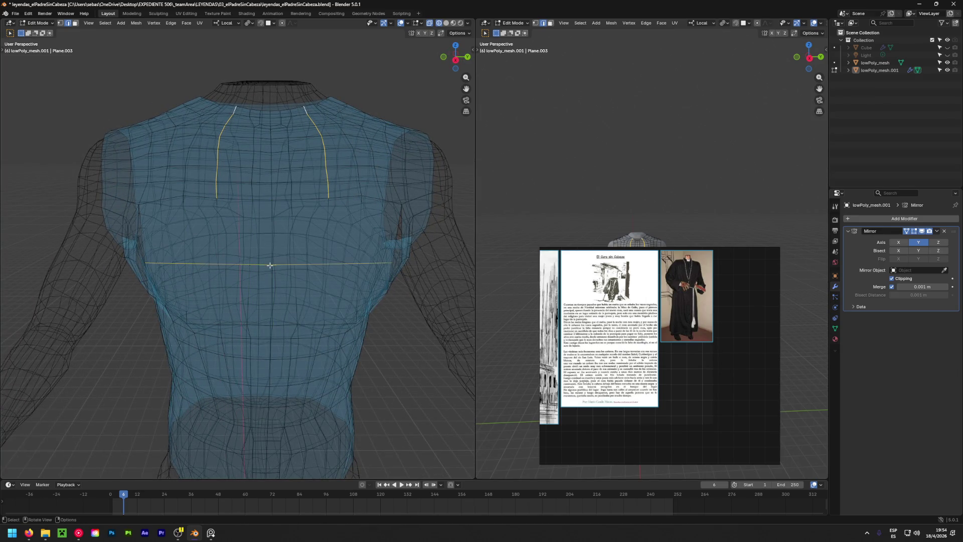
middle_click_drag(263, 260, 310, 268)
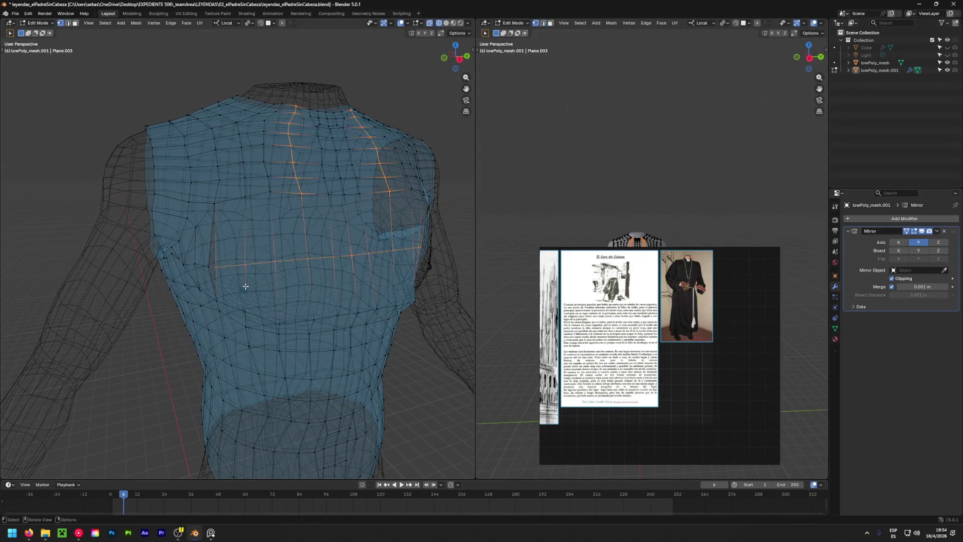
scroll(213, 268, "up", 5)
Merge the doubled vertices at the torso's side onto the first selected one.
left_click(188, 258, "shift")
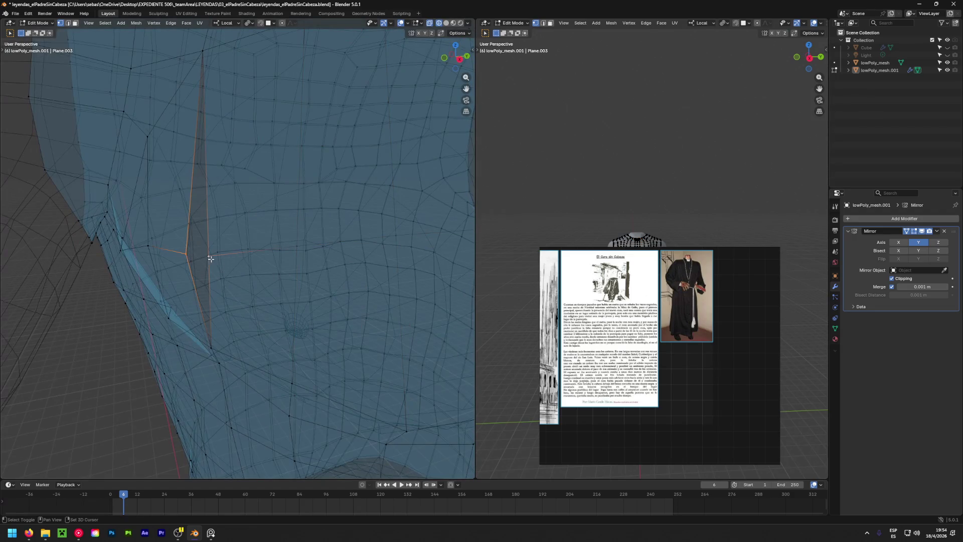
key("m")
left_click(211, 259)
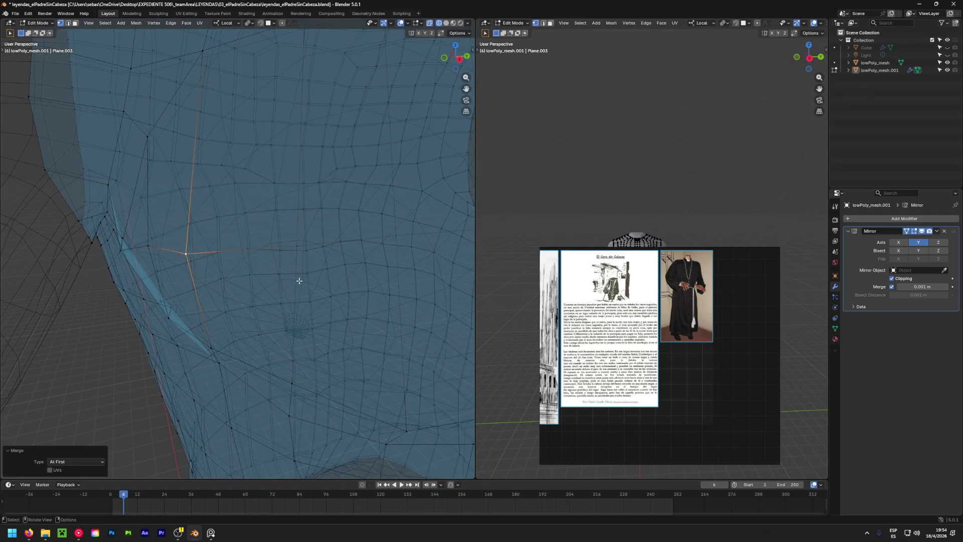
middle_click_drag(300, 280, 309, 263)
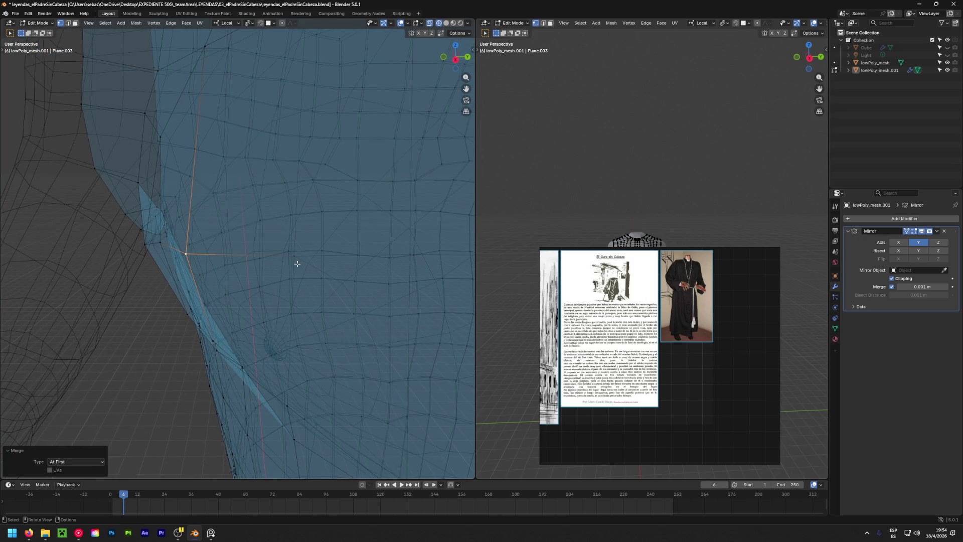
mouse_move(298, 264)
middle_mouse_down()
mouse_move(237, 276)
mouse_move(221, 255)
middle_mouse_up()
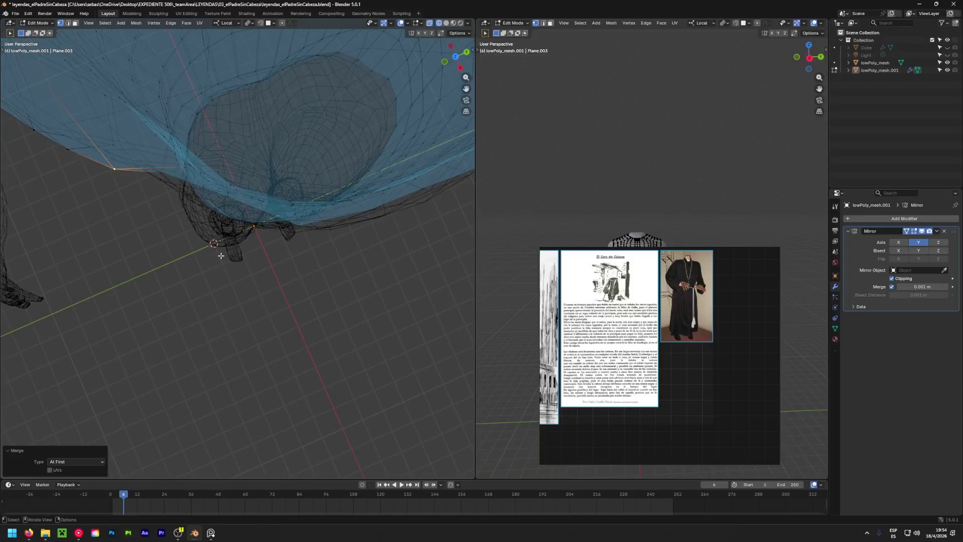
Pull a vertex under the hips lower so it wraps around the hip.
left_click(225, 173)
key("g")
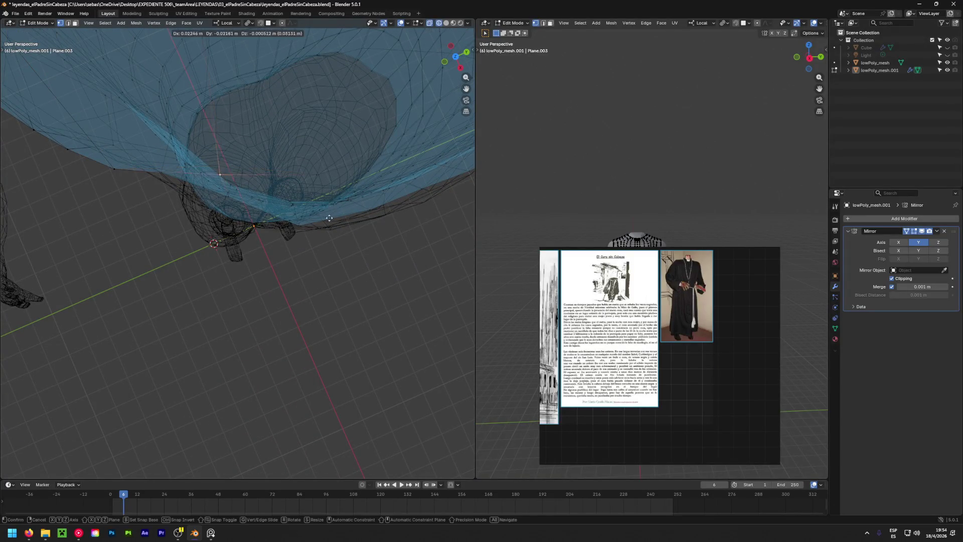
left_click(327, 264)
key("g")
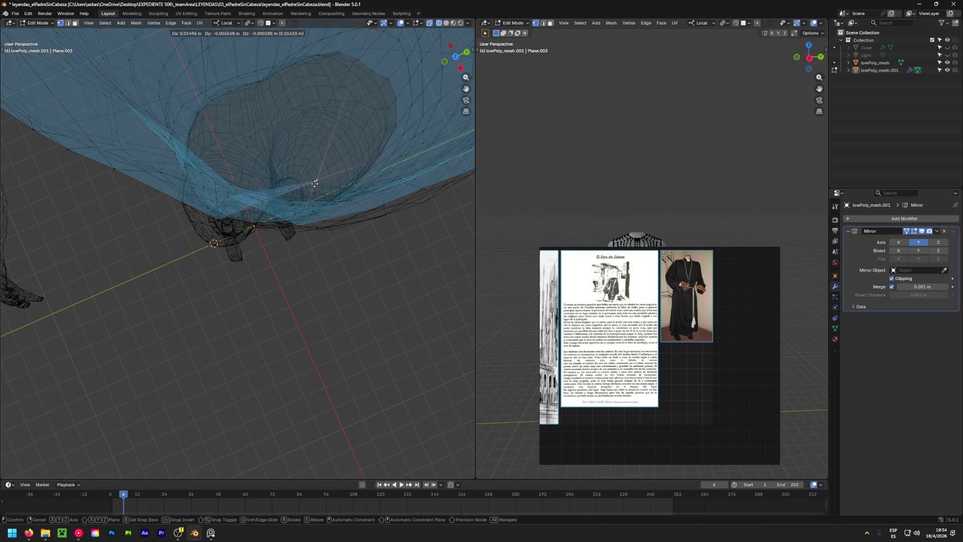
left_click(343, 260)
mouse_move(344, 260)
middle_mouse_down()
mouse_move(306, 128)
mouse_move(319, 231)
mouse_move(327, 223)
mouse_move(197, 257)
middle_mouse_up()
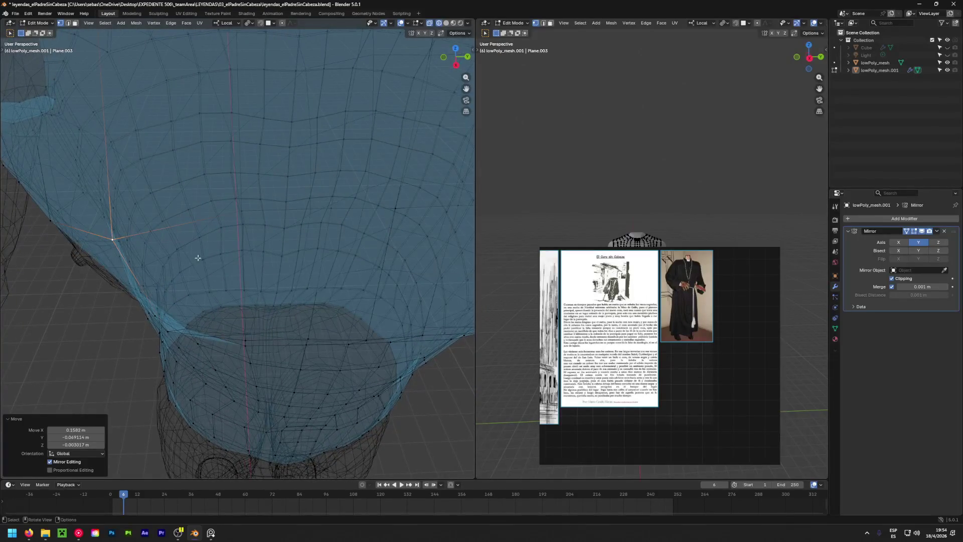
key("alt+z")
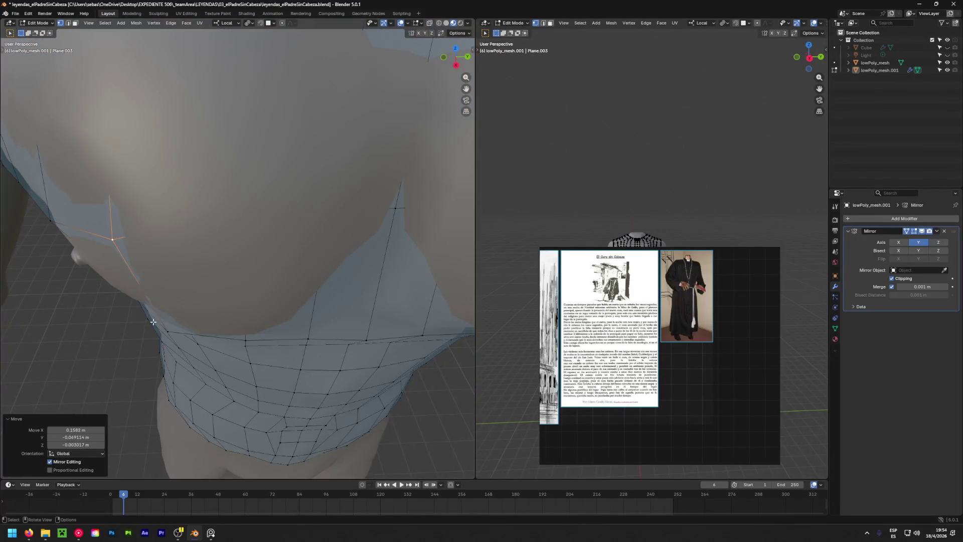
With X-ray on, pull the first skirt hem vertex lower and beside the leg.
middle_click_drag(413, 59, 120, 297, "shift")
scroll(121, 297, "down", 3)
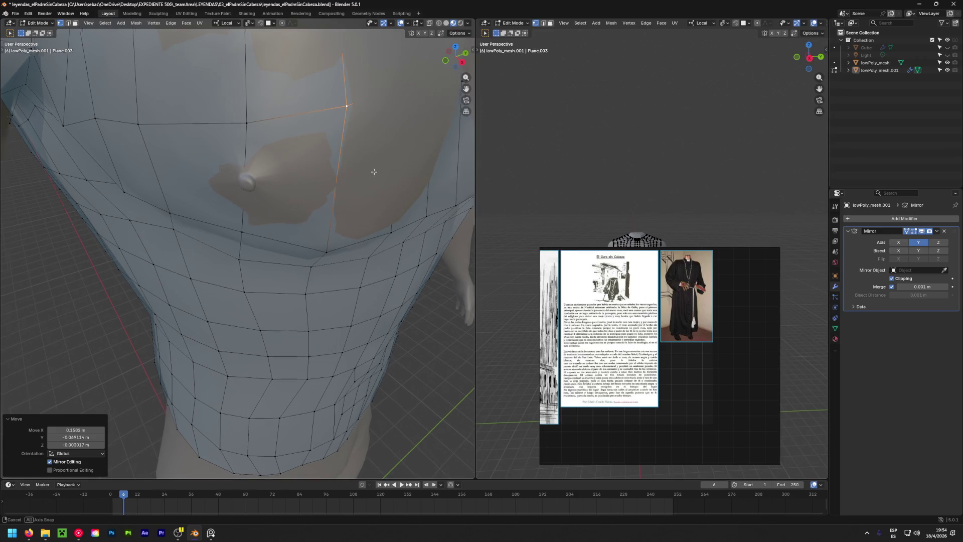
mouse_move(369, 172)
middle_mouse_down()
mouse_move(361, 160)
mouse_move(187, 264)
middle_mouse_up()
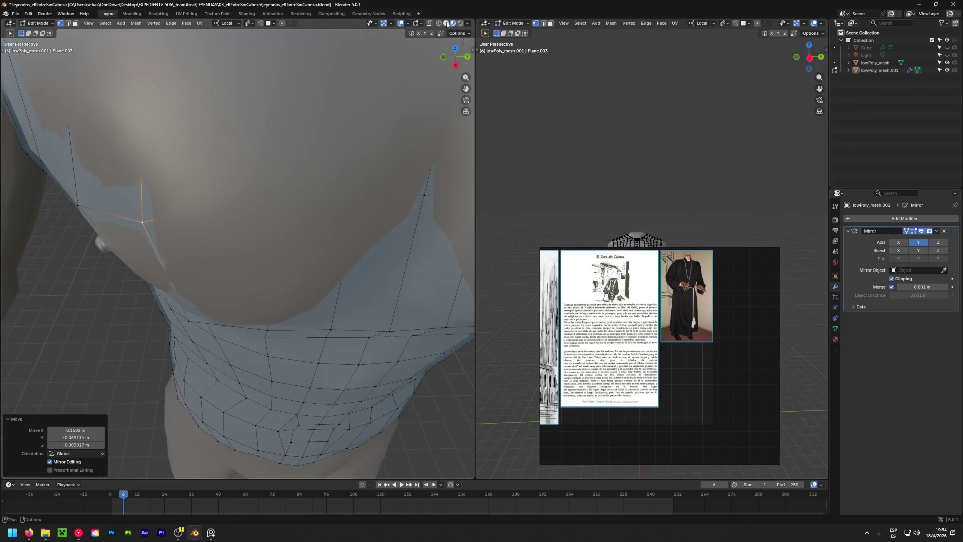
key("alt+z")
mouse_move(322, 141)
middle_mouse_down()
mouse_move(286, 222)
mouse_move(298, 319)
middle_mouse_up()
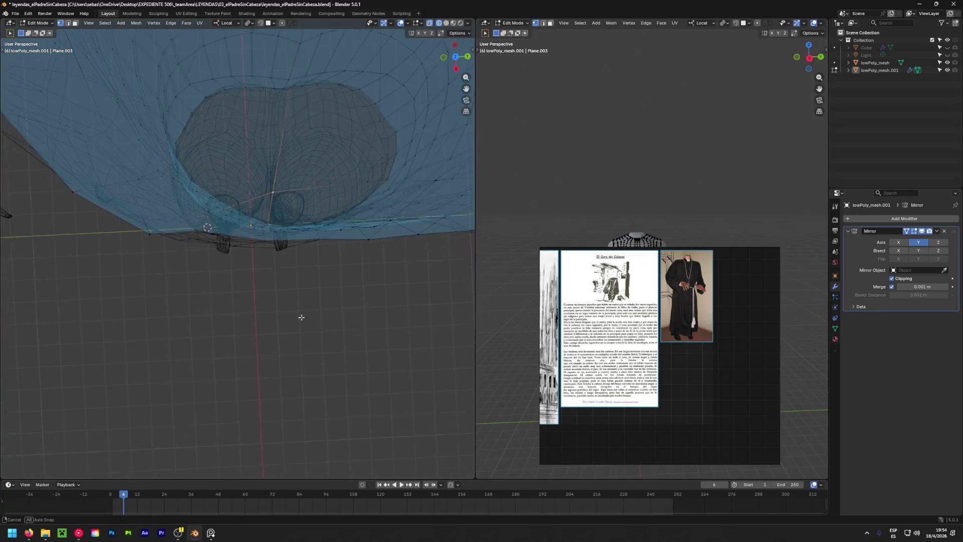
left_click(351, 349)
mouse_move(351, 349)
middle_mouse_down()
mouse_move(162, 333)
mouse_move(194, 189)
middle_mouse_up()
key("g")
left_click(200, 237)
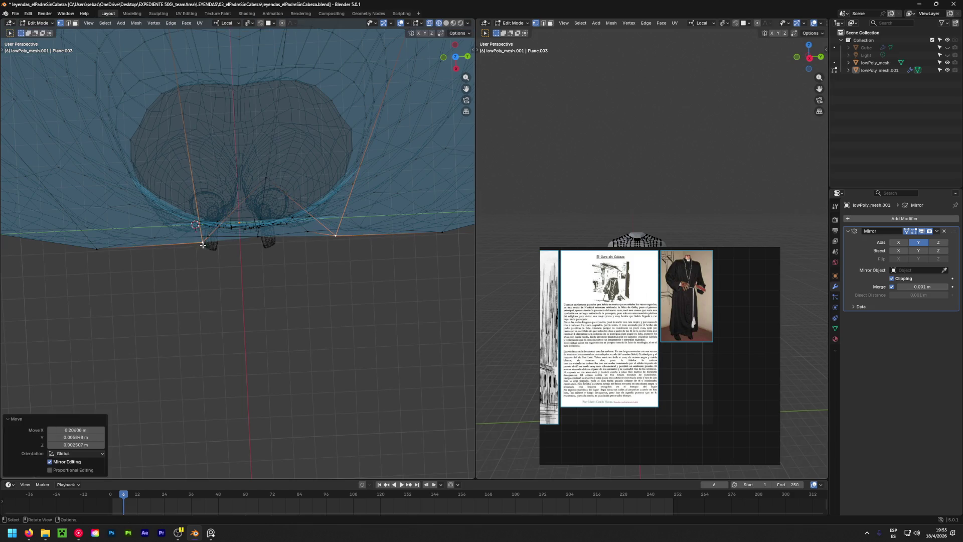
Place the second hem vertex around the other leg and check in solid view.
left_click(265, 184)
key("g")
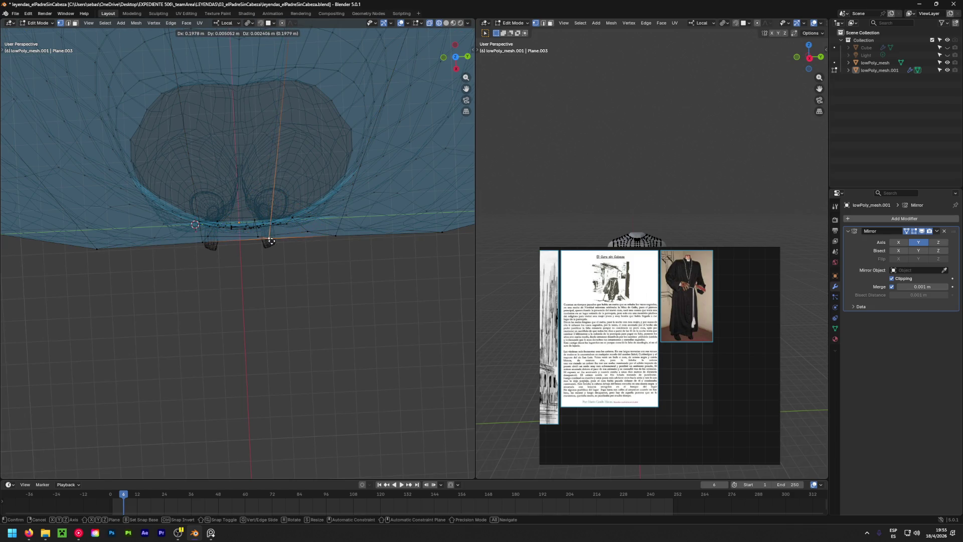
left_click(270, 227)
mouse_move(269, 226)
middle_mouse_down()
mouse_move(264, 103)
mouse_move(301, 156)
mouse_move(251, 142)
mouse_move(213, 169)
middle_mouse_up()
scroll(301, 155, "down", 2)
key("alt+z")
scroll(308, 168, "down", 3)
scroll(252, 142, "up", 3)
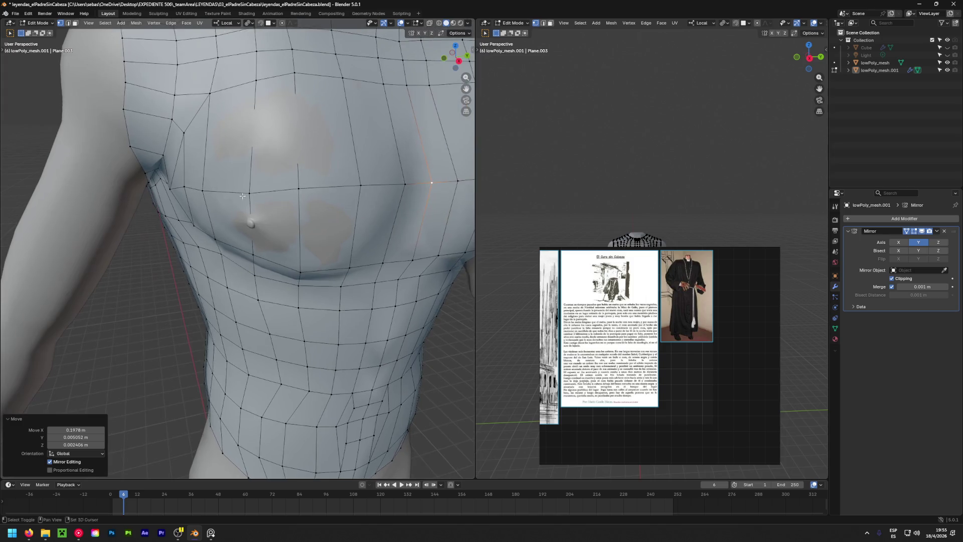
Knife-cut the first new edge line across the chest.
key("k")
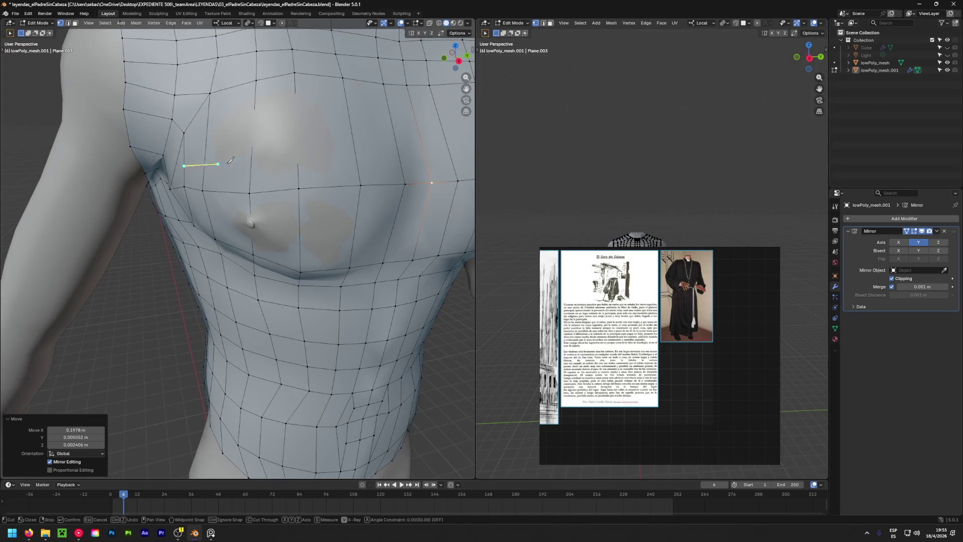
left_click(418, 134)
key("Return")
scroll(418, 134, "down", 3)
mouse_move(419, 134)
middle_mouse_down()
mouse_move(280, 177)
mouse_move(161, 259)
middle_mouse_up()
scroll(281, 177, "up", 3)
Knife-cut a second edge line across the lower pectorals between chest vertices.
key("k")
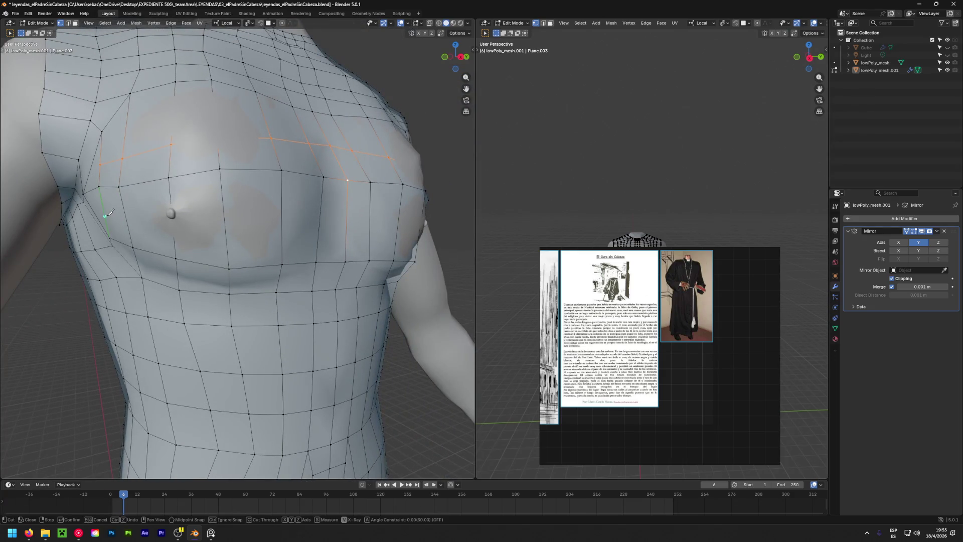
left_click(104, 216)
left_click(345, 216)
key("Return")
scroll(263, 226, "down", 6)
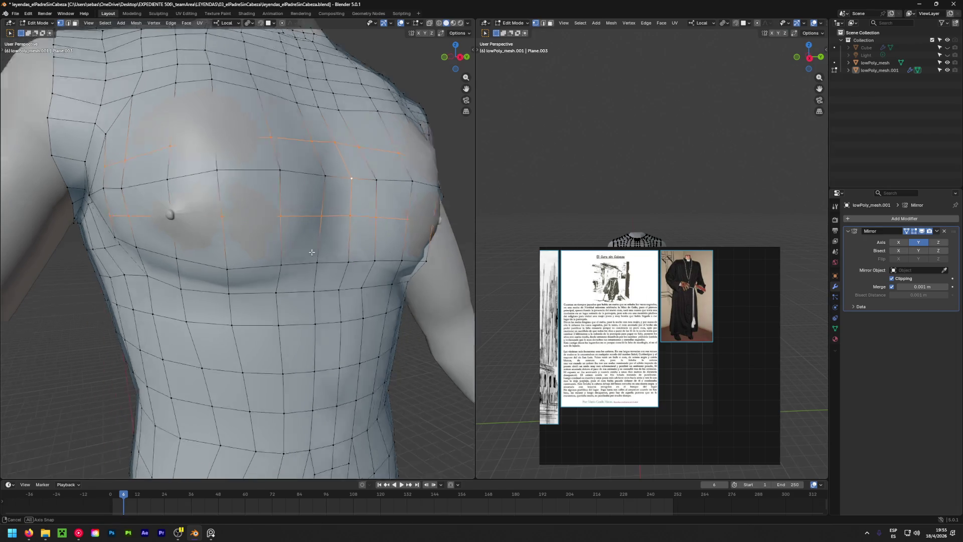
Switch to wireframe display and select a lower-torso vertex to adjust.
middle_click_drag(183, 231, 210, 272)
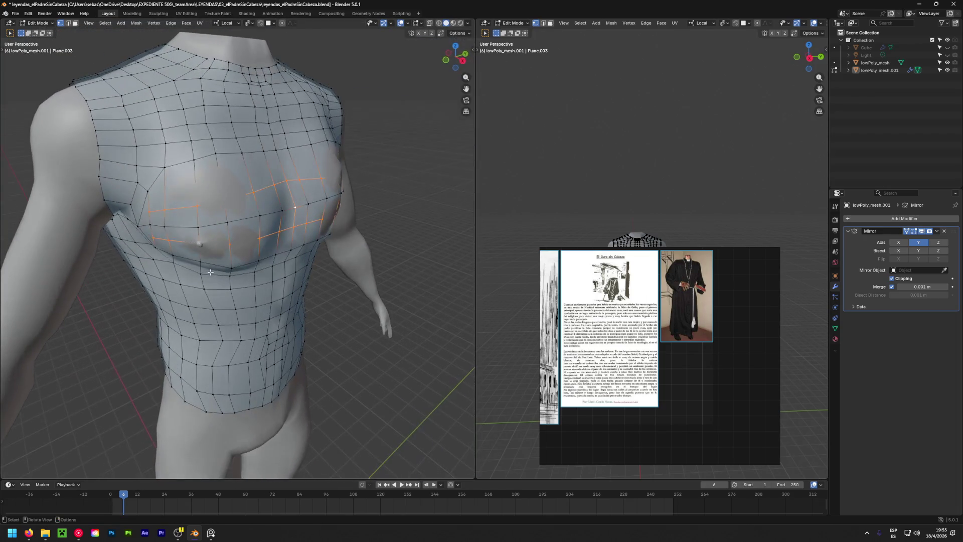
left_click(439, 23)
mouse_move(189, 241)
middle_mouse_down()
mouse_move(194, 291)
mouse_move(236, 243)
middle_mouse_up()
scroll(191, 271, "up", 3)
left_click(250, 238)
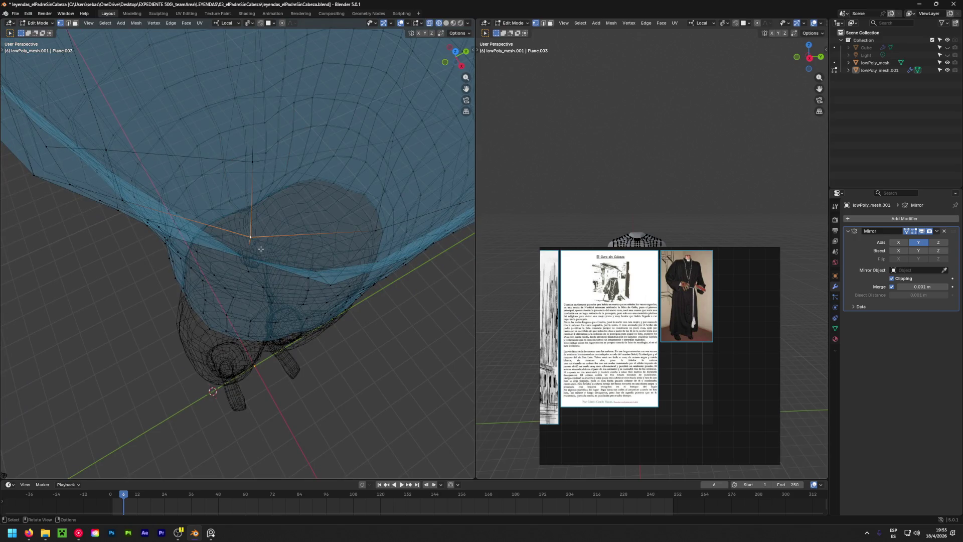
Reposition the selected lower-torso vertex onto the body surface, checking from below.
key("g")
left_click(240, 445)
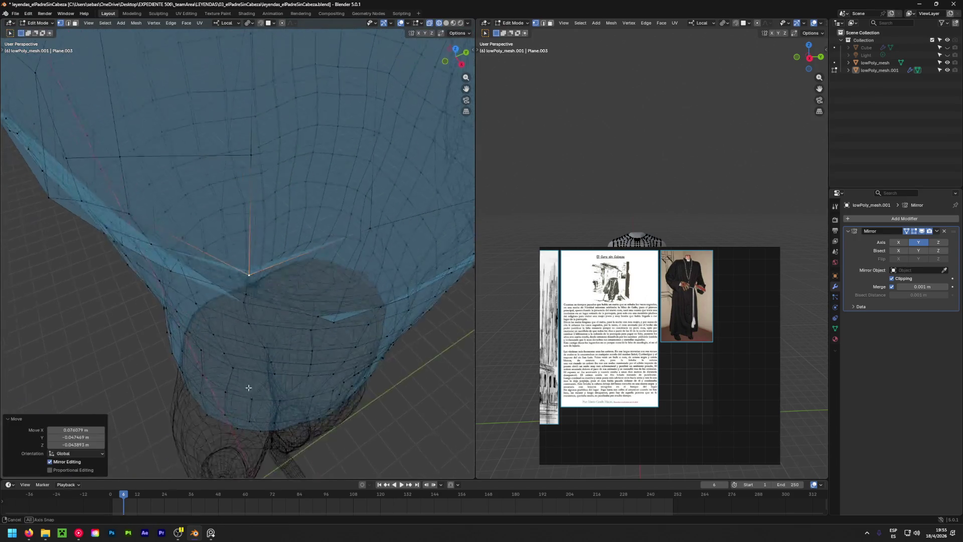
scroll(249, 388, "up", 4)
middle_click_drag(268, 327, 291, 284)
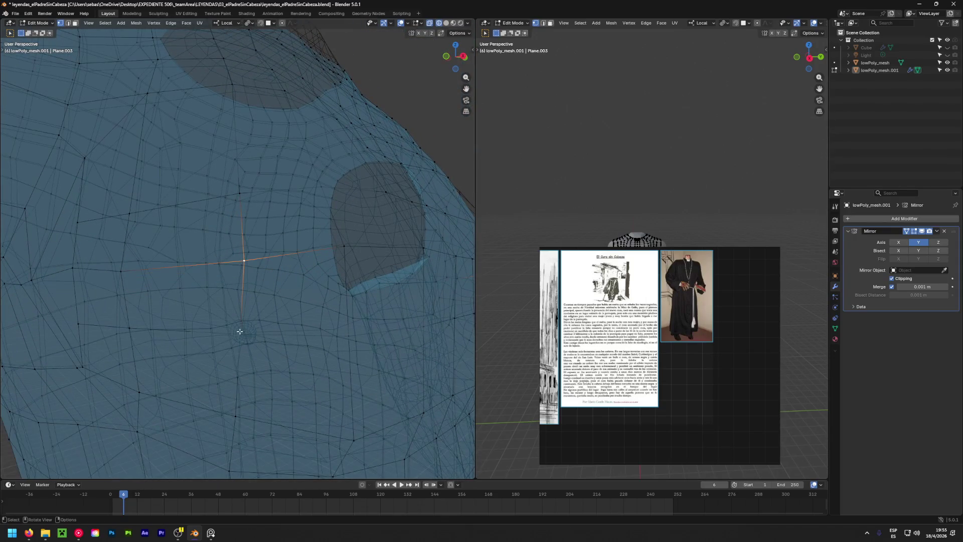
key("g")
middle_click_drag(239, 331, 239, 470)
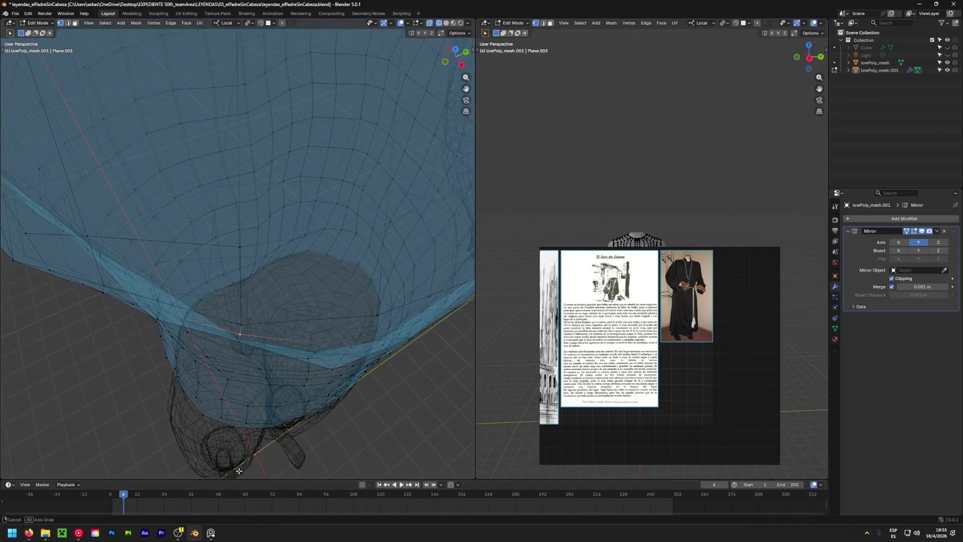
key("g")
left_click(241, 38)
scroll(266, 150, "up", 2)
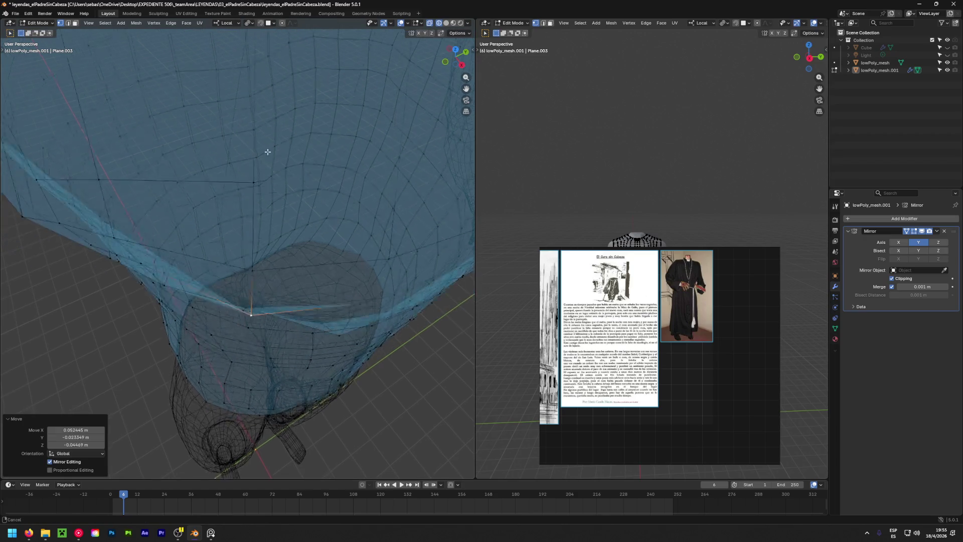
scroll(314, 118, "up", 3)
scroll(341, 154, "up", 2)
Move a hem vertex onto the body and inspect it from several angles.
mouse_move(342, 154)
middle_mouse_down()
mouse_move(233, 200)
mouse_move(243, 323)
mouse_move(263, 279)
mouse_move(264, 321)
mouse_move(232, 233)
mouse_move(251, 178)
middle_mouse_up()
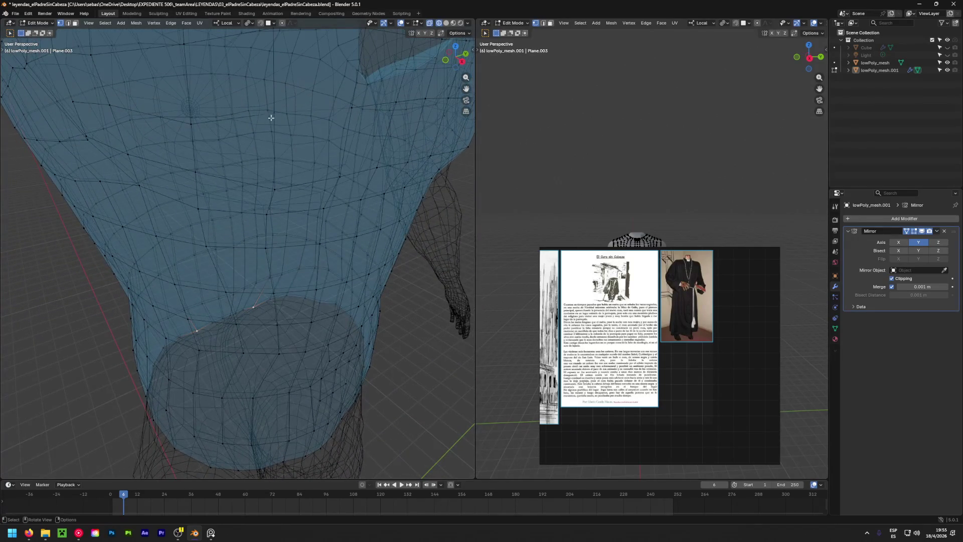
middle_click_drag(271, 114, 275, 324)
key("g")
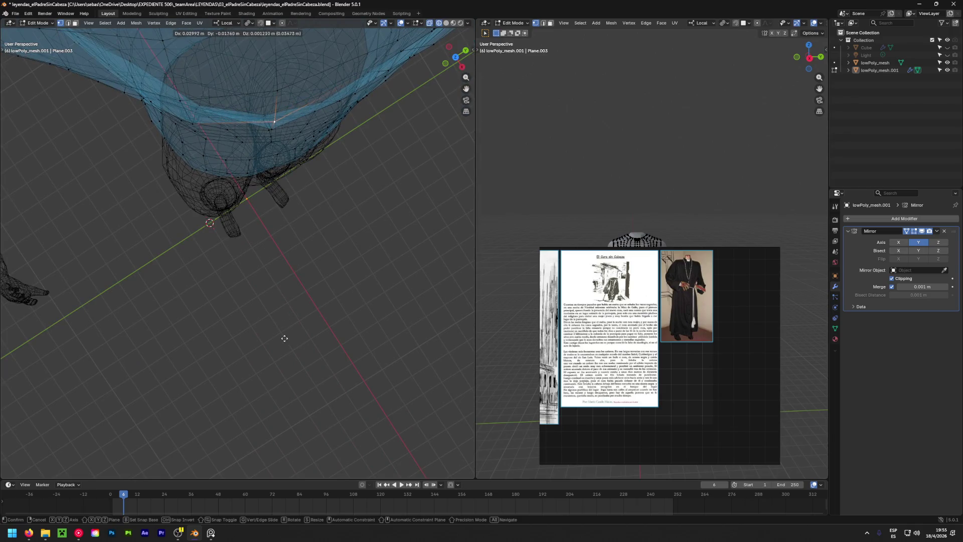
left_click(294, 426)
scroll(318, 422, "up", 3)
scroll(157, 268, "up", 3)
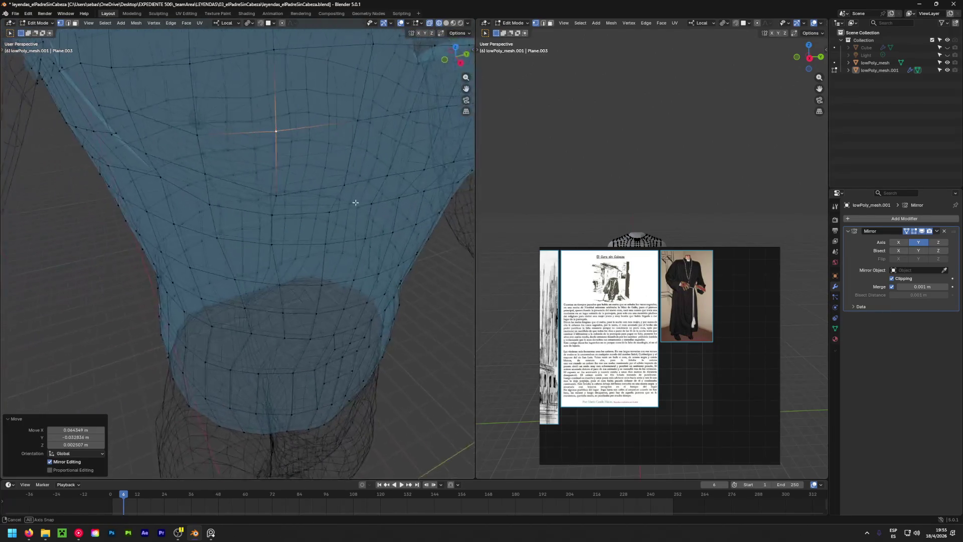
scroll(240, 325, "up", 3)
scroll(240, 325, "down", 4)
scroll(237, 348, "down", 2)
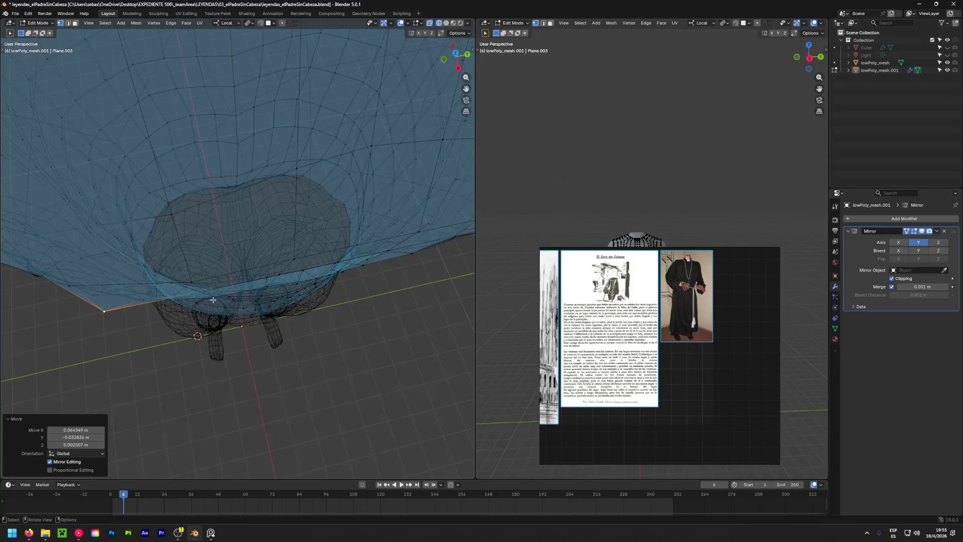
middle_click_drag(213, 301, 204, 237)
middle_click_drag(209, 296, 264, 288)
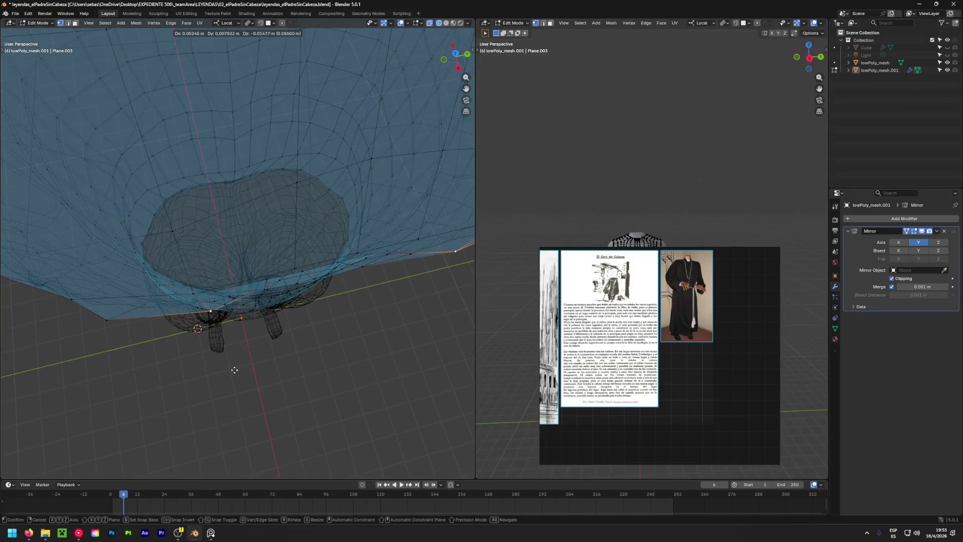
mouse_move(290, 305)
middle_mouse_down()
mouse_move(302, 306)
mouse_move(294, 284)
middle_mouse_up()
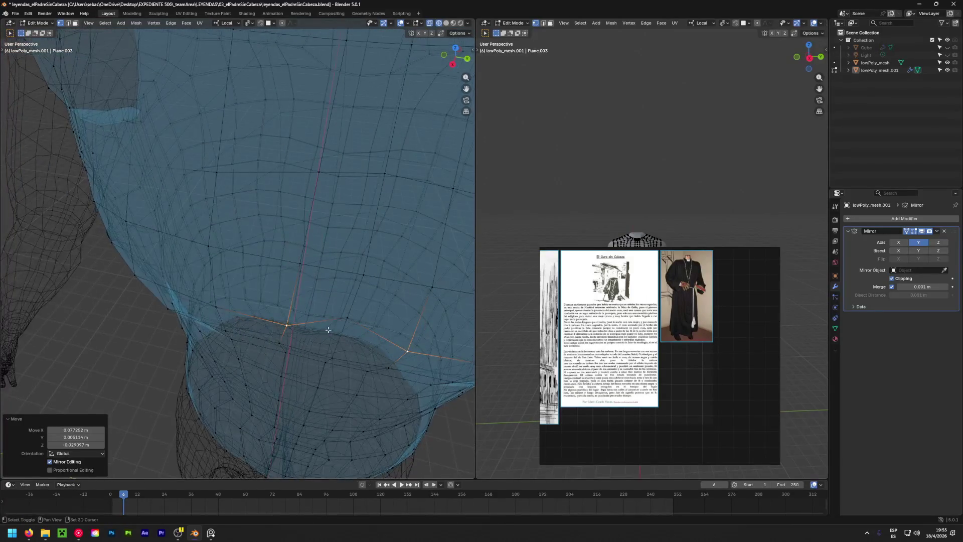
In solid display, nudge a lower-pectoral vertex to follow the chest curve and inspect the result.
key("alt+z")
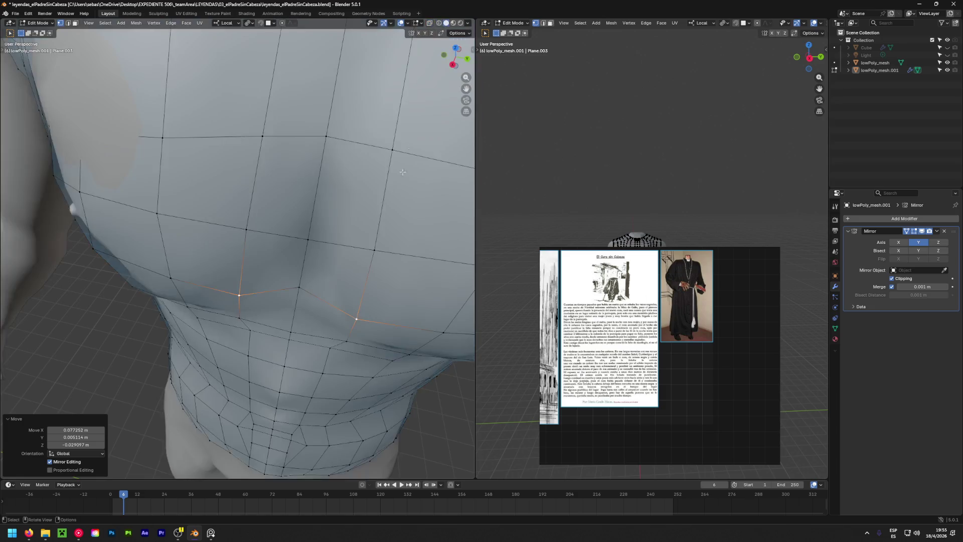
mouse_move(264, 188)
middle_mouse_down()
mouse_move(40, 171)
mouse_move(348, 277)
mouse_move(267, 341)
middle_mouse_up()
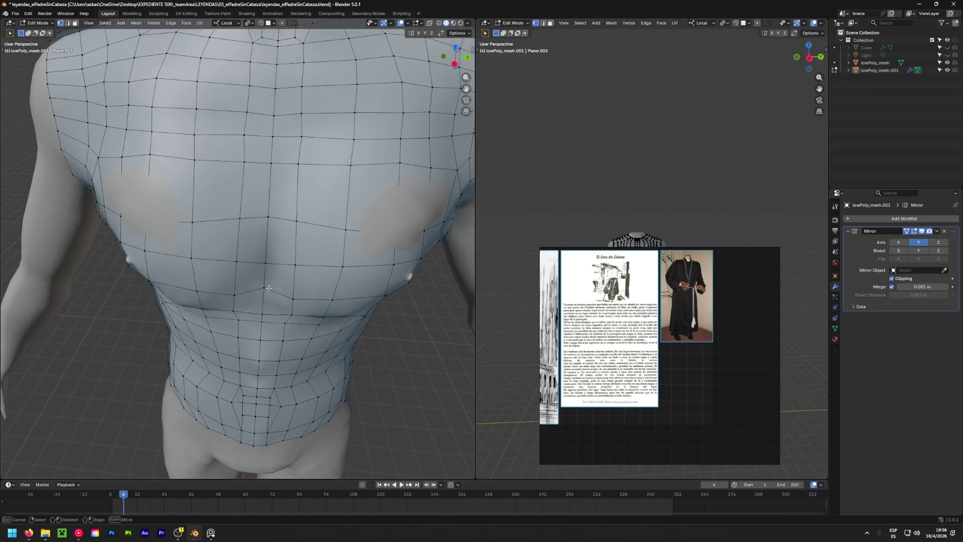
middle_click_drag(286, 273, 275, 361)
key("g")
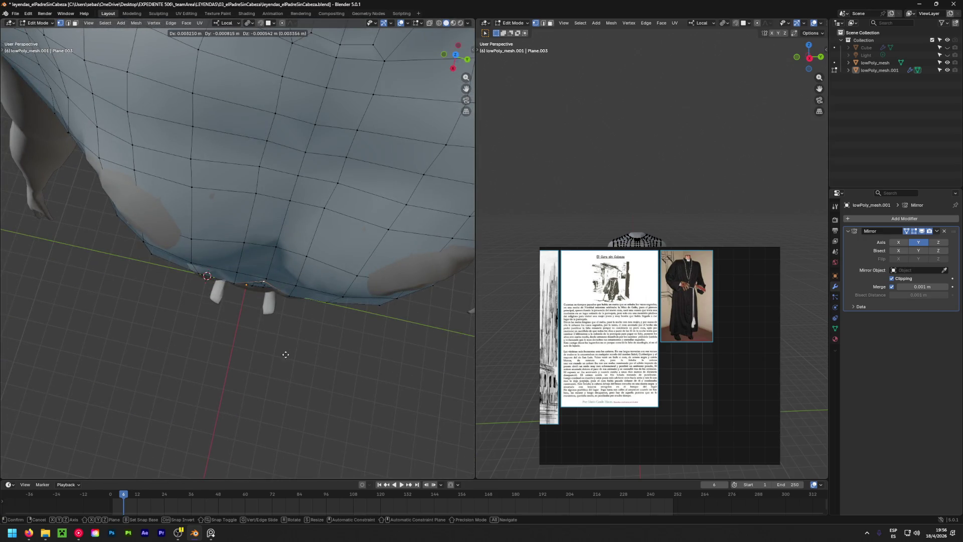
left_click(277, 416)
mouse_move(271, 400)
middle_mouse_down()
mouse_move(320, 230)
mouse_move(328, 154)
middle_mouse_up()
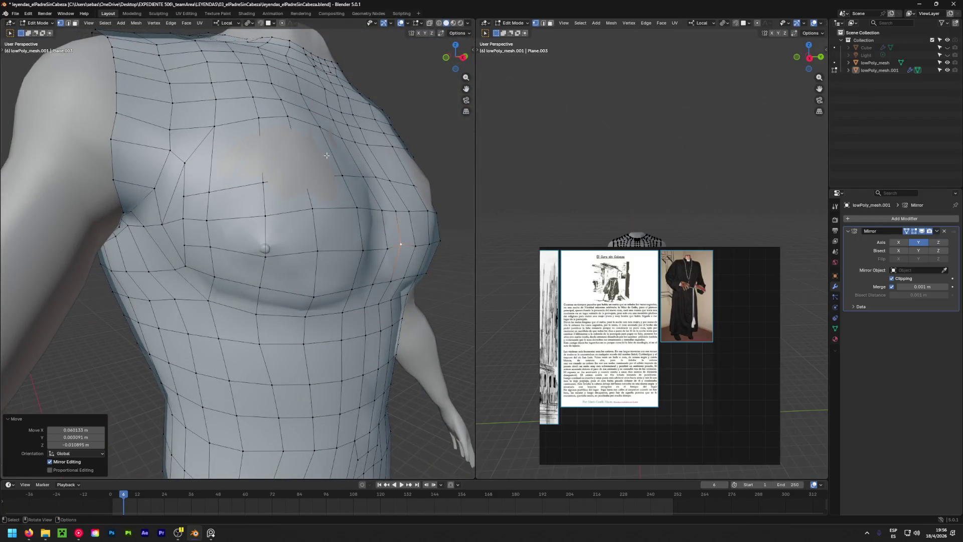
mouse_move(353, 258)
middle_mouse_down()
mouse_move(101, 277)
mouse_move(246, 291)
middle_mouse_up()
scroll(247, 291, "down", 3)
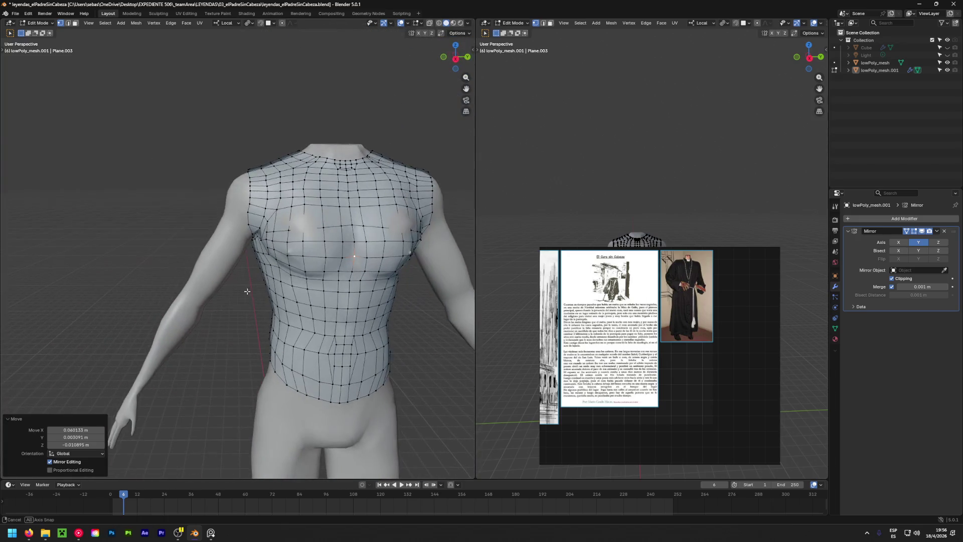
middle_click_drag(340, 228, 309, 209)
scroll(309, 209, "up", 5)
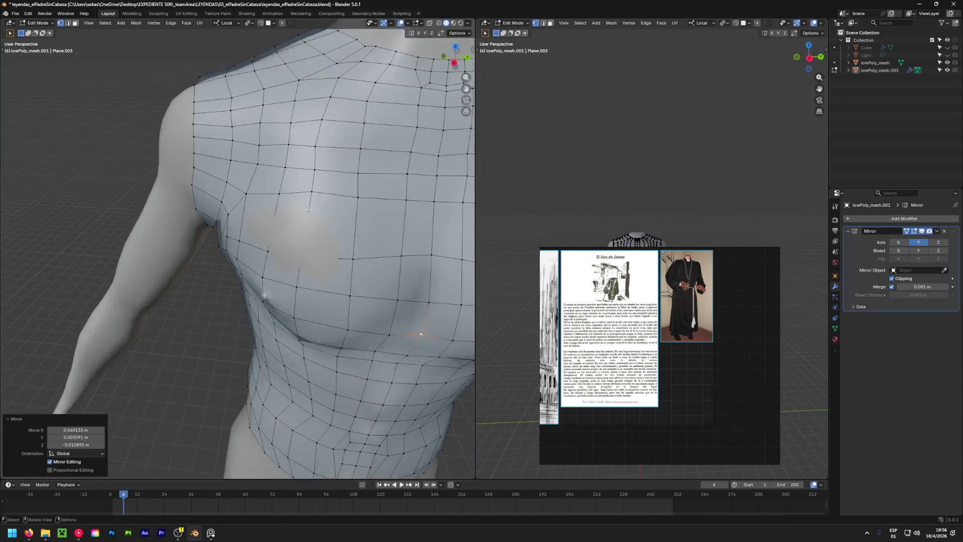
Check the mesh in wireframe, undo a move, and return to solid shading at a side close-up.
left_click(439, 22)
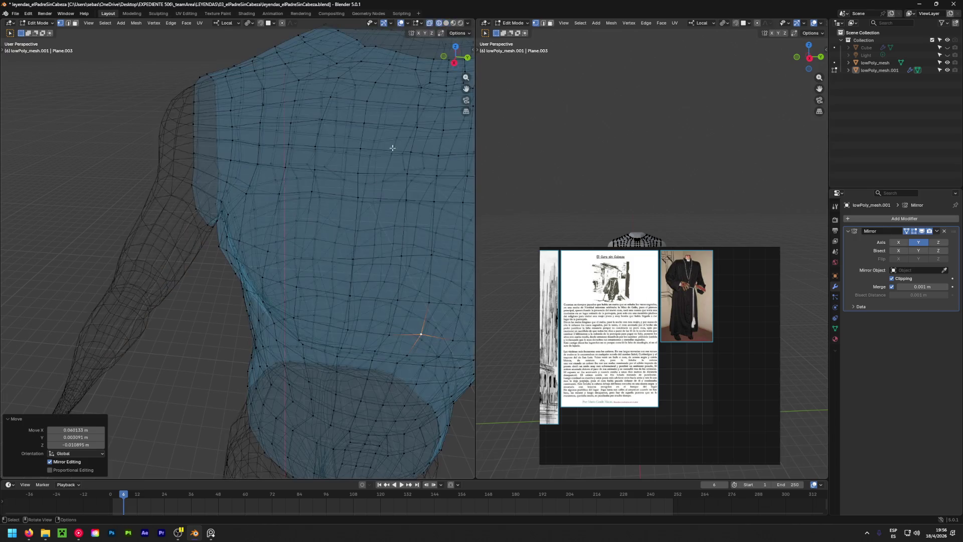
key("ctrl+z")
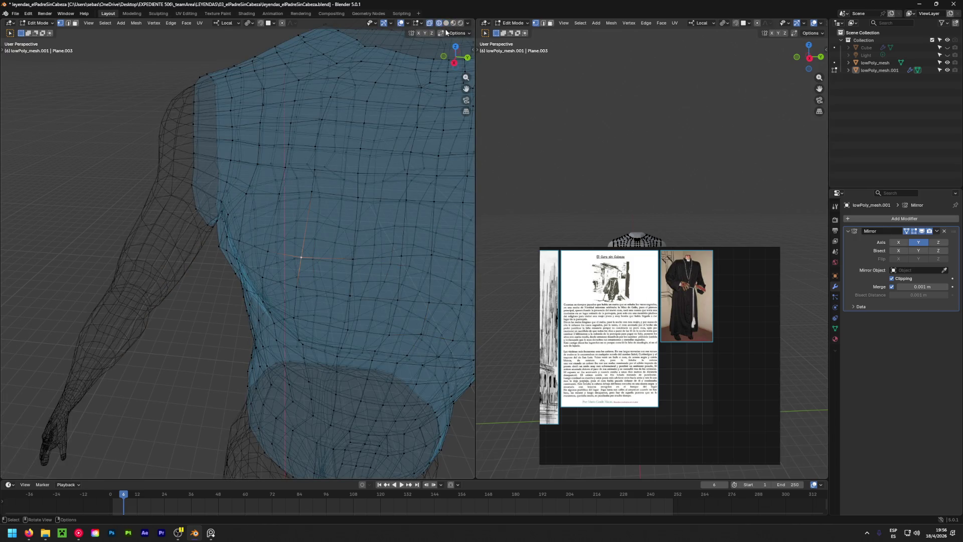
left_click(445, 22)
mouse_move(316, 225)
middle_mouse_down()
mouse_move(116, 259)
mouse_move(232, 231)
middle_mouse_up()
Move several vertices along the side of the chest to hug the body's outer curve.
key("g")
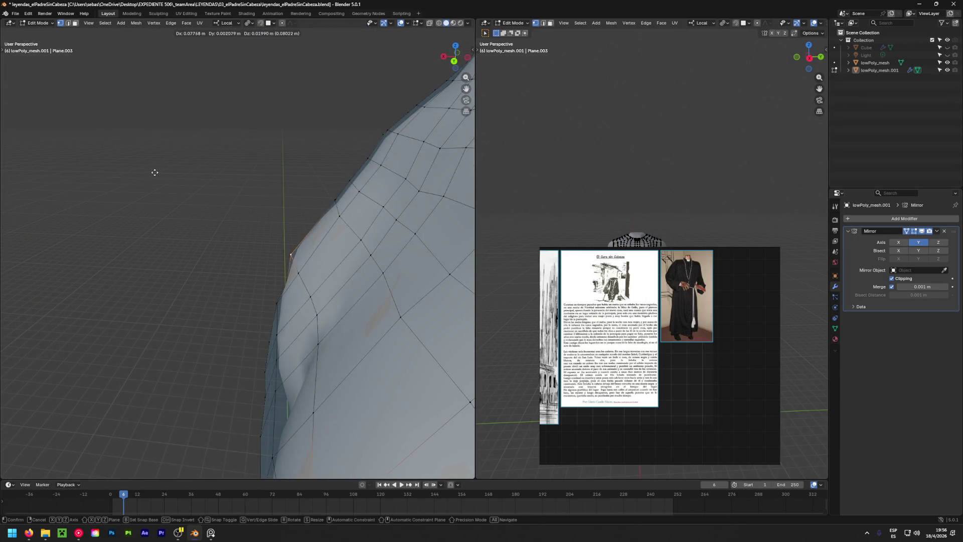
left_click(154, 172)
mouse_move(154, 172)
middle_mouse_down()
mouse_move(286, 236)
mouse_move(254, 264)
mouse_move(307, 280)
mouse_move(365, 275)
mouse_move(333, 279)
mouse_move(97, 230)
middle_mouse_up()
key("g")
left_click(254, 263)
key("g")
left_click(365, 277)
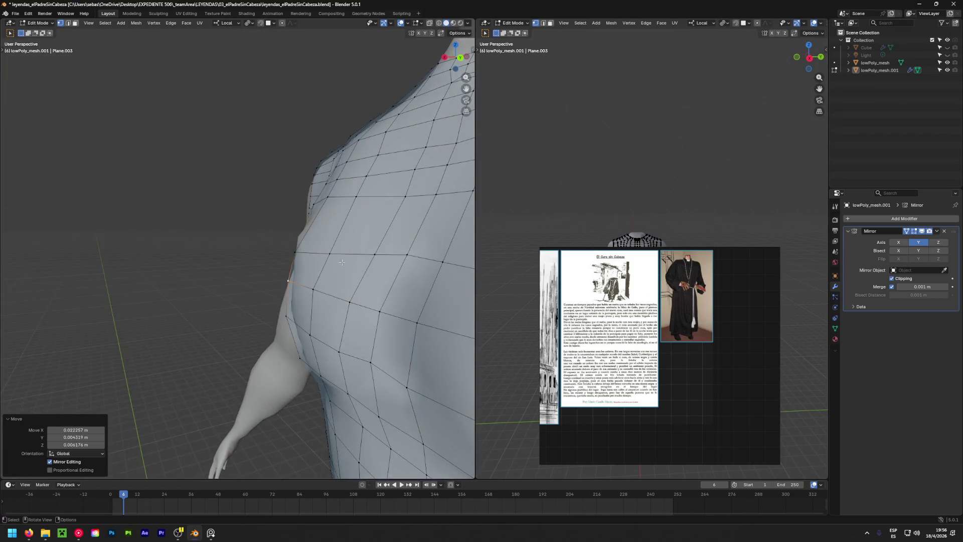
mouse_move(342, 261)
middle_mouse_down()
mouse_move(263, 275)
mouse_move(246, 236)
mouse_move(92, 314)
middle_mouse_up()
key("g")
left_click(227, 270)
From a side view, edge-slide and nudge a shoulder-side vertex into place.
mouse_move(237, 315)
middle_mouse_down()
mouse_move(344, 386)
mouse_move(12, 347)
middle_mouse_up()
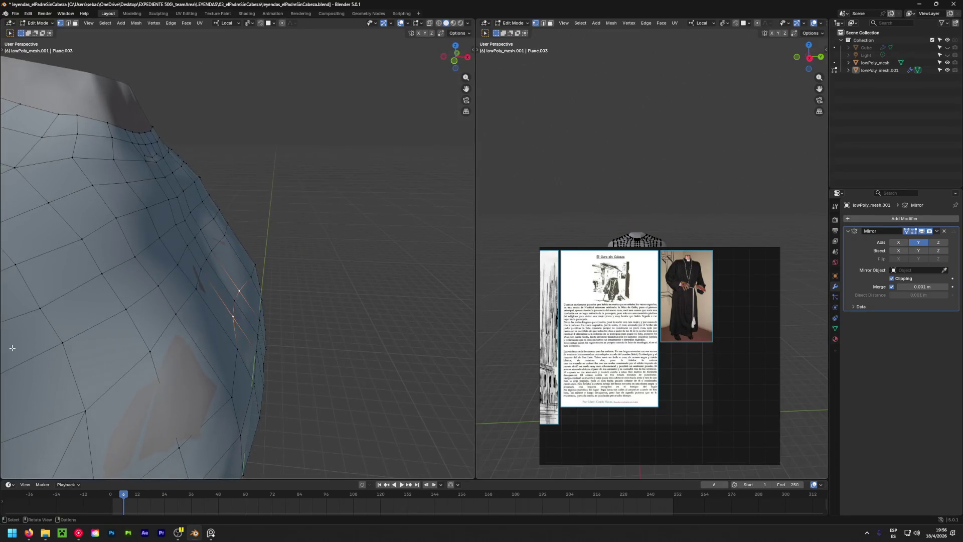
key("g")
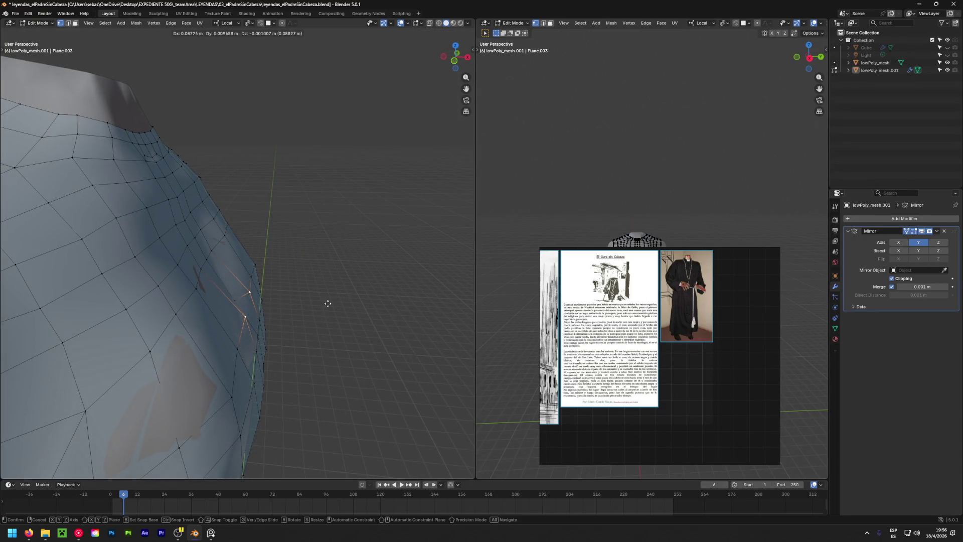
left_click(324, 304)
key("g")
left_click(310, 309)
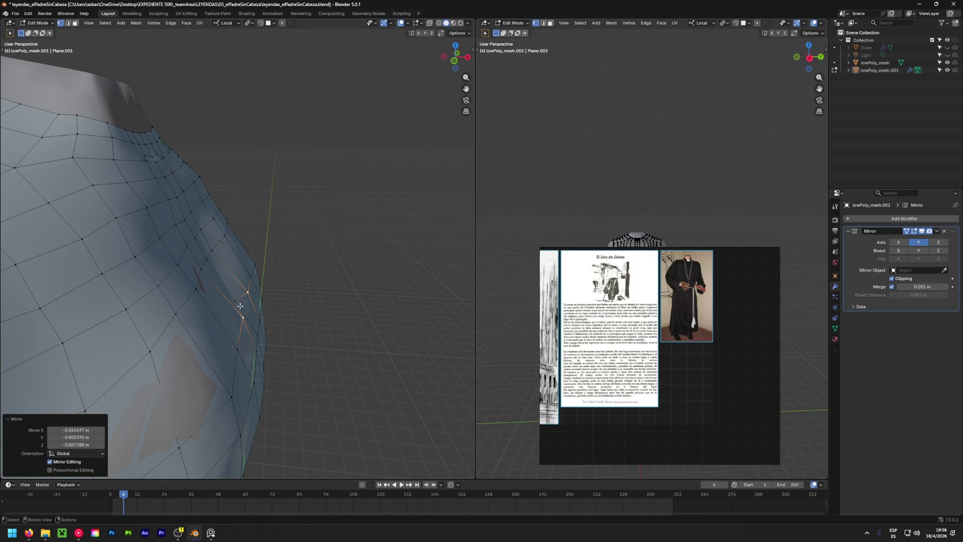
key("g")
left_click(224, 290)
Fine-tune the vertex with repeated small moves until it sits tight on the chest edge.
key("g")
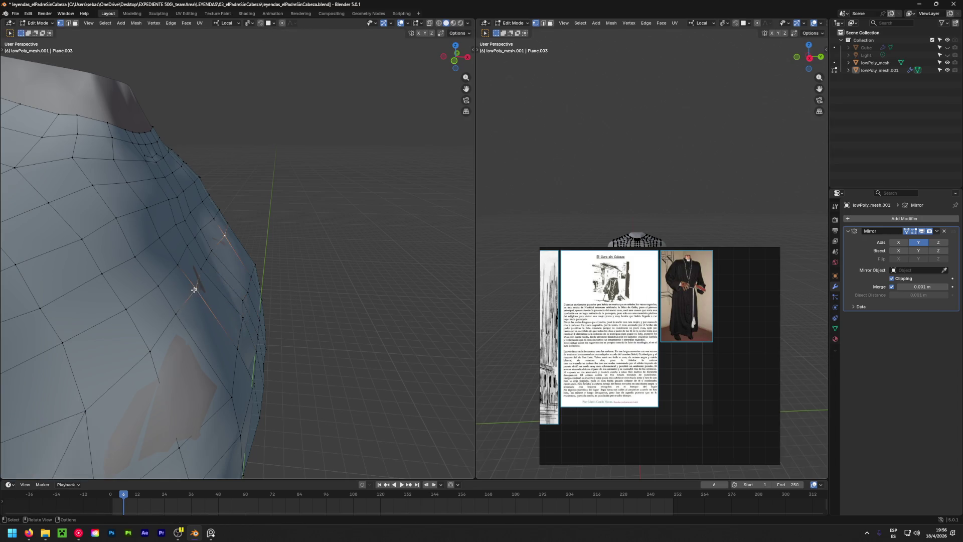
left_click(198, 285)
key("g")
left_click(205, 265)
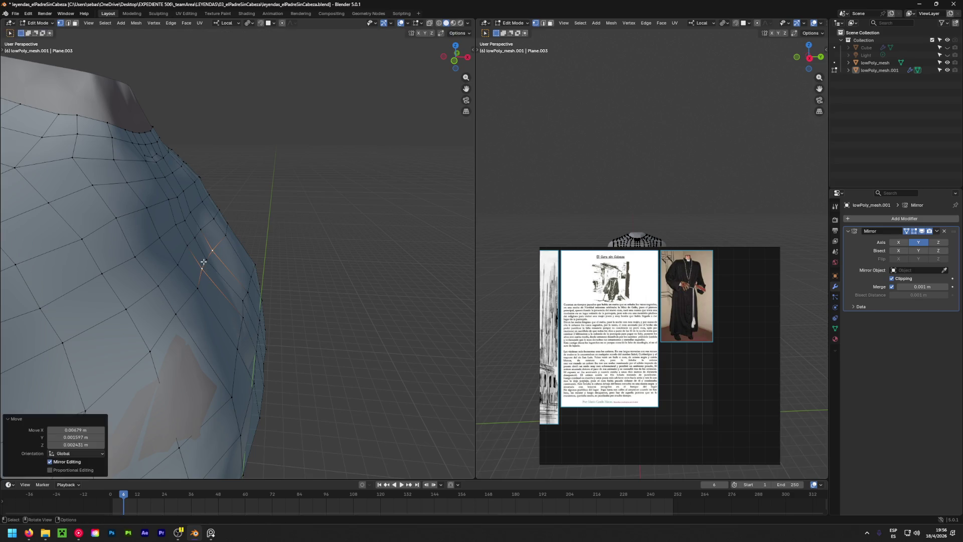
key("g")
left_click(212, 250)
key("g")
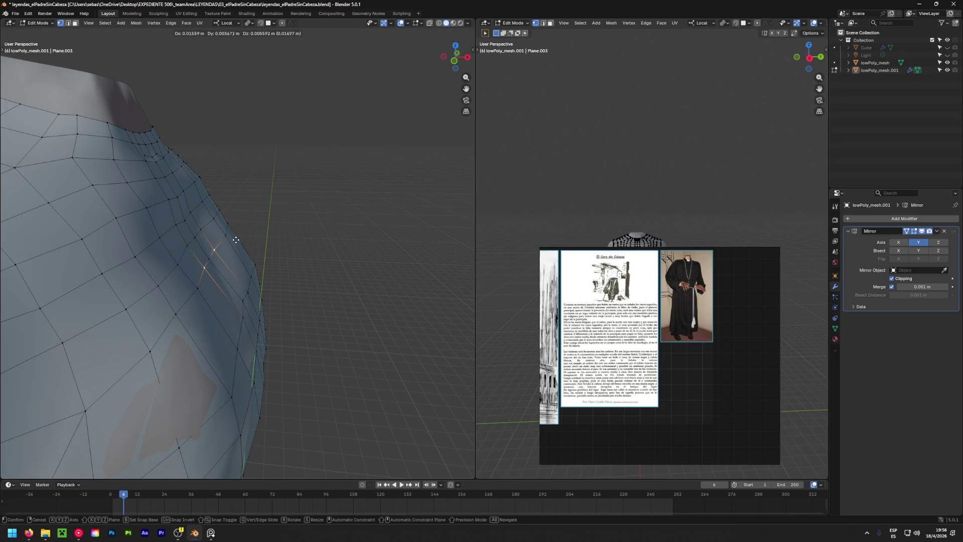
left_click(209, 253)
key("g")
left_click(231, 249)
scroll(232, 249, "down", 3)
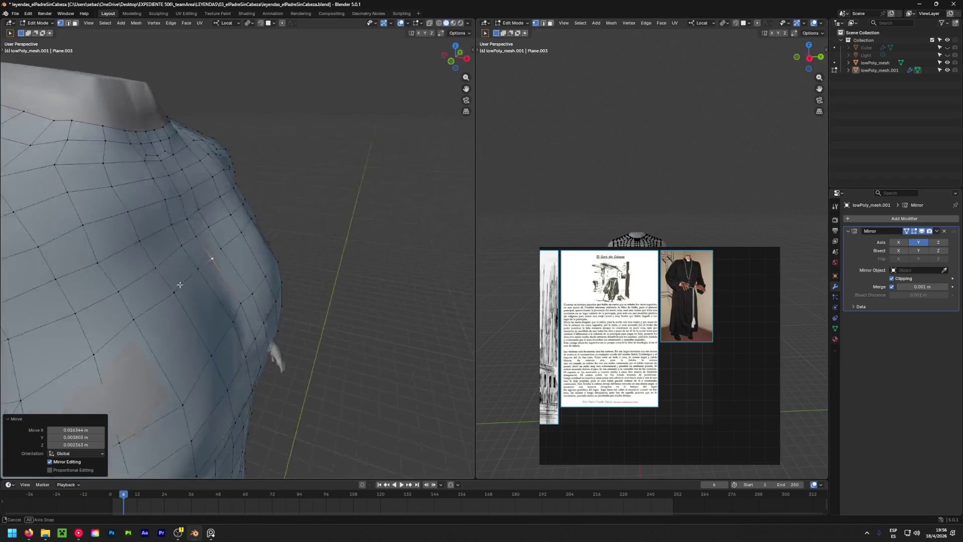
scroll(256, 252, "down", 3)
scroll(286, 256, "down", 3)
scroll(290, 258, "up", 5)
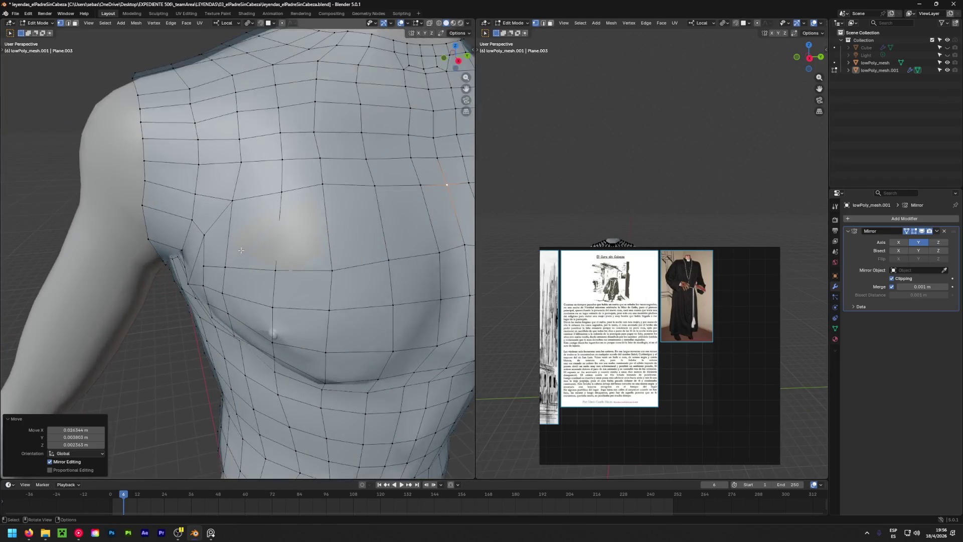
scroll(274, 267, "down", 3)
Reposition two vertices on the side of the torso, checking from side and above.
middle_click_drag(273, 267, 197, 4)
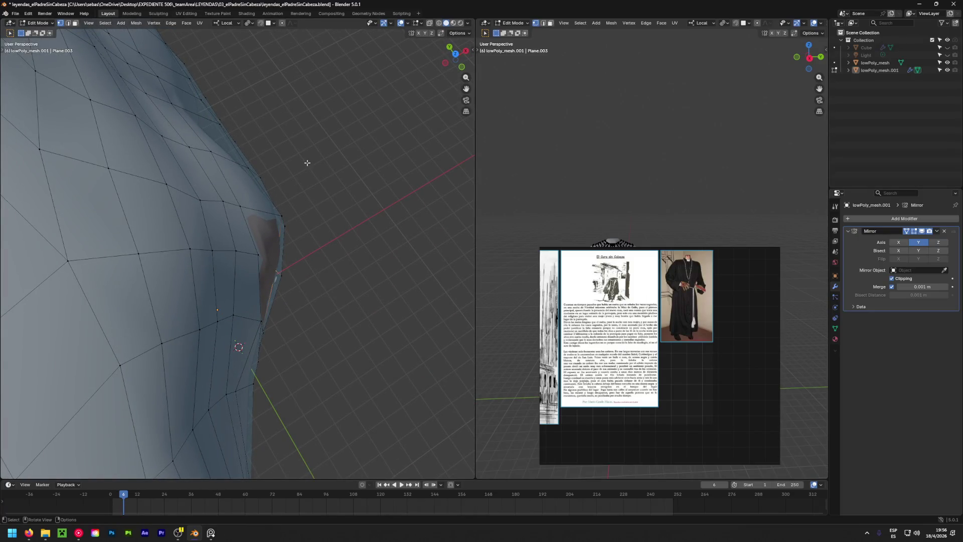
key("g")
left_click(347, 272)
middle_click_drag(248, 338, 208, 191)
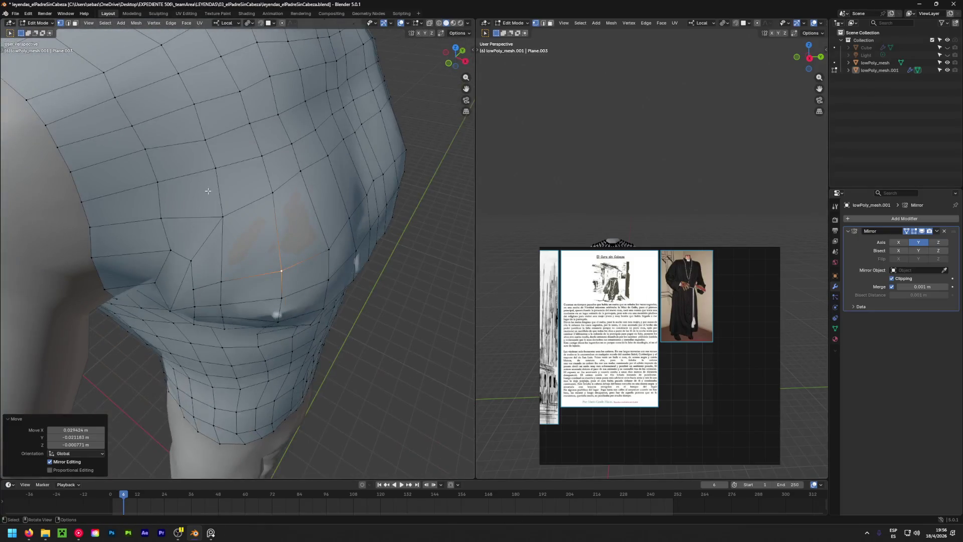
left_click(218, 280)
middle_click_drag(219, 280, 240, 331)
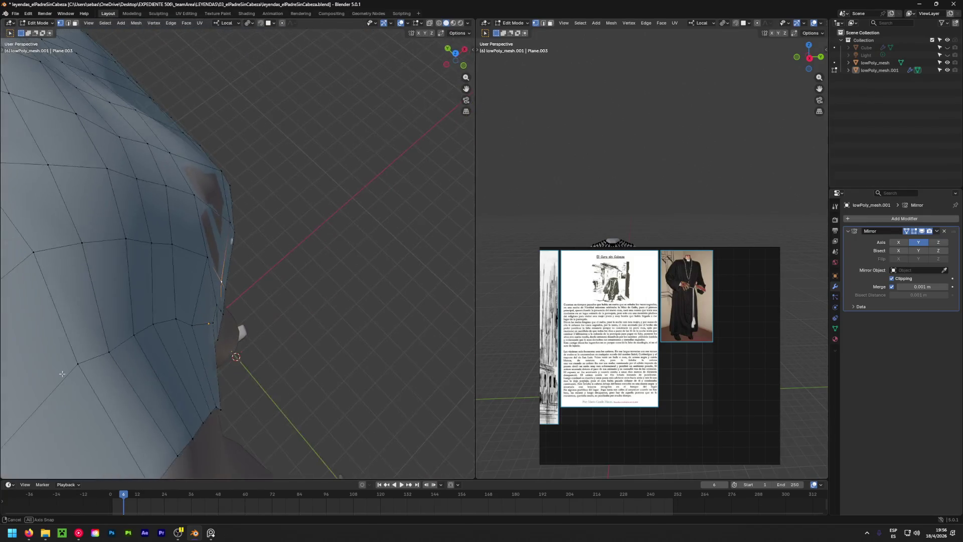
key("g")
left_click(333, 303)
Nudge several chest vertices upward from the front so the mesh follows the chest.
mouse_move(333, 304)
middle_mouse_down()
mouse_move(354, 238)
mouse_move(275, 235)
middle_mouse_up()
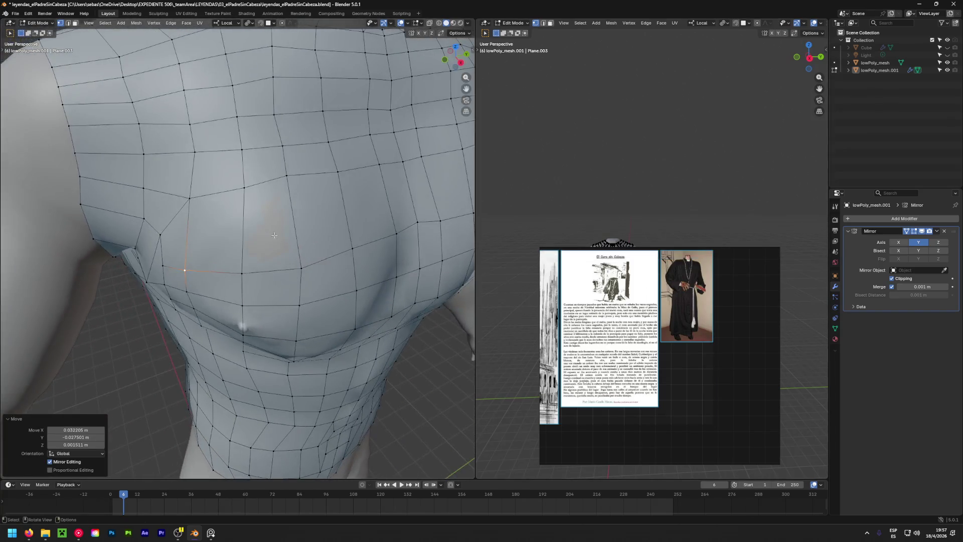
middle_click_drag(340, 270, 298, 270)
left_click(298, 270)
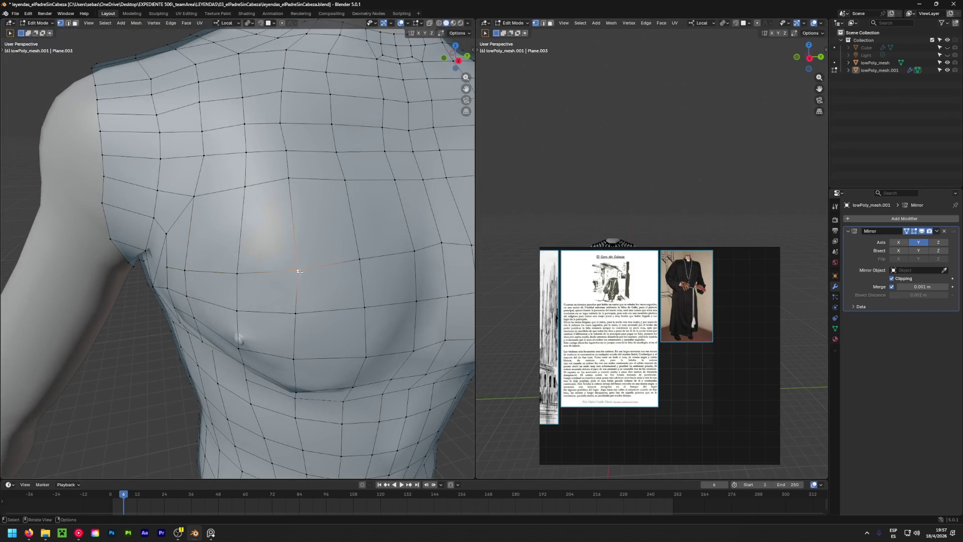
key("g")
left_click(297, 249)
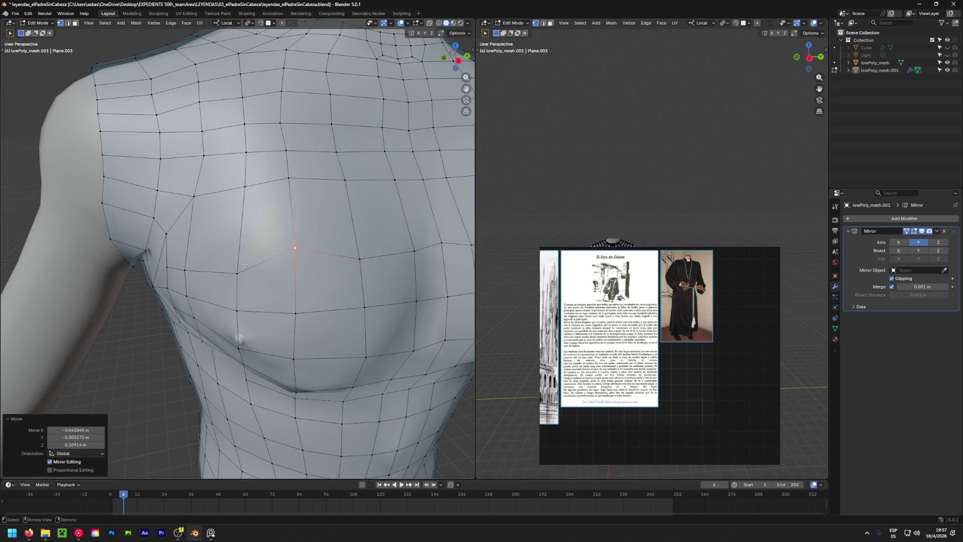
key("g")
left_click(238, 243)
key("g")
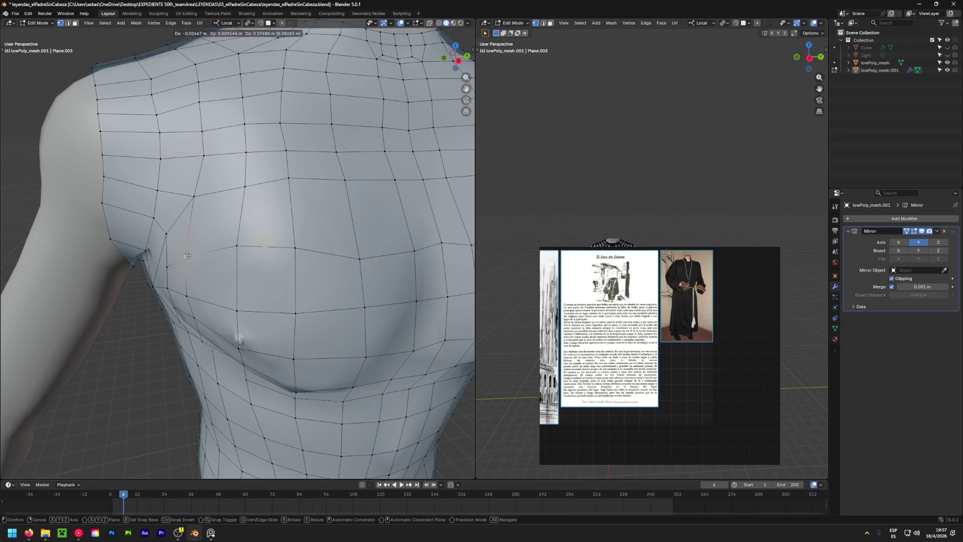
left_click(189, 247)
left_click(355, 253)
key("g")
left_click(356, 244)
middle_click_drag(355, 244, 313, 236)
key("g")
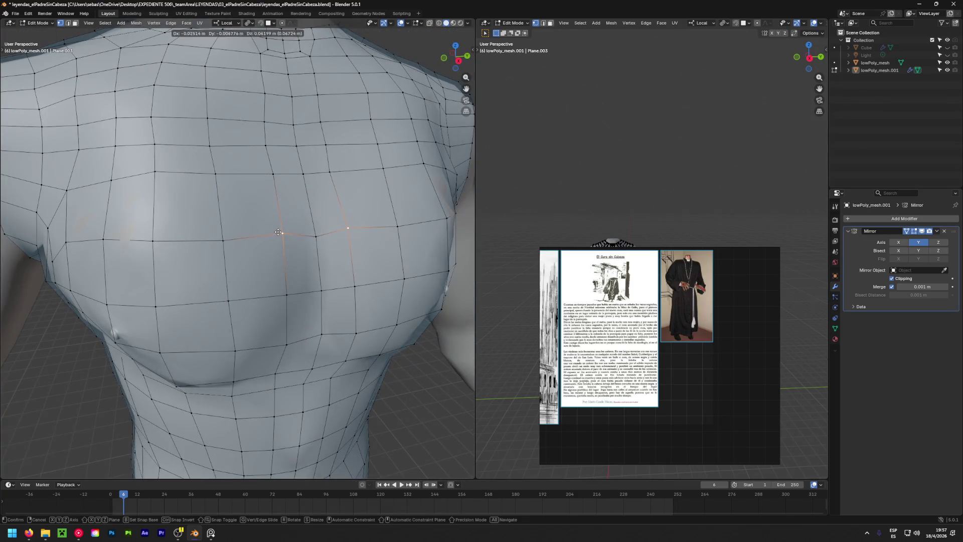
left_click(312, 236)
key("g")
left_click(311, 229)
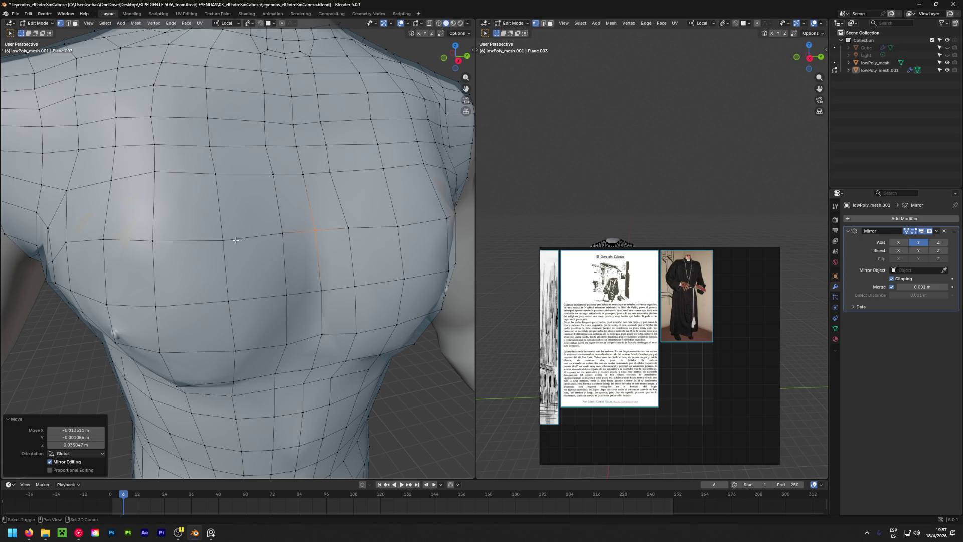
Adjust vertices along the side of the chest and the torso edge from a side view.
mouse_move(311, 229)
middle_mouse_down()
mouse_move(249, 256)
mouse_move(141, 248)
middle_mouse_up()
left_click(231, 261)
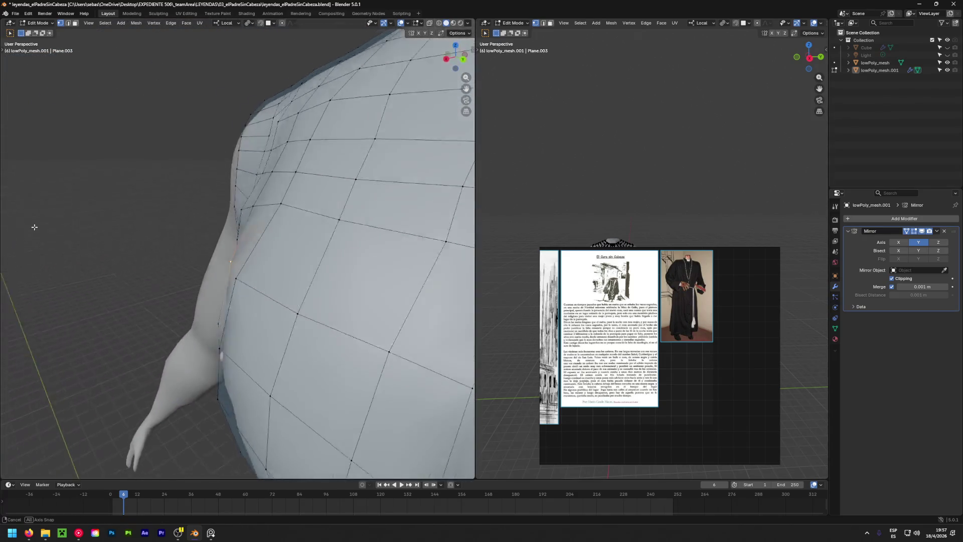
key("g")
left_click(205, 269)
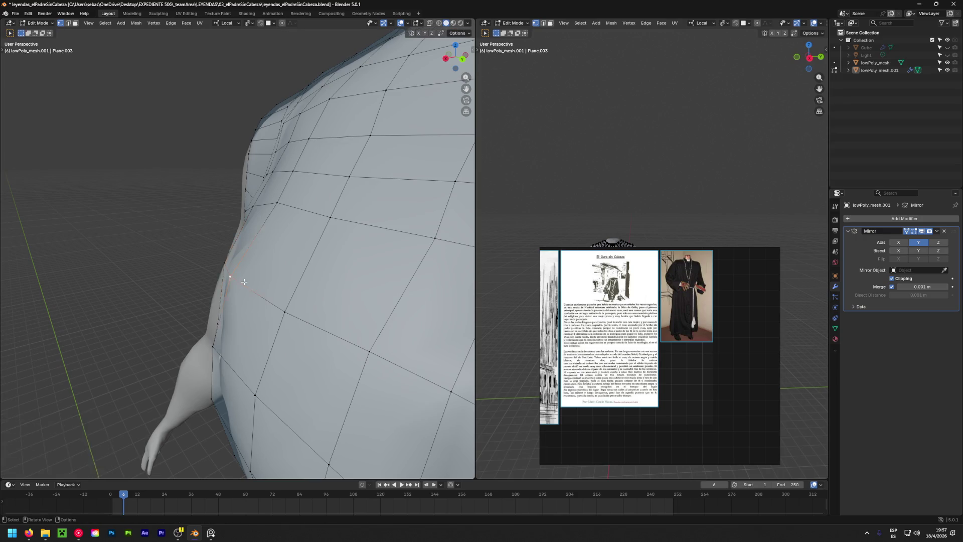
mouse_move(228, 276)
middle_mouse_down()
mouse_move(171, 252)
mouse_move(262, 285)
mouse_move(127, 367)
mouse_move(286, 434)
mouse_move(218, 314)
mouse_move(319, 391)
mouse_move(253, 276)
mouse_move(258, 326)
middle_mouse_up()
key("g")
left_click(165, 248)
Pull the side and lower-hem vertices in so the bottom edge hugs the body.
left_click(262, 285)
key("g")
left_click(162, 357)
key("g")
left_click(222, 319)
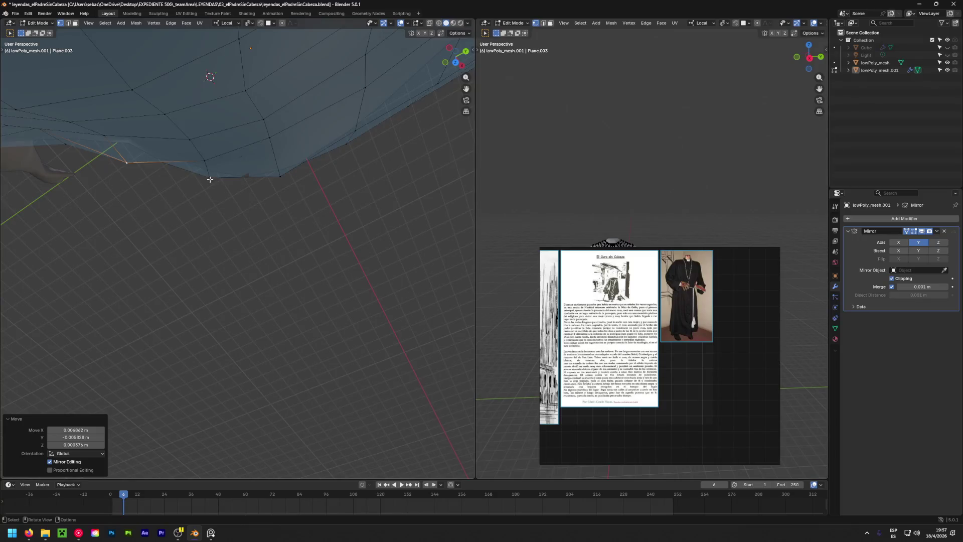
key("g")
left_click(206, 197)
mouse_move(206, 197)
middle_mouse_down()
mouse_move(209, 179)
mouse_move(89, 215)
mouse_move(303, 309)
mouse_move(303, 274)
middle_mouse_up()
scroll(89, 214, "down", 5)
scroll(302, 308, "down", 3)
scroll(303, 309, "up", 2)
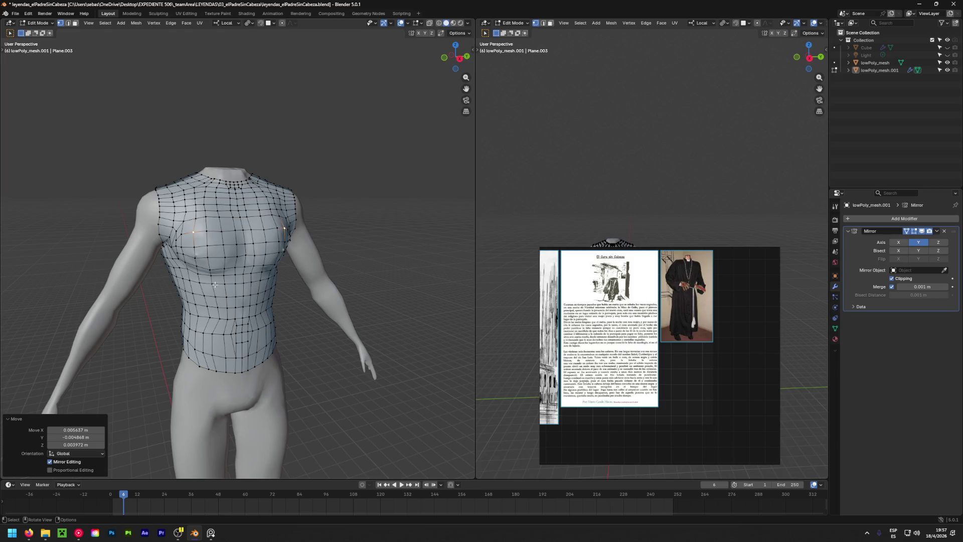
middle_click_drag(215, 283, 107, 277)
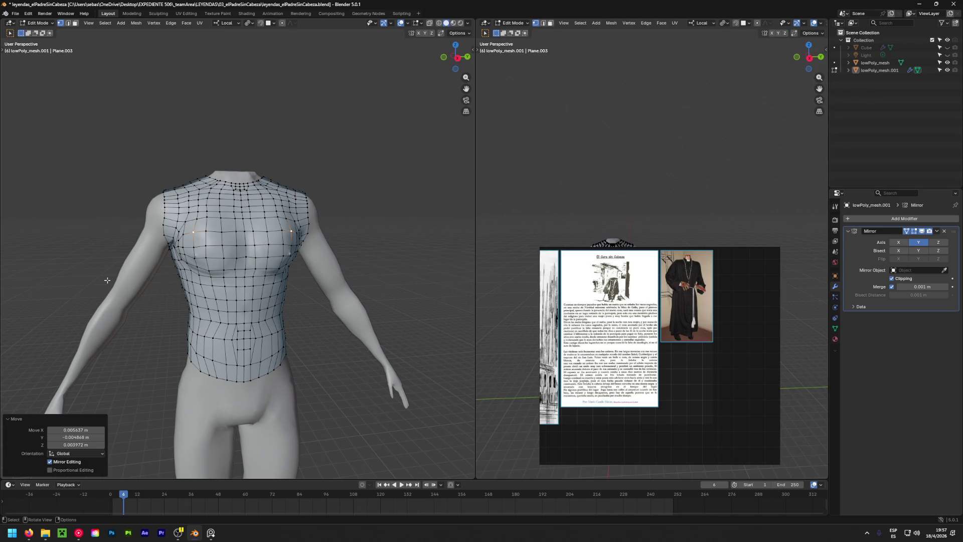
mouse_move(165, 283)
middle_mouse_down()
mouse_move(276, 285)
mouse_move(196, 288)
middle_mouse_up()
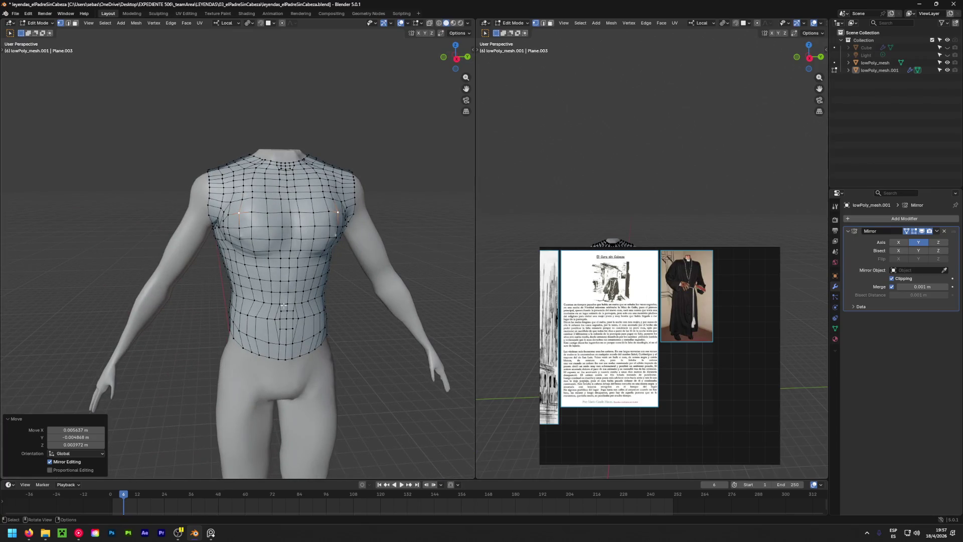
mouse_move(284, 306)
middle_mouse_down()
mouse_move(254, 253)
mouse_move(331, 270)
mouse_move(243, 233)
middle_mouse_up()
scroll(331, 271, "up", 3)
scroll(331, 271, "up", 1)
scroll(243, 233, "up", 3)
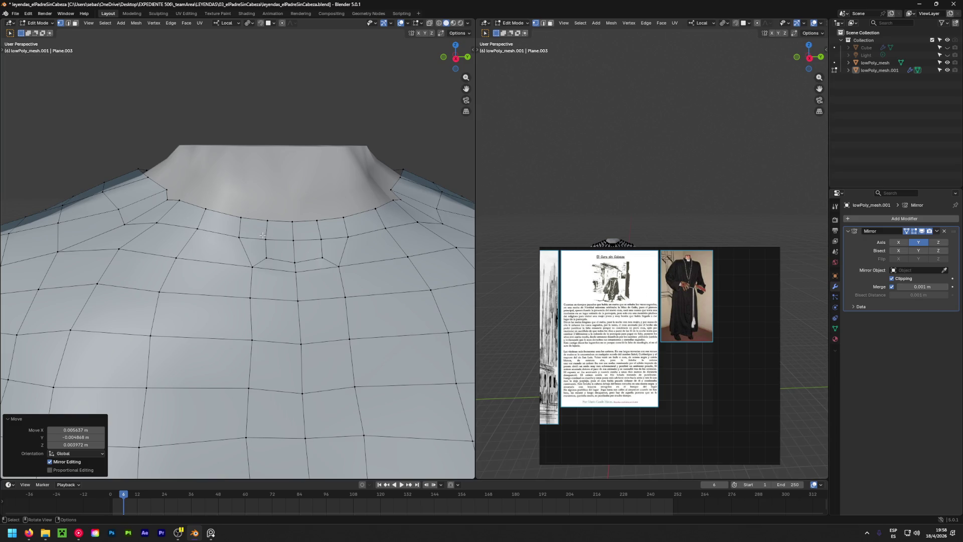
Delete the three middle faces at the front of the neckline in face select mode.
key("3")
left_click(260, 230)
left_click(261, 258, "shift")
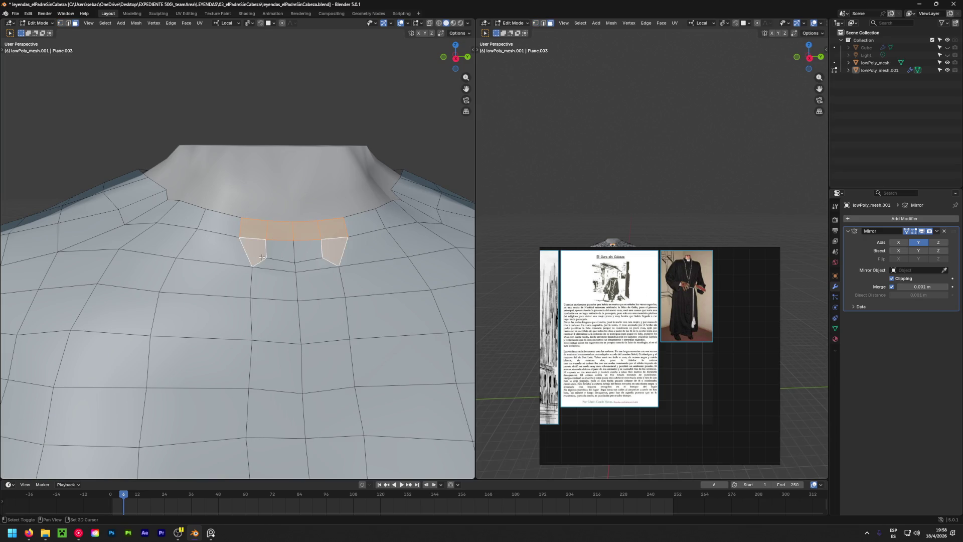
left_click(282, 250, "shift")
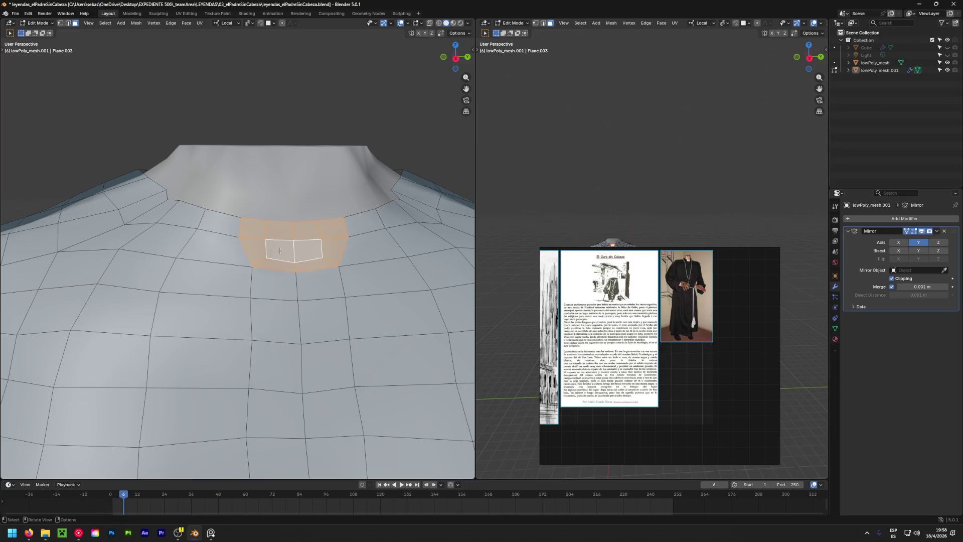
key("x")
left_click(249, 218)
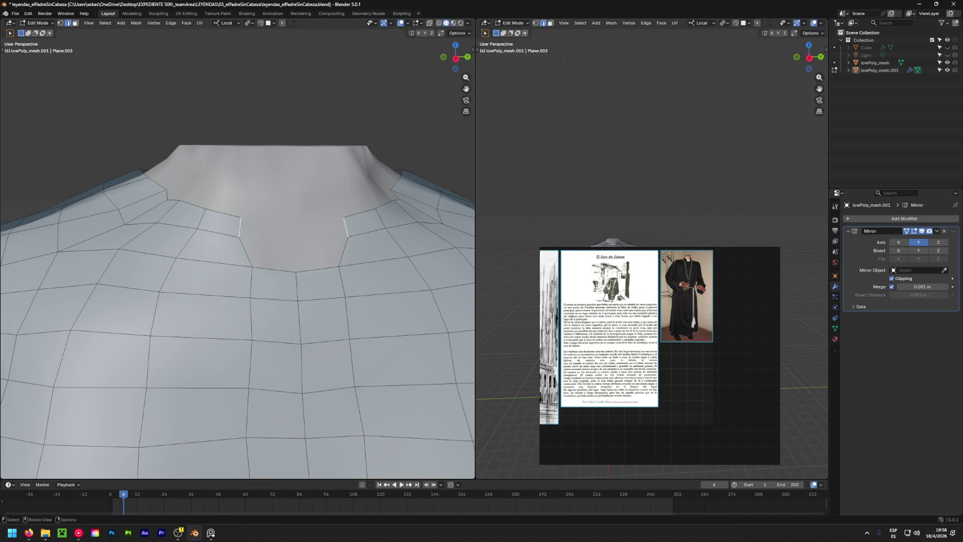
Extrude a new face across the neck gap, adjust its vertex and pick the pair to merge.
key("e")
left_click(301, 230)
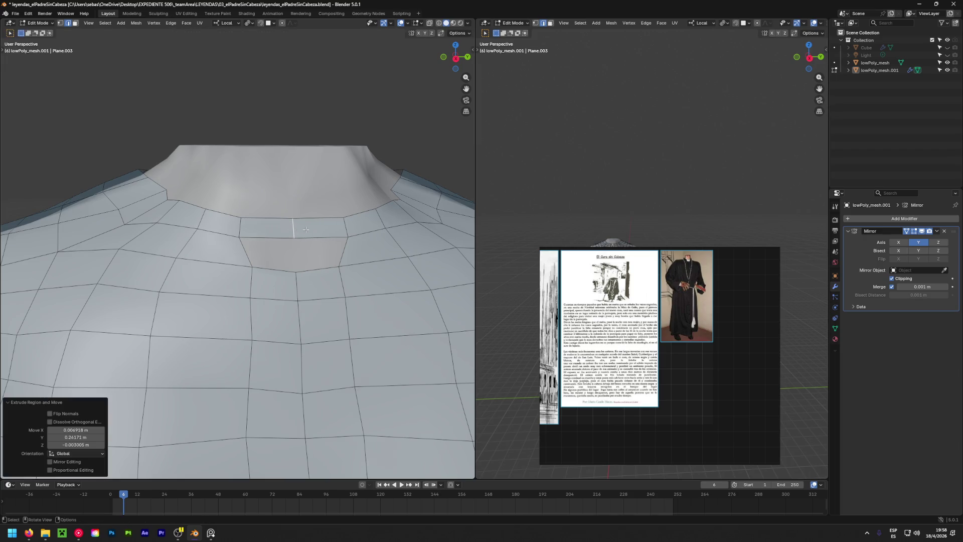
left_click(246, 249)
key("g")
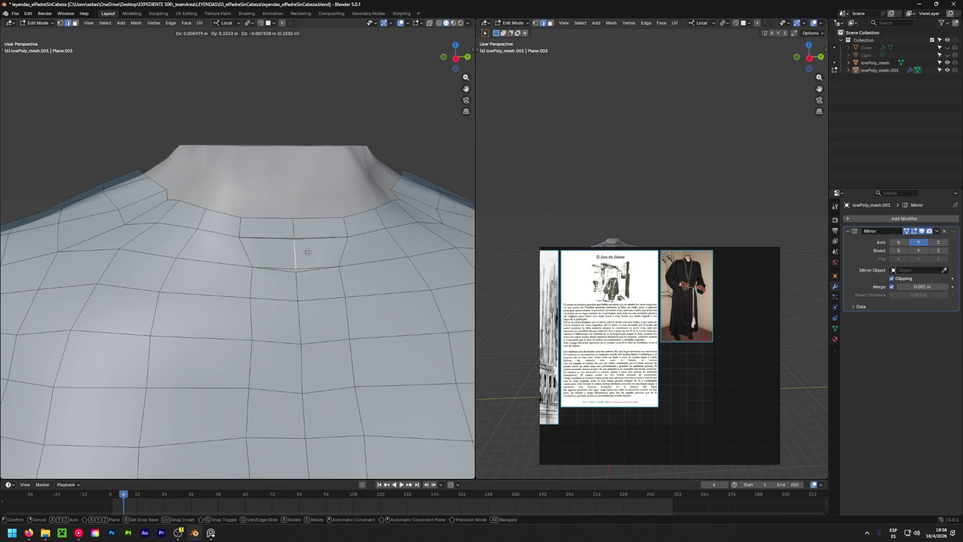
left_click(315, 252)
scroll(301, 244, "up", 3)
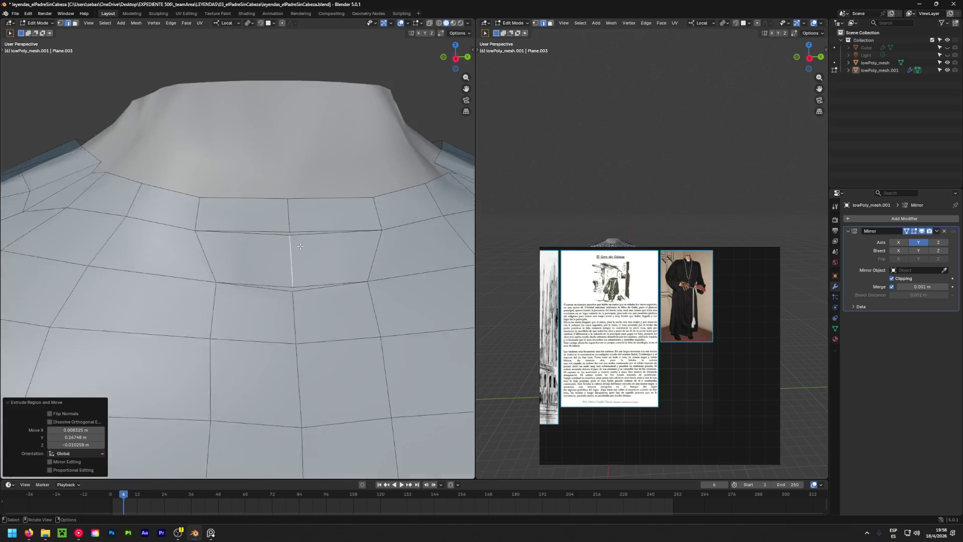
left_click(292, 240)
left_click(290, 226)
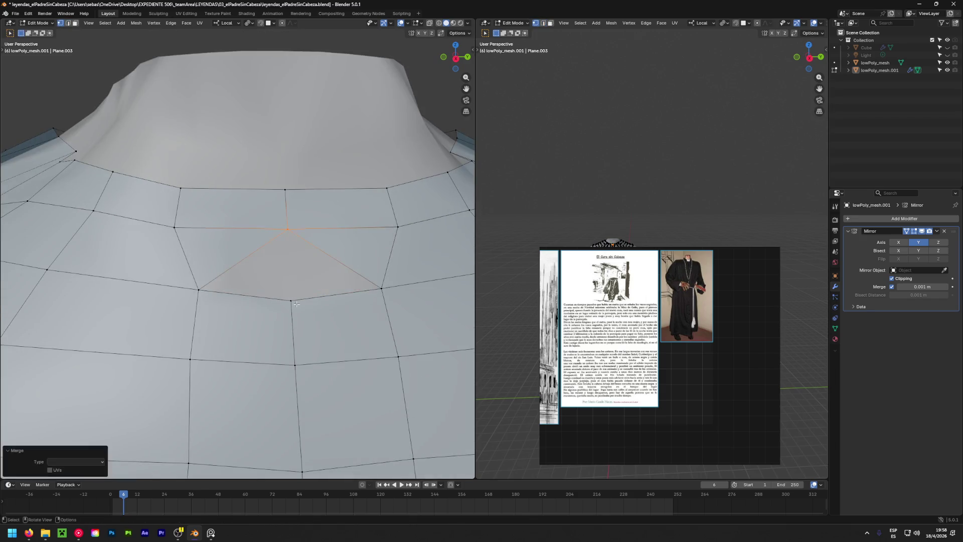
Merge the lower and upper doubled neckline vertex pairs using At First.
key("m")
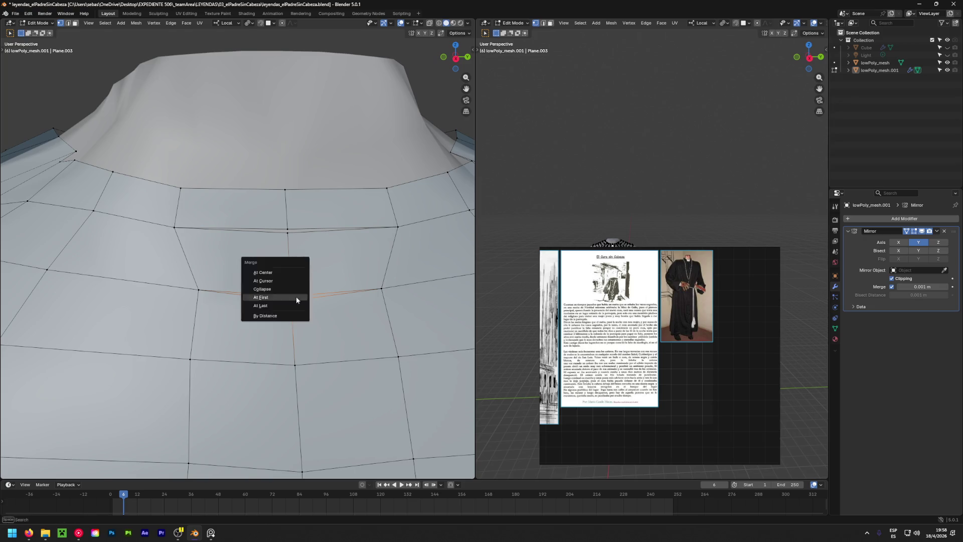
left_click(296, 296)
left_click(290, 227)
key("m")
left_click(291, 226)
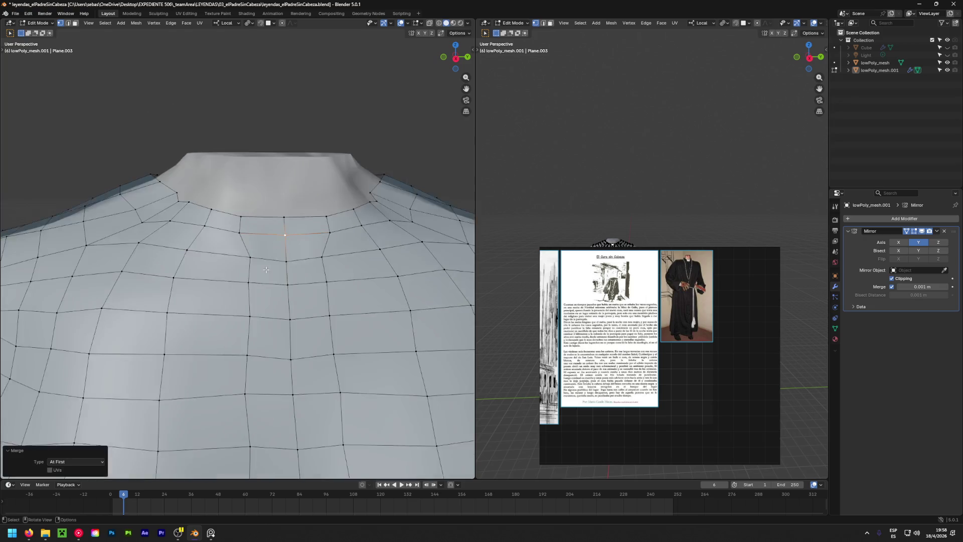
scroll(292, 226, "down", 5)
Move the neckline vertices one by one so the ring sits at the base of the neck.
middle_click_drag(291, 226, 215, 259)
scroll(214, 260, "up", 6)
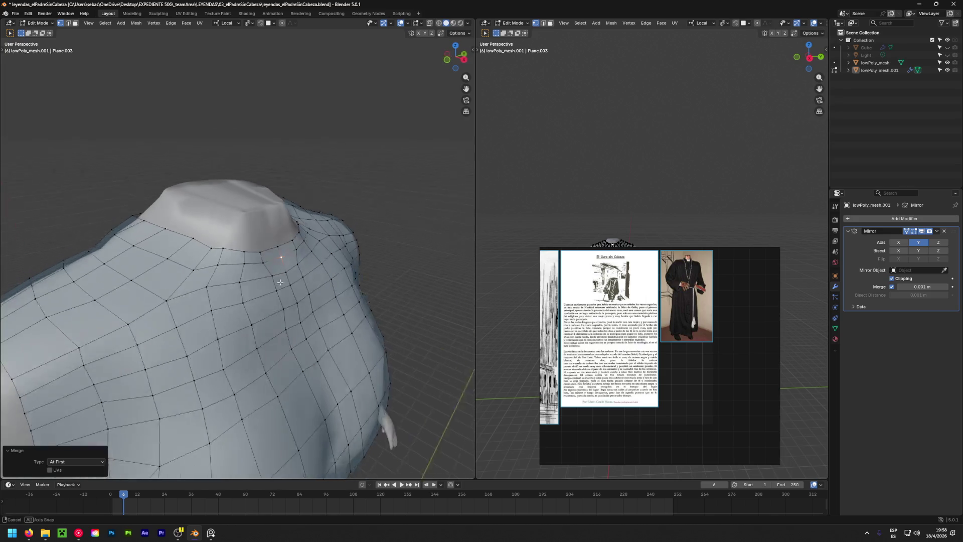
left_click(248, 260)
key("g")
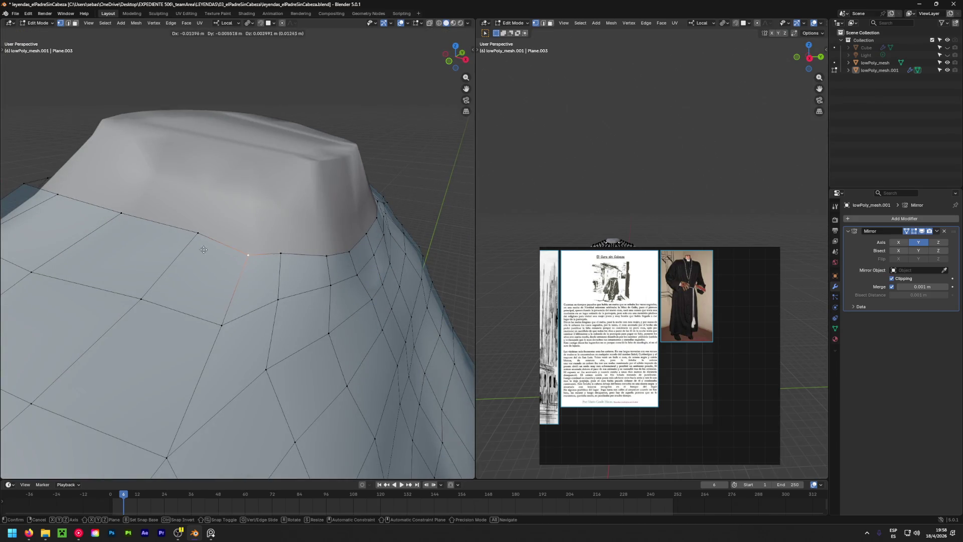
left_click(138, 223)
left_click(222, 325)
key("g")
left_click(107, 269)
middle_click_drag(107, 268, 202, 298)
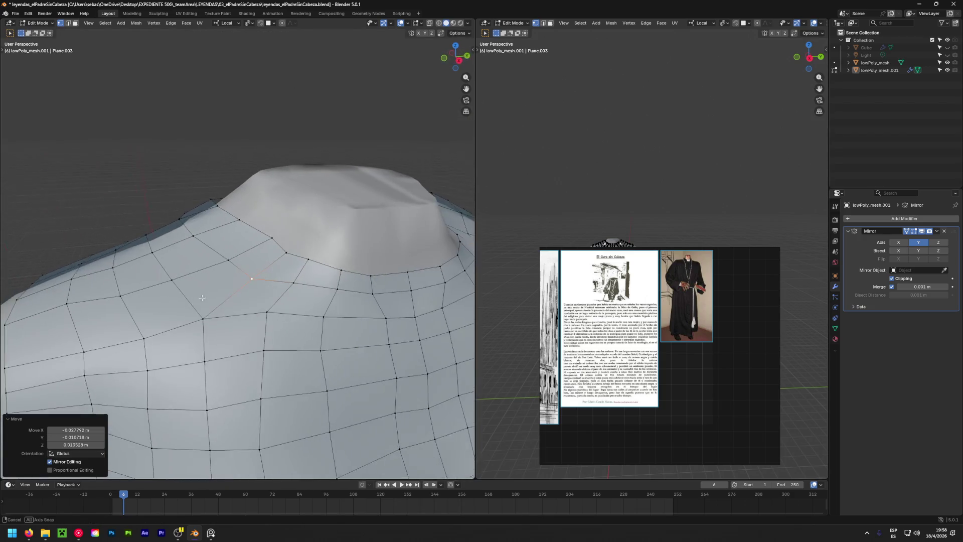
key("g")
left_click(282, 330)
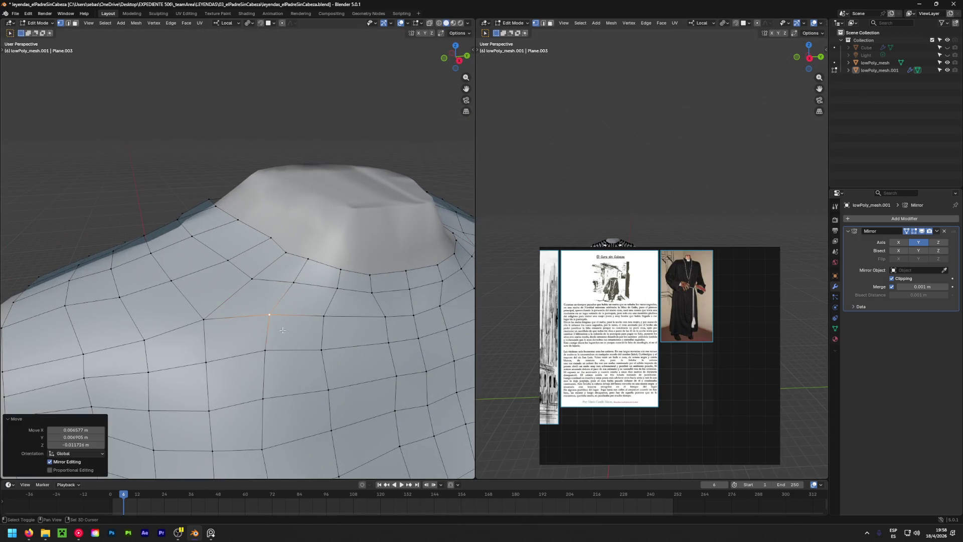
left_click(306, 261)
key("g")
left_click(345, 281)
left_click(293, 283)
key("g")
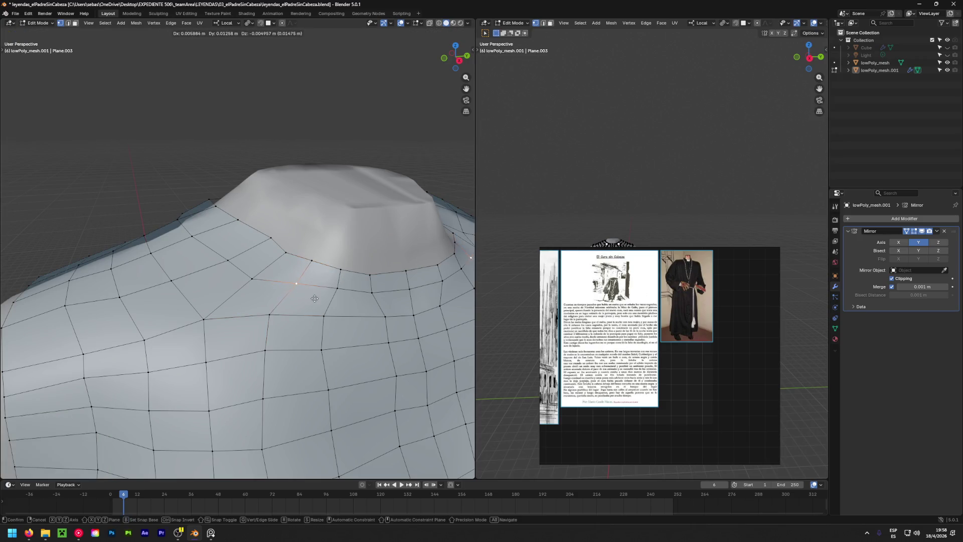
left_click(275, 316)
Adjust further neck vertices from a wider view over the torso.
mouse_move(269, 318)
middle_mouse_down()
mouse_move(263, 361)
mouse_move(22, 384)
middle_mouse_up()
key("g")
left_click(263, 361)
key("g")
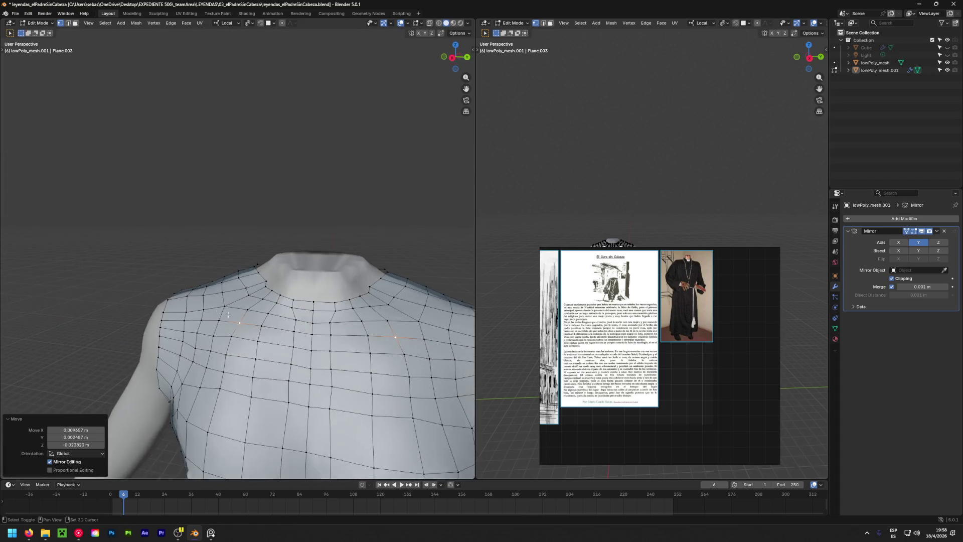
scroll(140, 264, "up", 2)
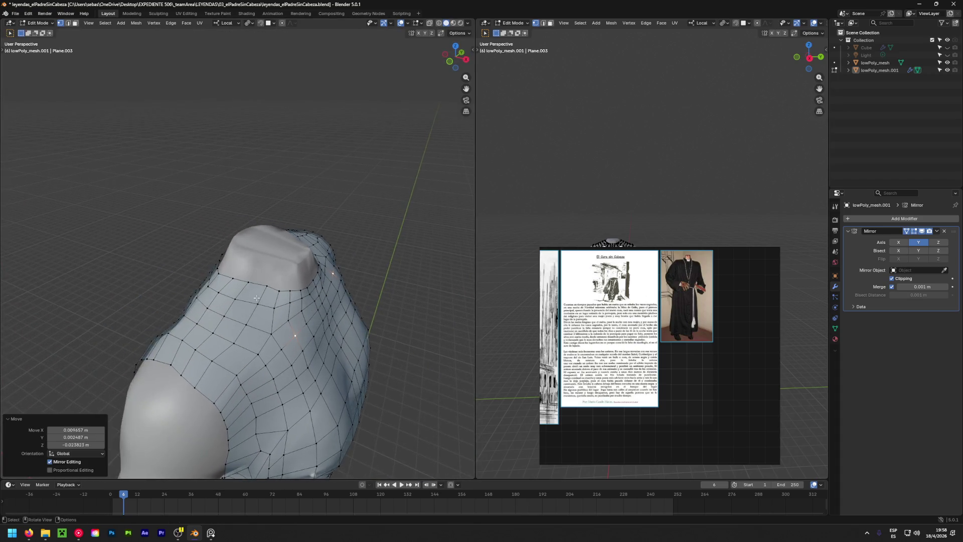
scroll(226, 271, "up", 3)
left_click(285, 275)
key("g")
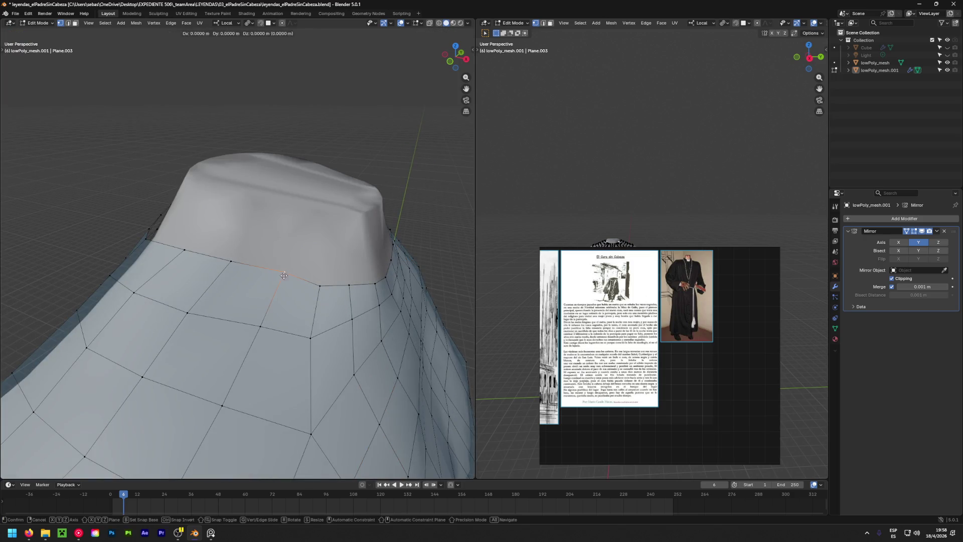
left_click(221, 317)
Reposition the shoulder vertices and check the mesh from the shoulders and behind.
mouse_move(220, 316)
middle_mouse_down()
mouse_move(340, 236)
mouse_move(331, 240)
middle_mouse_up()
key("g")
left_click(272, 181)
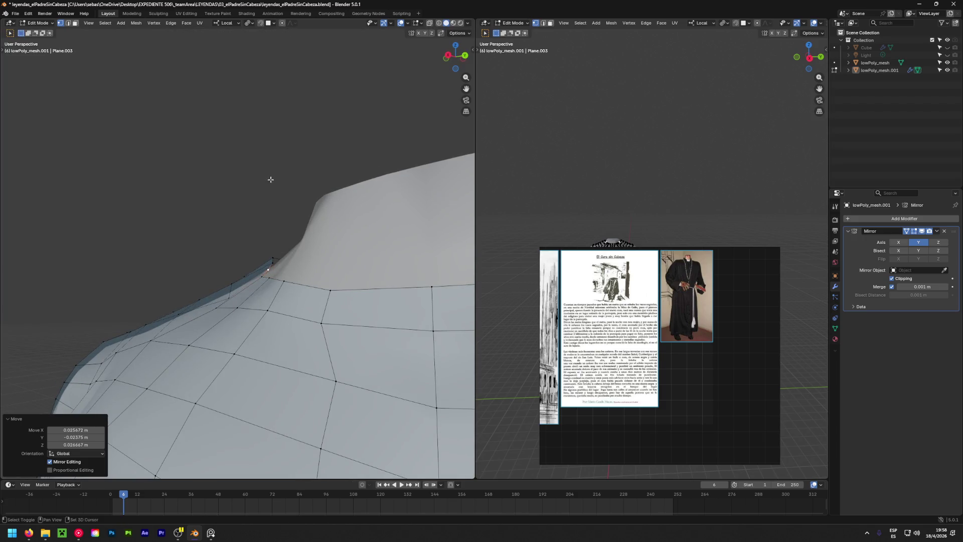
mouse_move(271, 181)
middle_mouse_down()
mouse_move(310, 268)
mouse_move(217, 205)
middle_mouse_up()
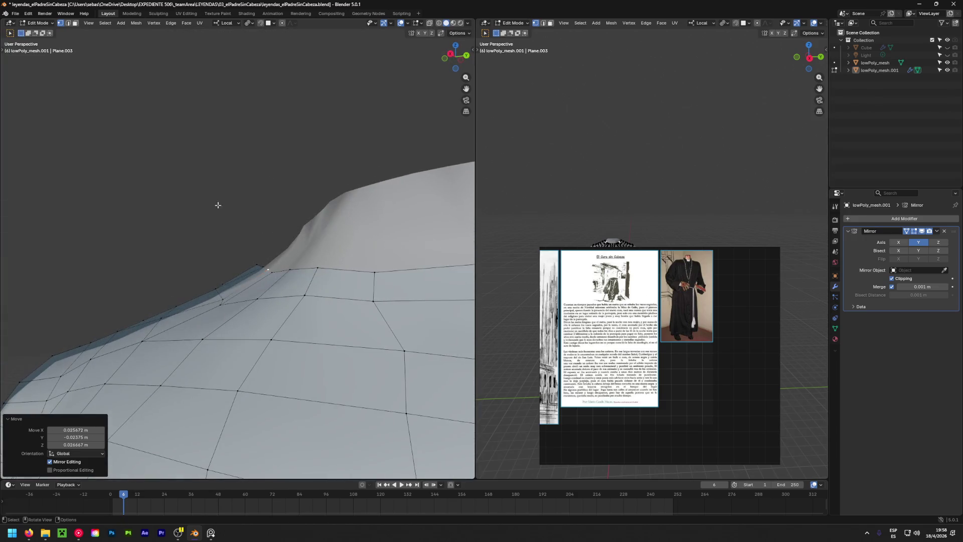
key("g")
left_click(173, 251)
middle_click_drag(177, 257, 422, 421)
middle_click_drag(183, 311, 178, 344)
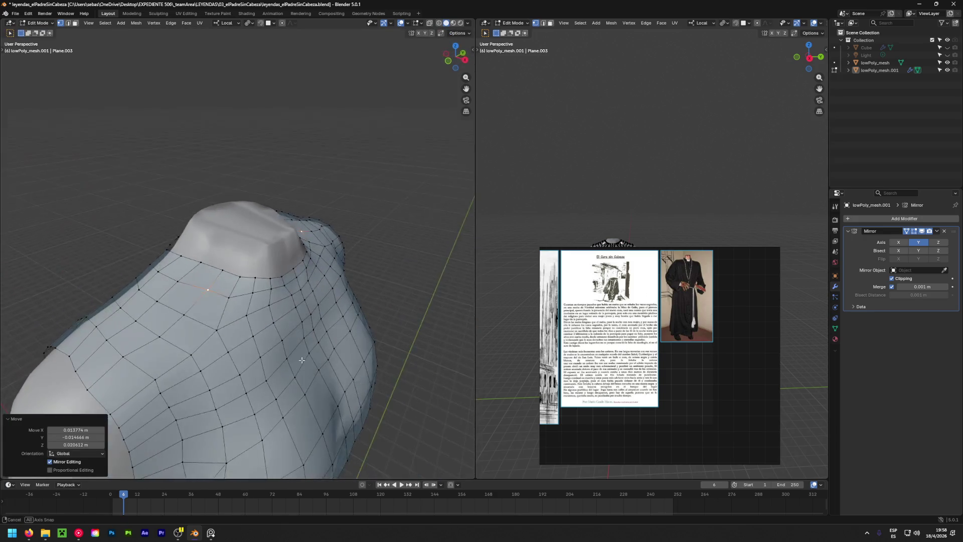
middle_click_drag(241, 342, 182, 279)
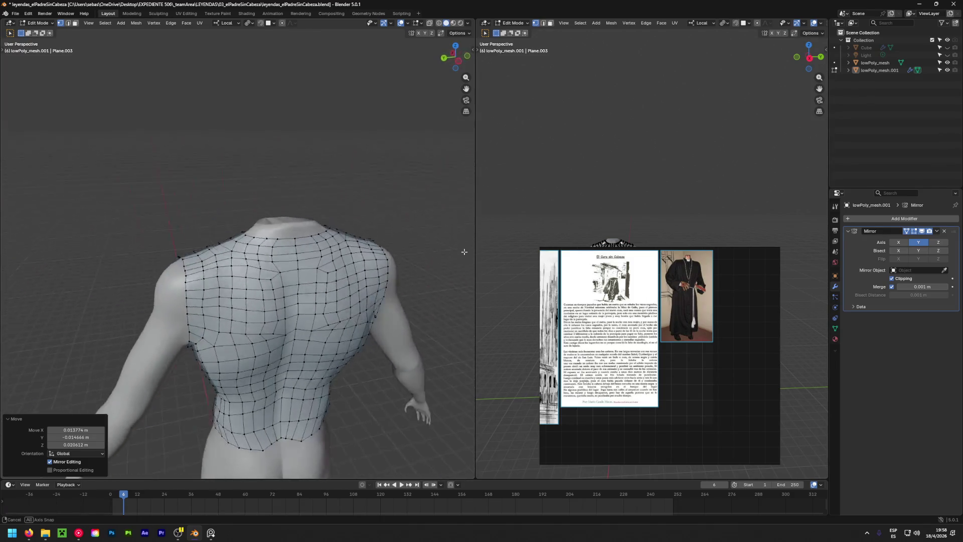
Extrude the torso's bottom edge loop downward into a long skirt toward the feet.
middle_click_drag(182, 279, 253, 191)
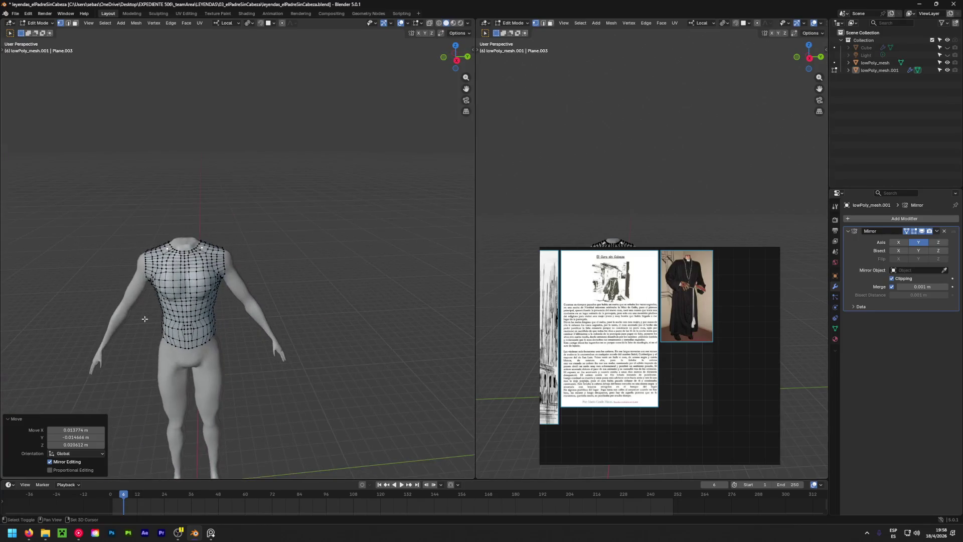
scroll(253, 191, "up", 2)
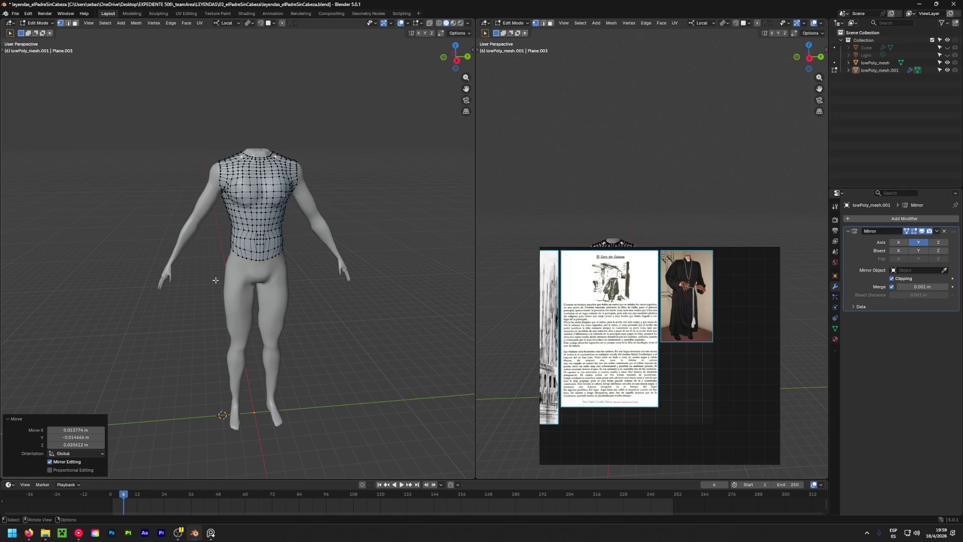
scroll(215, 279, "up", 3)
left_click(271, 234, "alt")
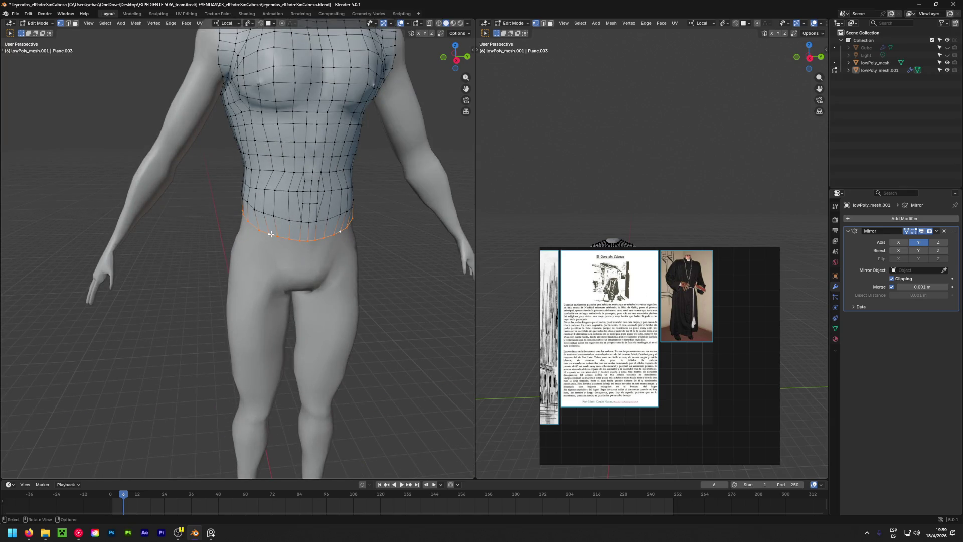
middle_click_drag(269, 266, 231, 256, "shift")
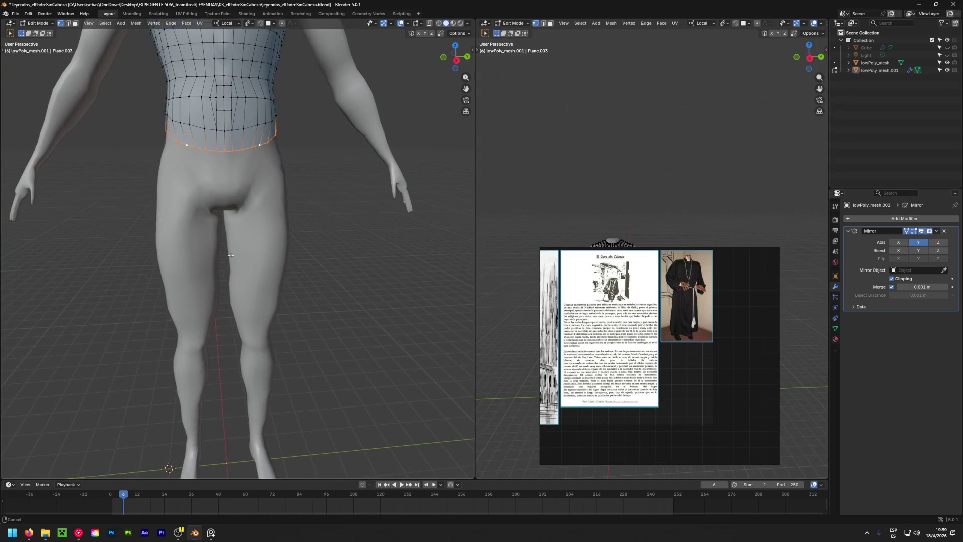
key("e")
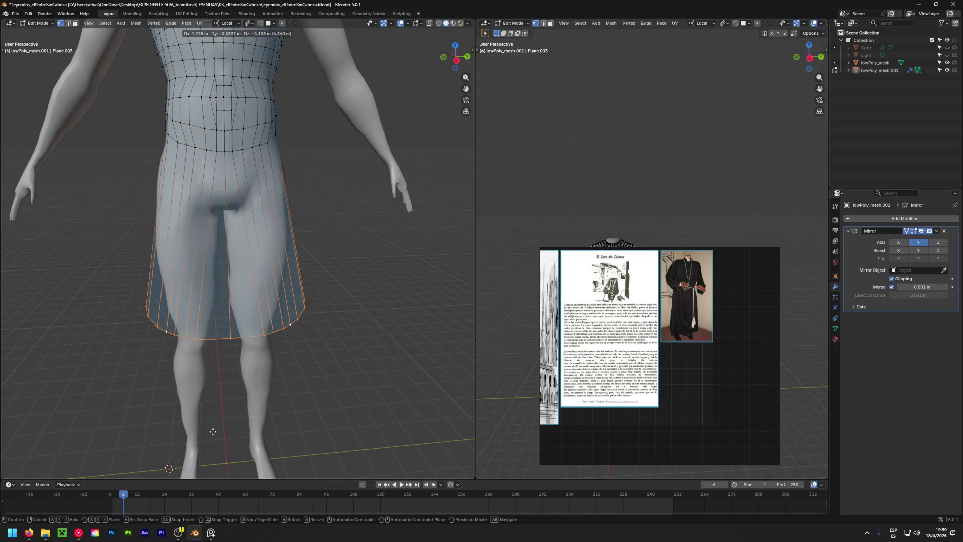
Set the skirt length at the feet and move the hem so its edges hang straight beside the legs.
left_click(189, 123)
scroll(291, 43, "down", 5)
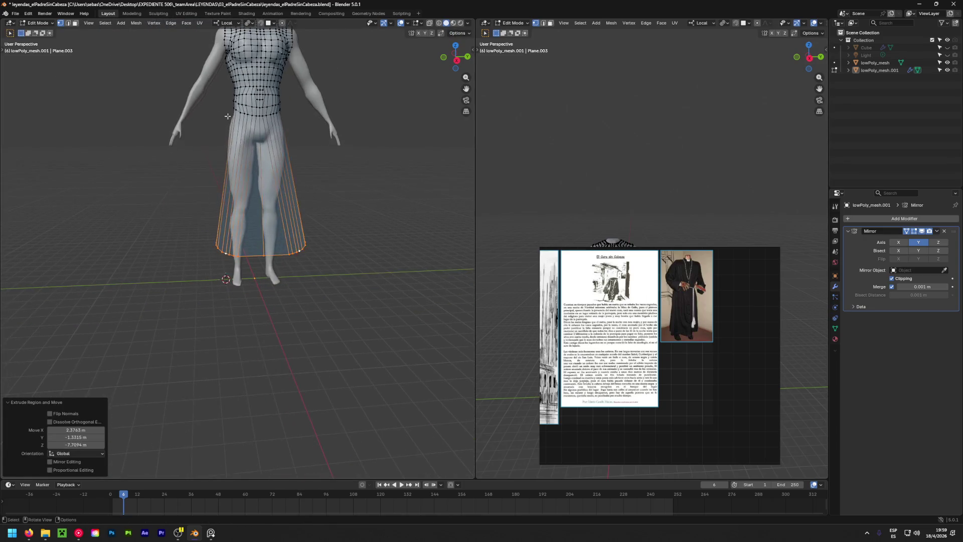
key("e")
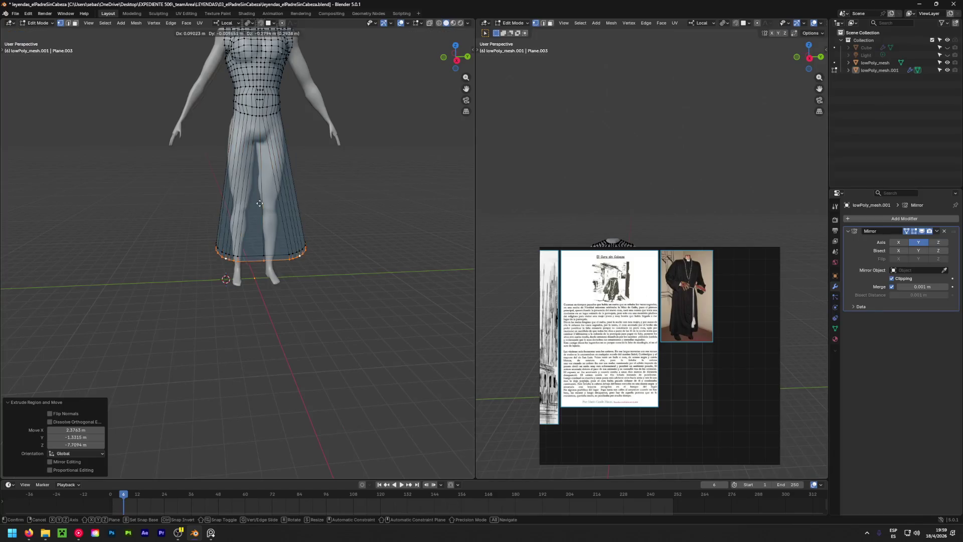
key("Escape")
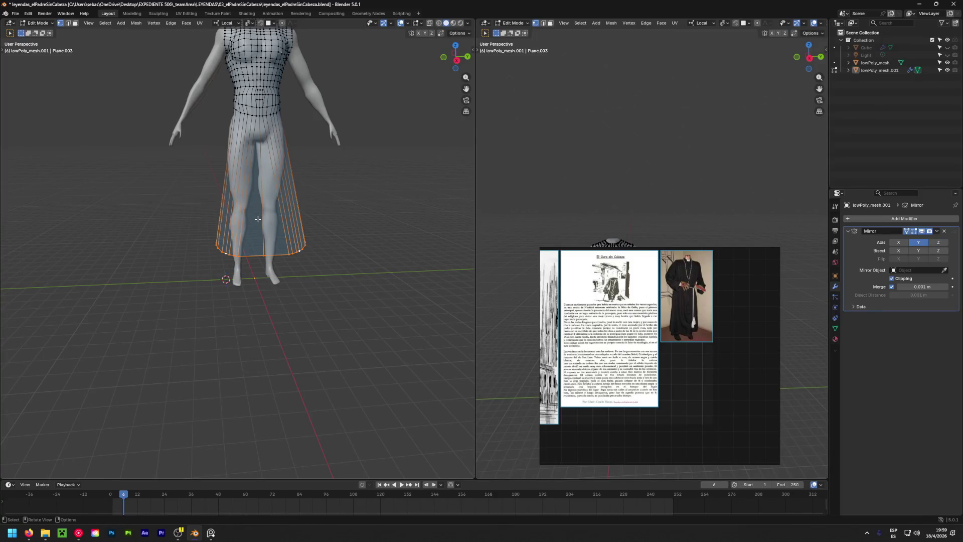
key("g")
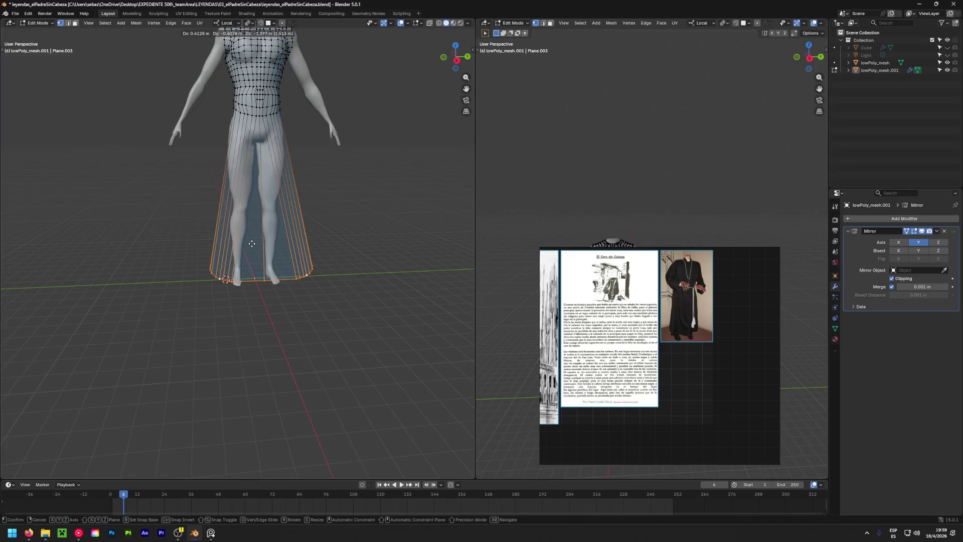
left_click(251, 243)
middle_click_drag(252, 243, 188, 248)
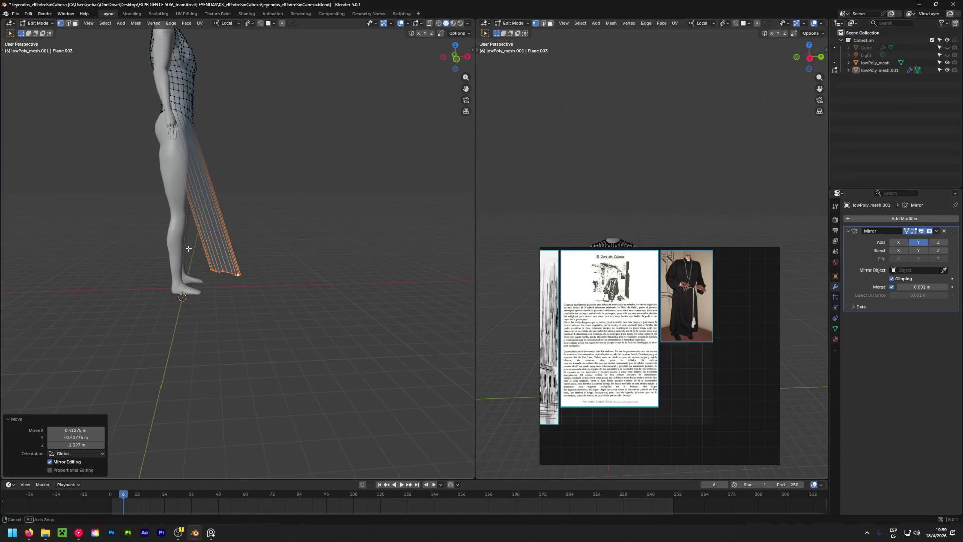
left_click(133, 251)
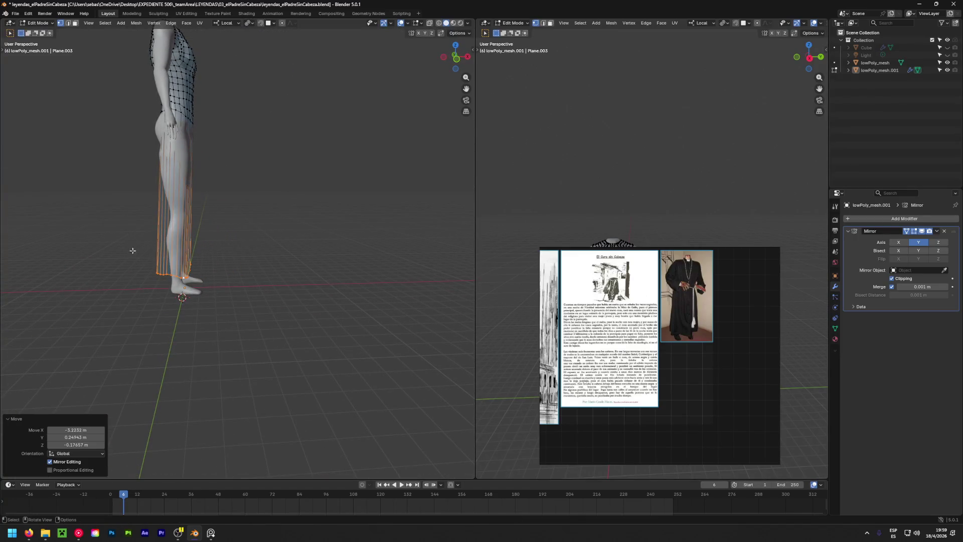
middle_click_drag(170, 203, 230, 246, "shift")
key("ctrl+r")
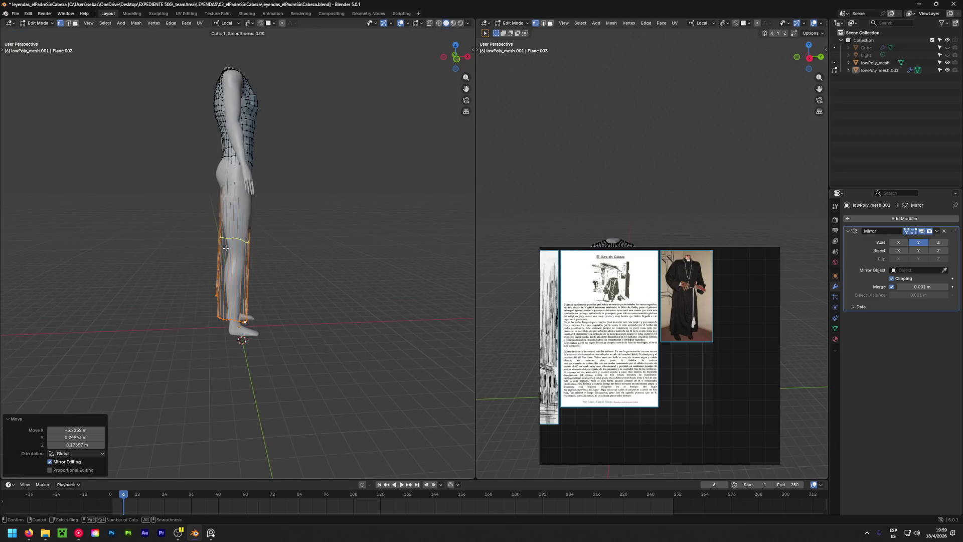
Loop-cut a ring around the skirt at the thighs and scale it wider to follow the body.
left_click(225, 247)
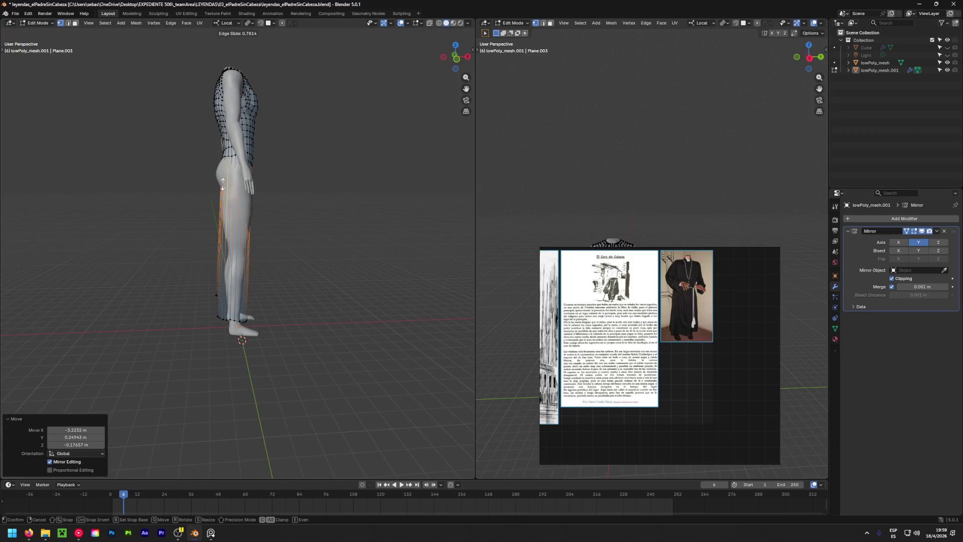
left_click(223, 183)
key("s")
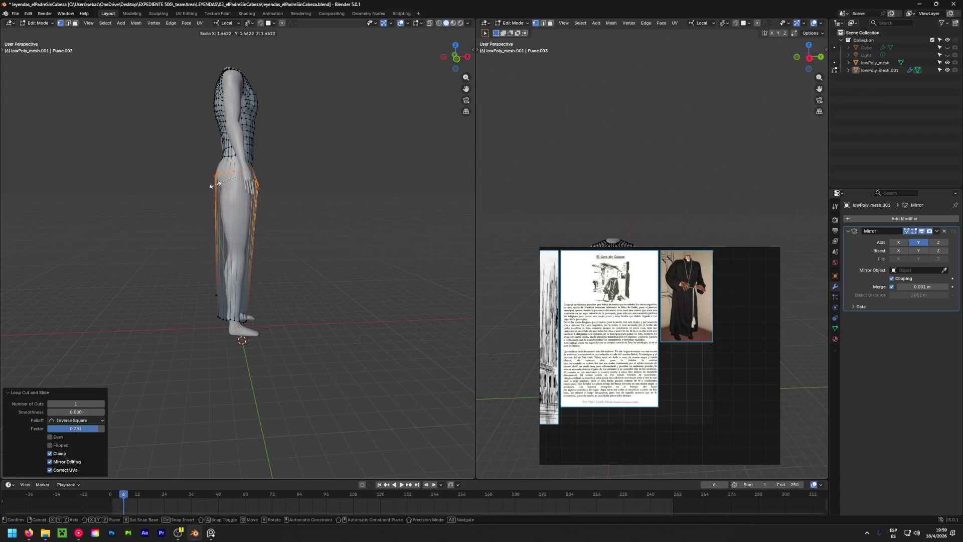
left_click(211, 185)
scroll(218, 210, "up", 1)
scroll(222, 218, "up", 1)
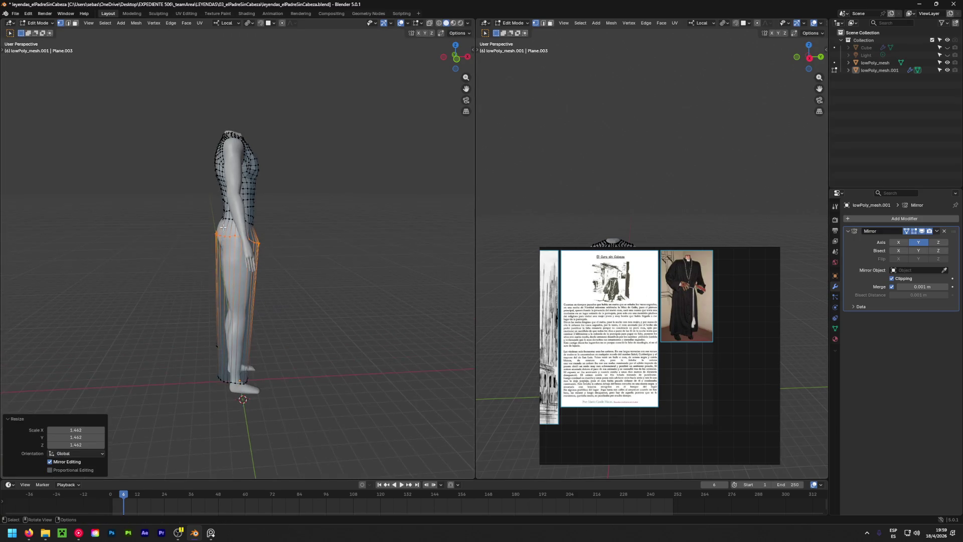
scroll(224, 223, "up", 2)
scroll(224, 227, "up", 1)
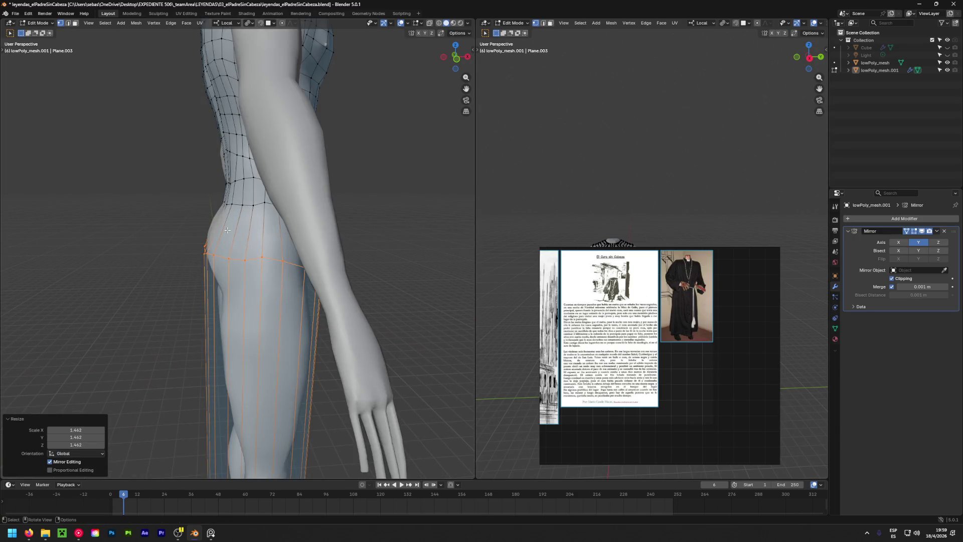
Loop-cut a second ring across the hips and scale it to match the hip width.
key("ctrl+r")
left_click(226, 230)
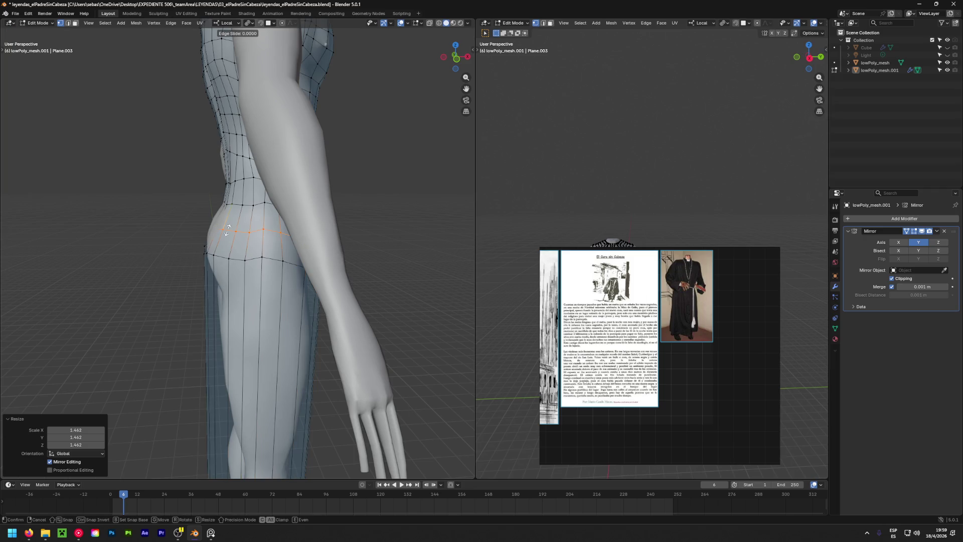
left_click(227, 230)
key("s")
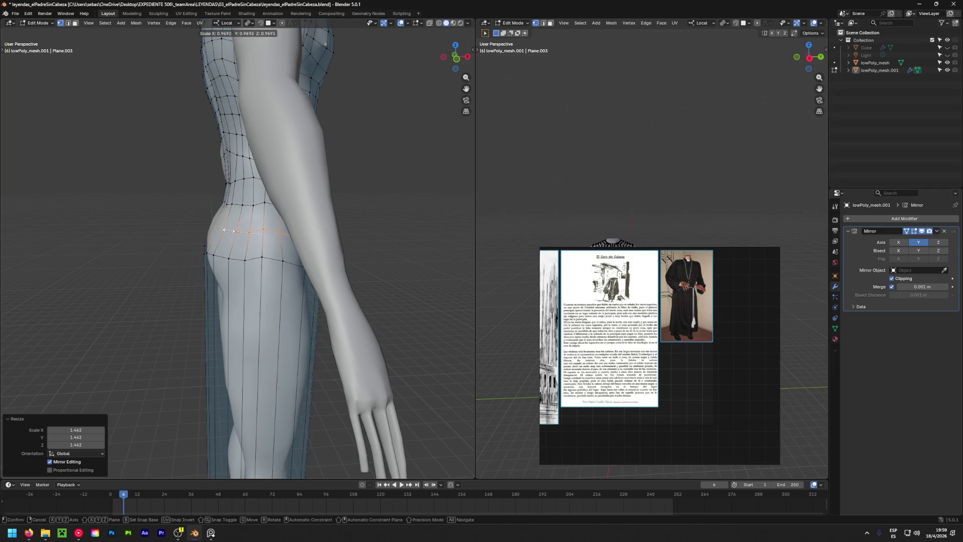
left_click(224, 231)
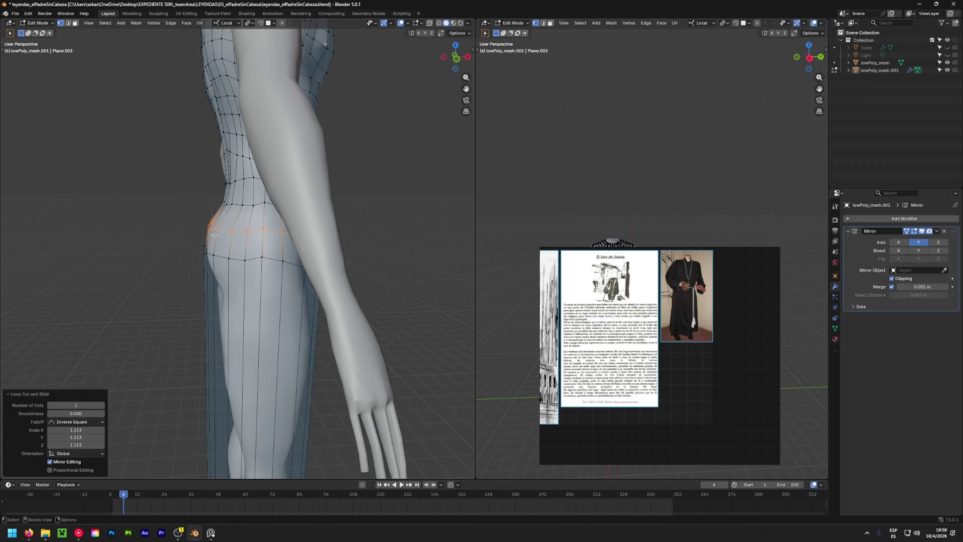
scroll(225, 230, "down", 4)
middle_click_drag(224, 231, 136, 267)
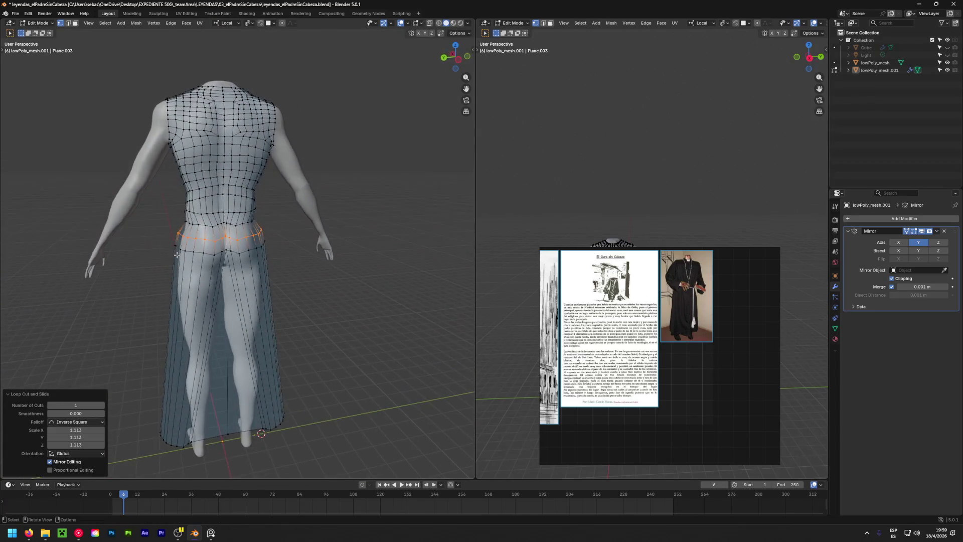
scroll(220, 202, "up", 4)
scroll(220, 202, "up", 2)
scroll(220, 202, "up", 3)
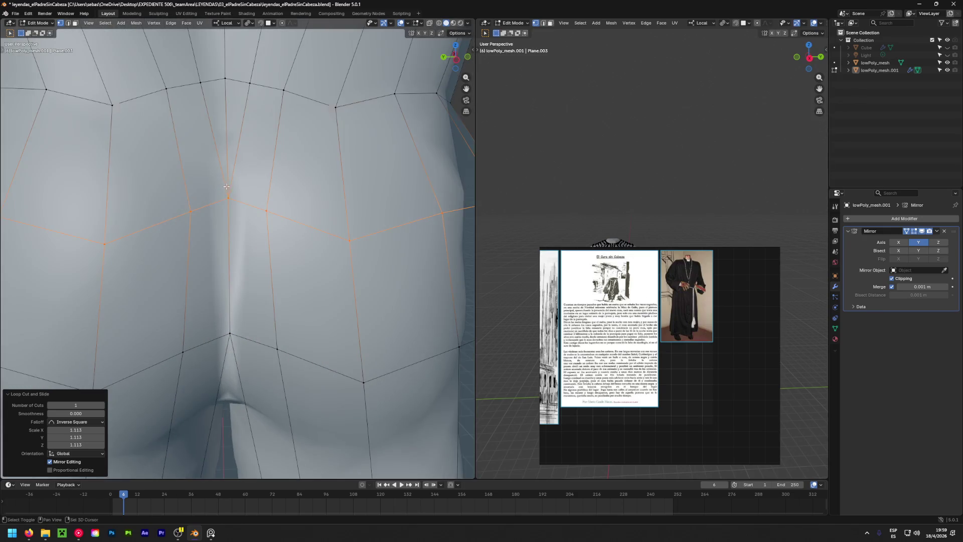
Loop-cut a ring just below the buttocks and scale it outward around the upper thighs.
middle_click_drag(220, 201, 236, 233)
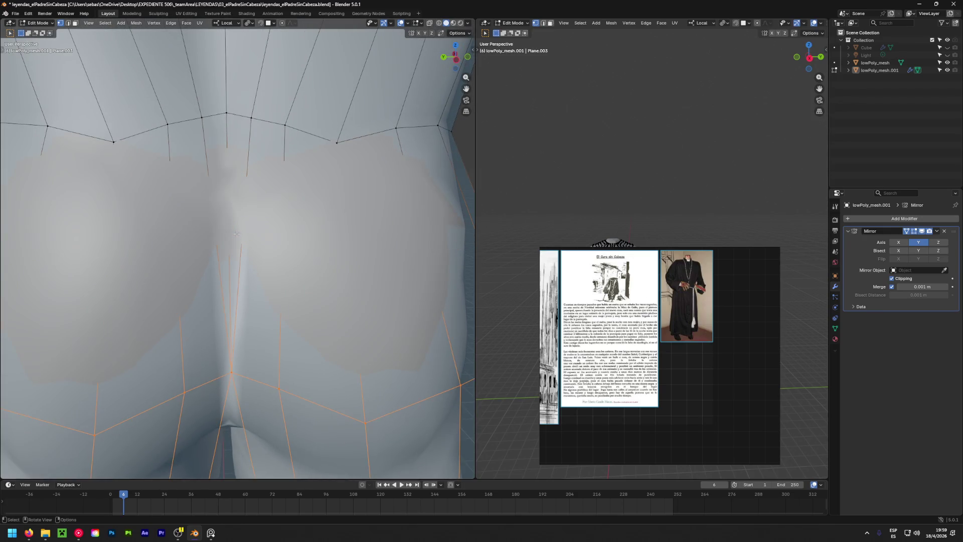
scroll(237, 234, "down", 3)
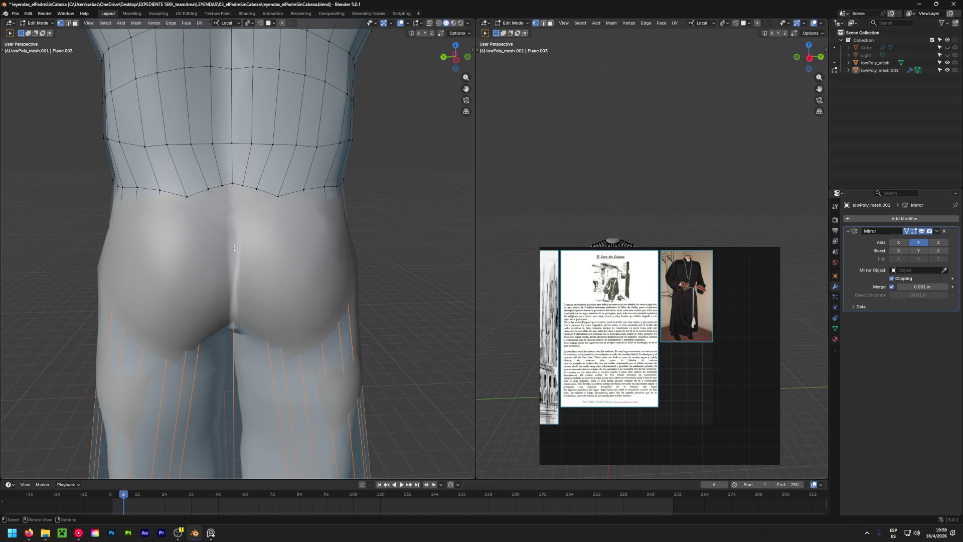
middle_click_drag(234, 248, 216, 196)
scroll(231, 230, "down", 3)
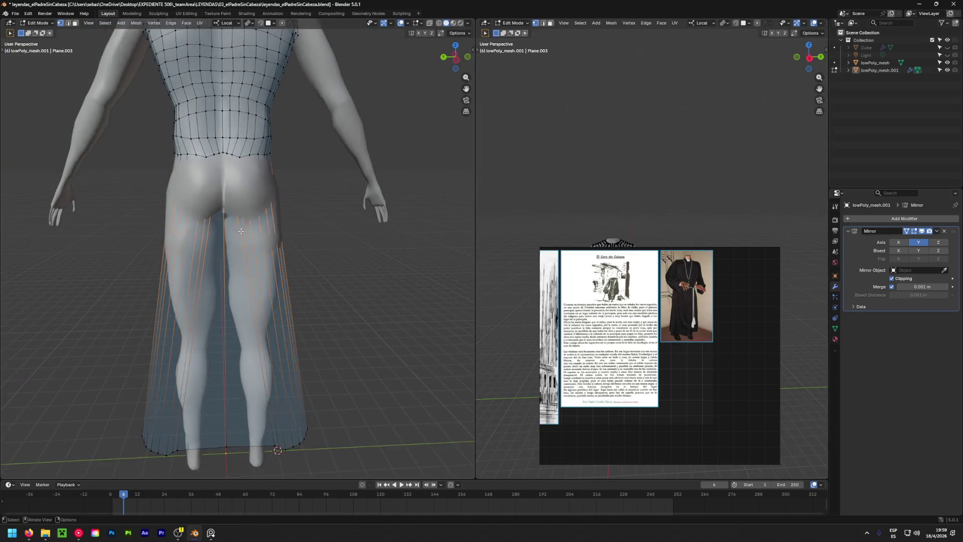
key("ctrl+r")
left_click(238, 242)
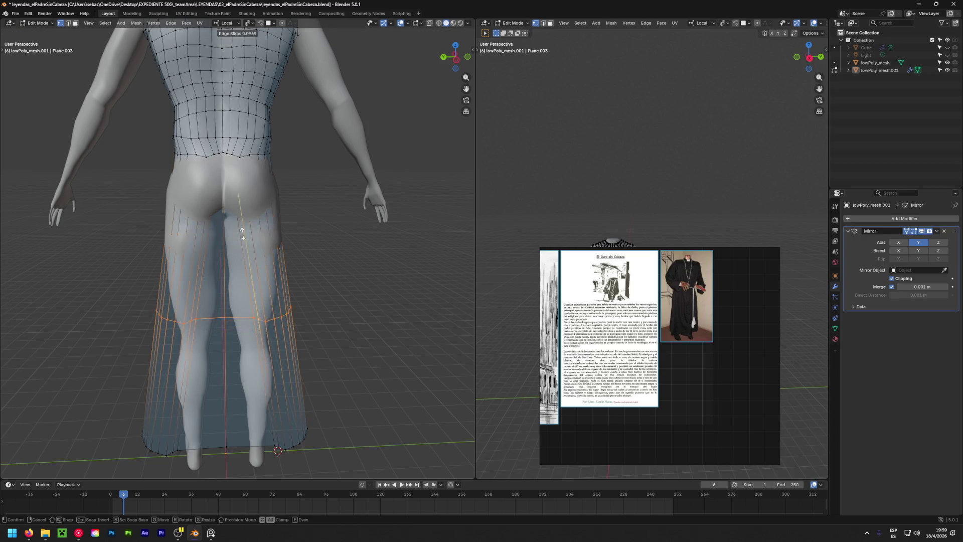
left_click(223, 204)
scroll(224, 205, "up", 3)
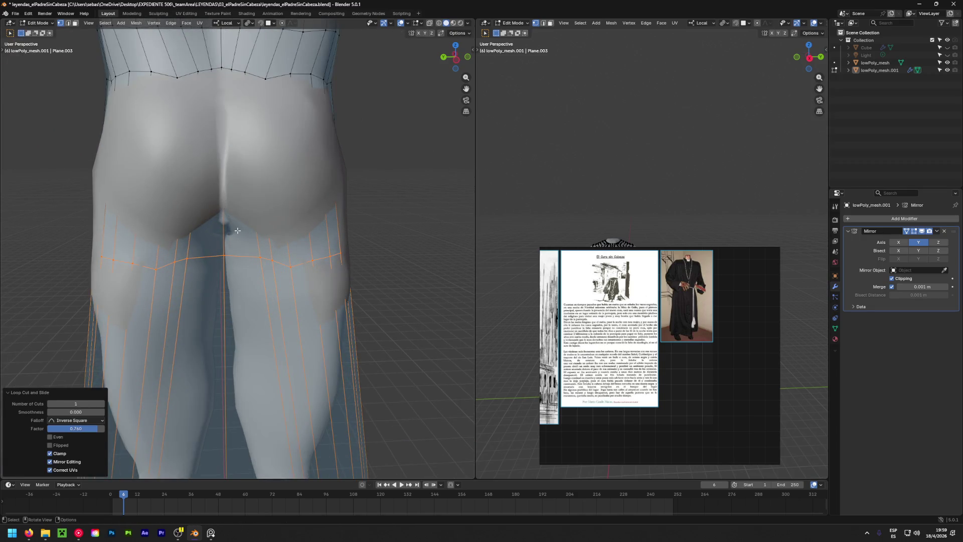
middle_click_drag(299, 279, 221, 279)
key("s")
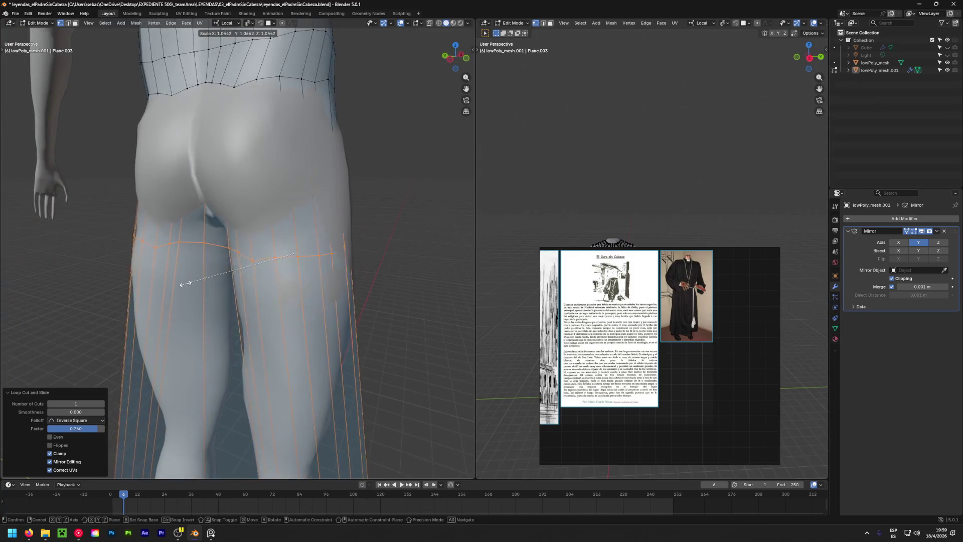
left_click(154, 292)
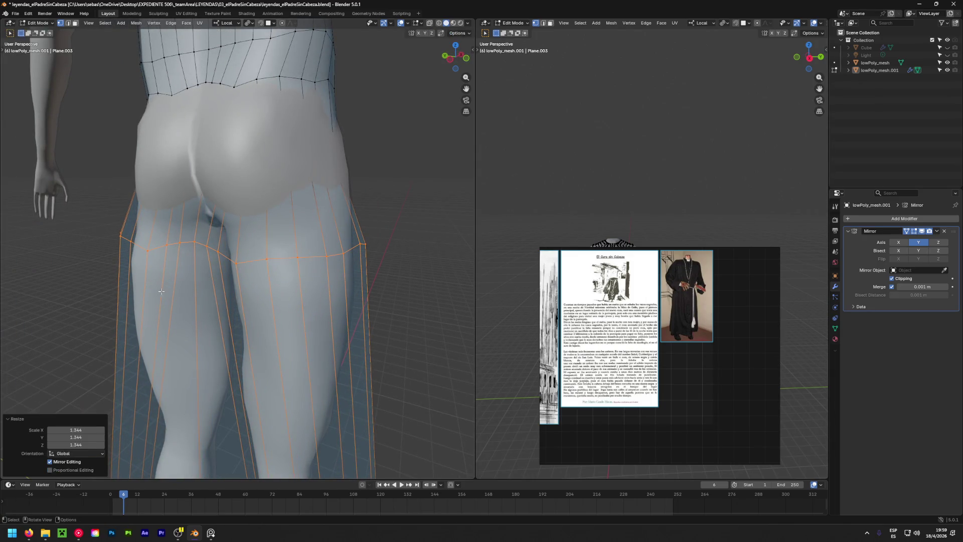
scroll(324, 261, "up", 2)
key("q")
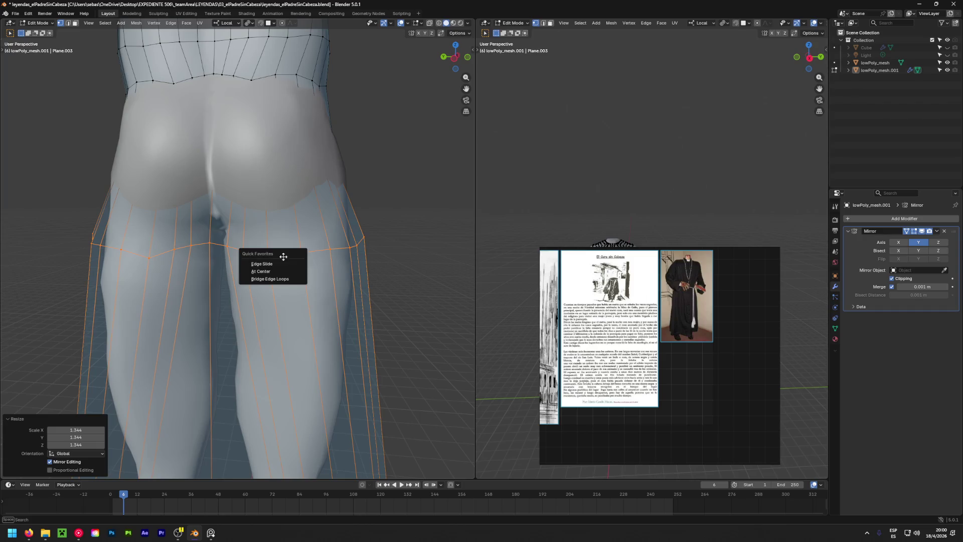
Edge-slide the new thigh loop along the skirt and check it from the side.
left_click(269, 264)
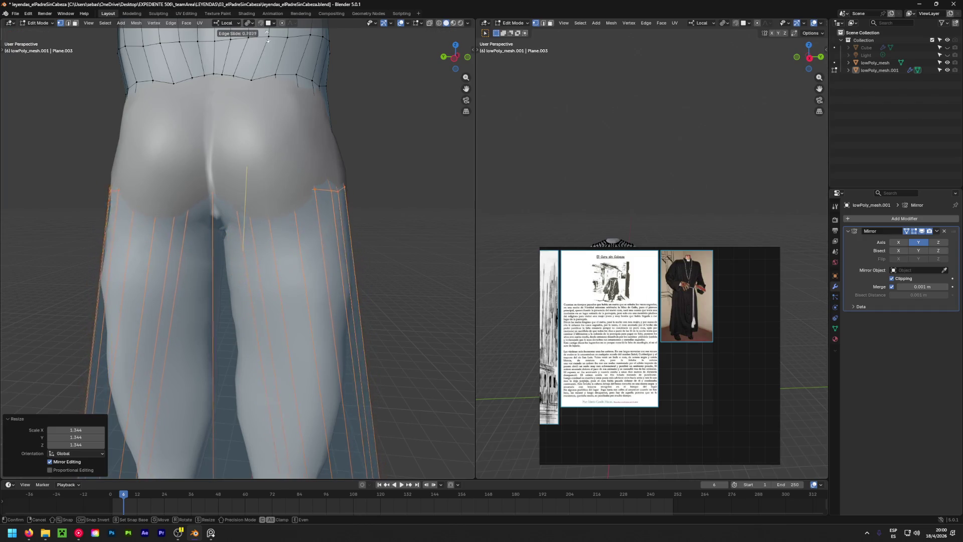
left_click(279, 158)
middle_click_drag(279, 158, 271, 281)
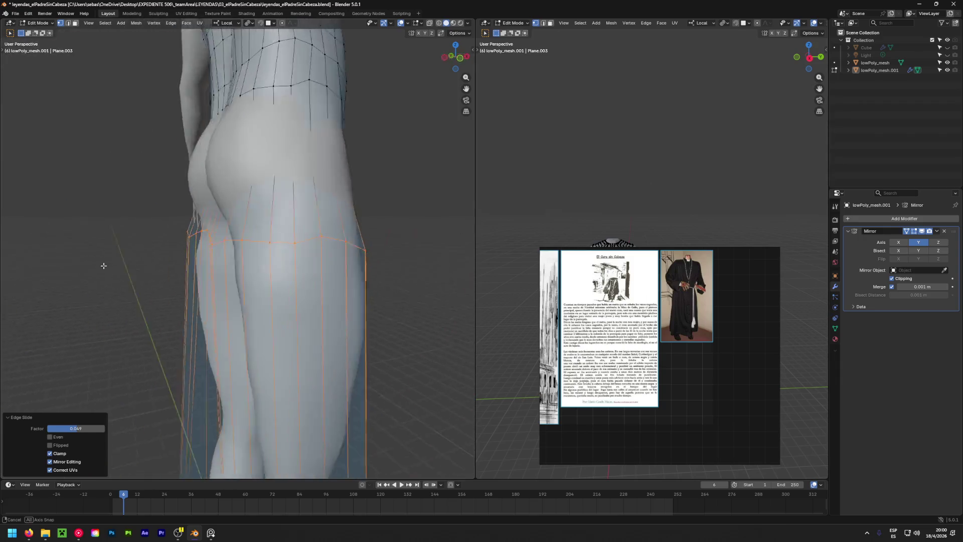
scroll(272, 281, "down", 2)
scroll(261, 276, "down", 2)
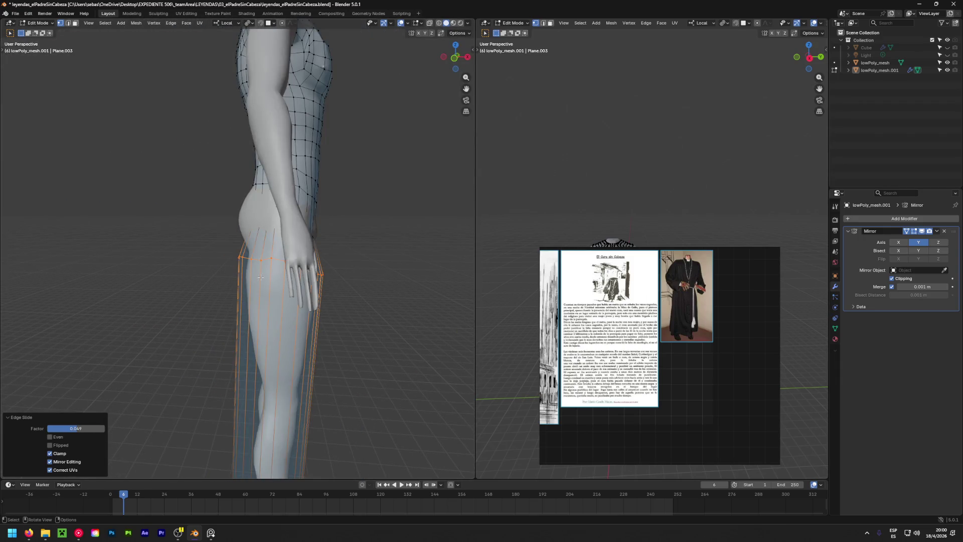
middle_click_drag(258, 276, 245, 281)
Raise the loop up toward the groin so it wraps the hips, then clear the selection.
key("g")
left_click_drag(244, 281, 239, 220)
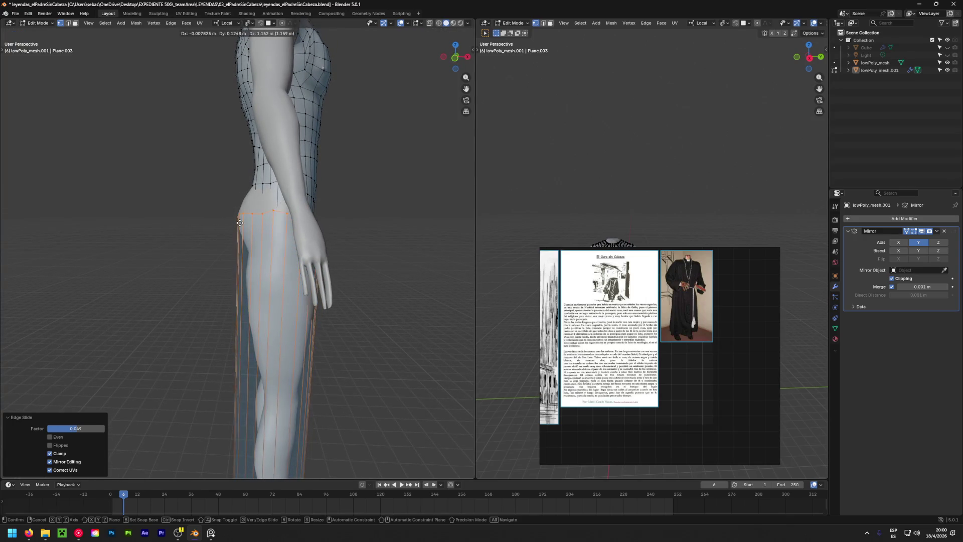
left_click(239, 219)
middle_click_drag(238, 220, 261, 273)
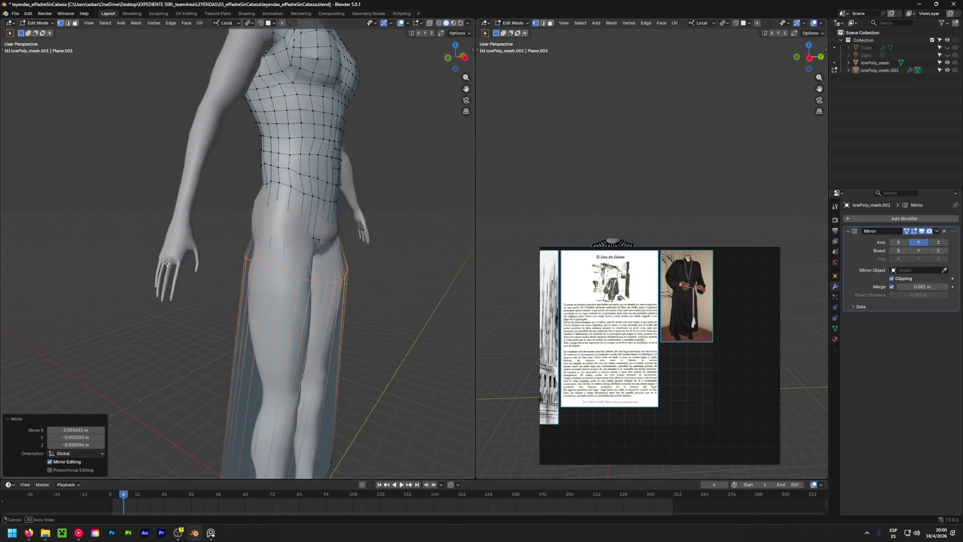
middle_click_drag(317, 254, 168, 252)
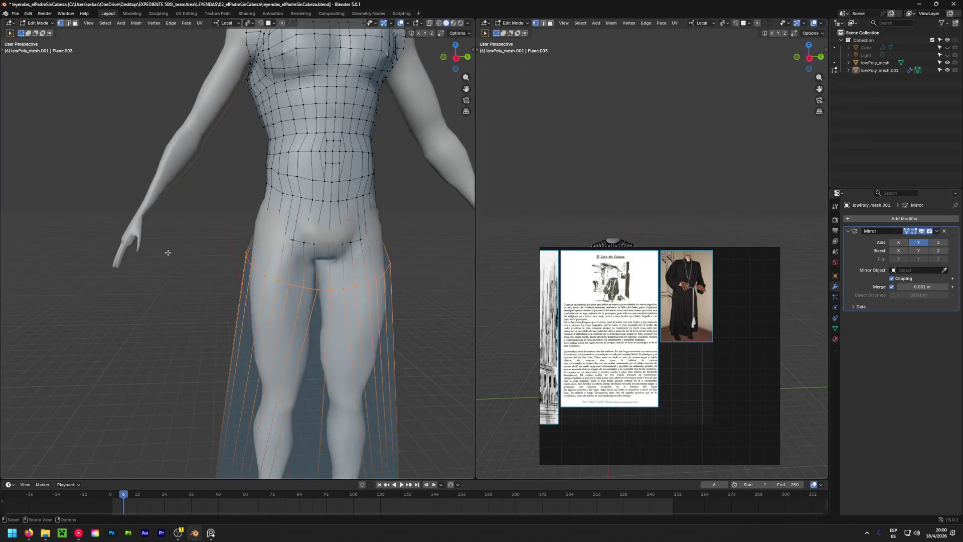
key("alt+a")
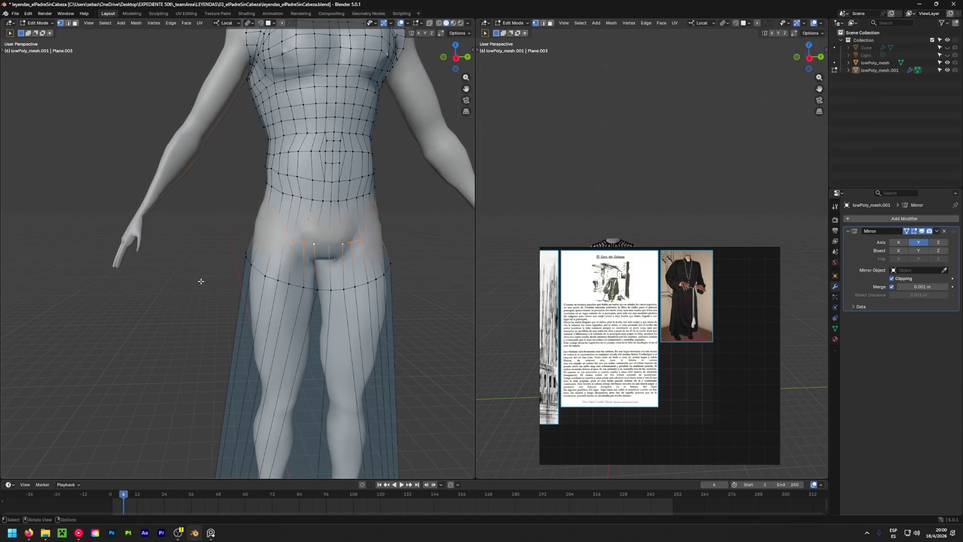
middle_click_drag(201, 279, 31, 284)
key("g")
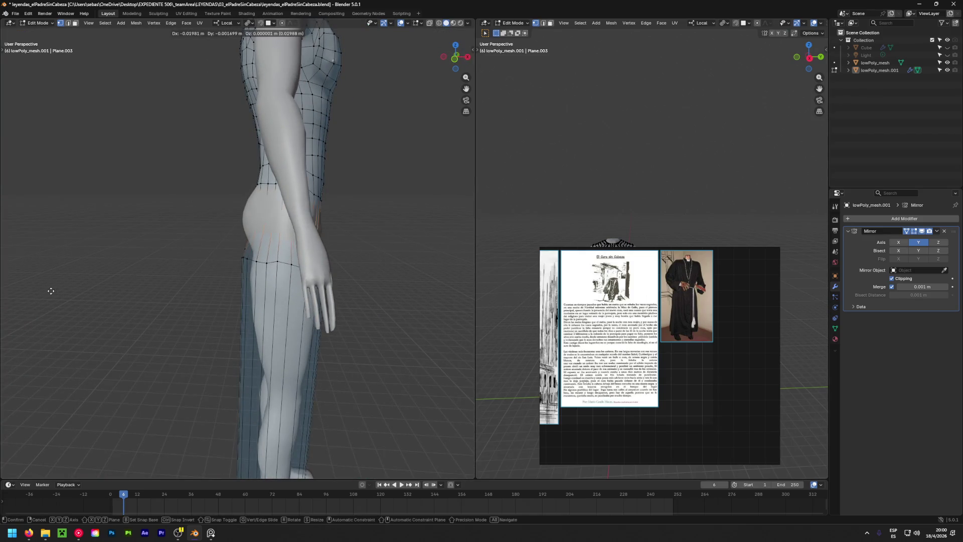
Save the file, then scale the selected hip edge loop wider, redoing it from a back view.
left_click(50, 291)
key("ctrl+s")
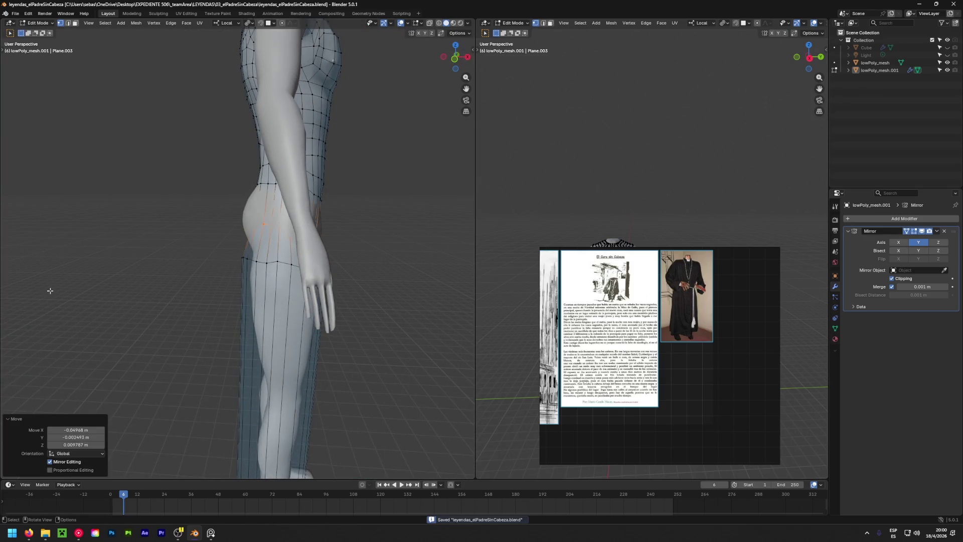
key("s")
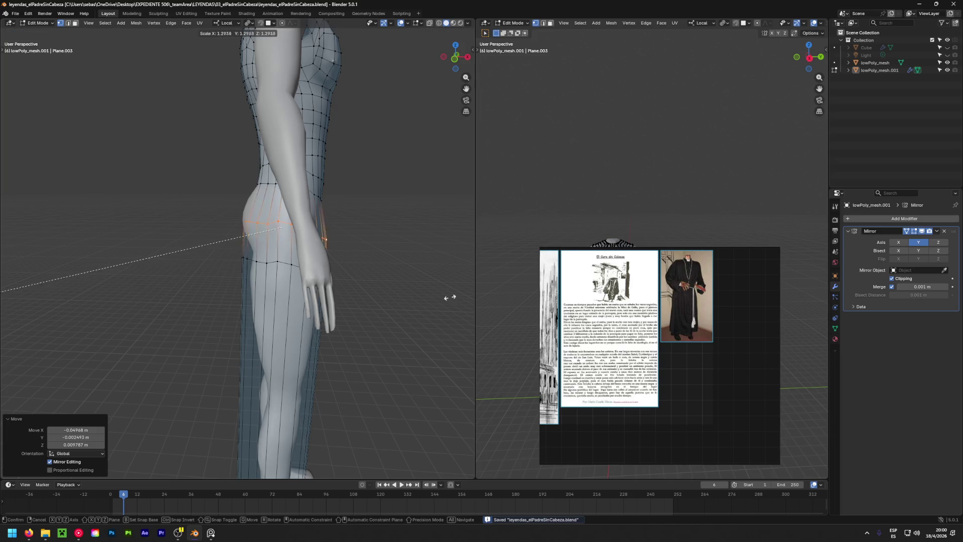
left_click(405, 305)
mouse_move(361, 316)
middle_mouse_down()
mouse_move(113, 342)
mouse_move(157, 342)
middle_mouse_up()
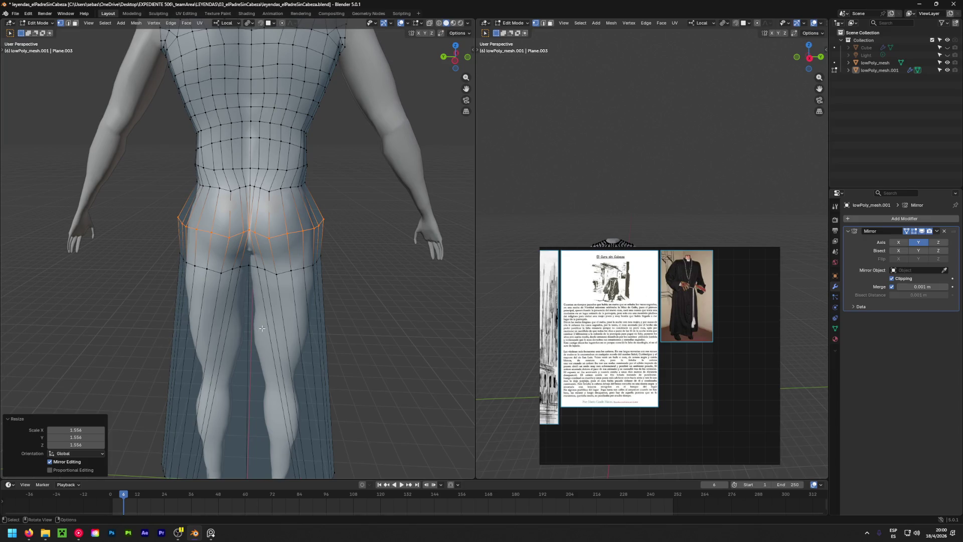
key("ctrl+z")
key("s")
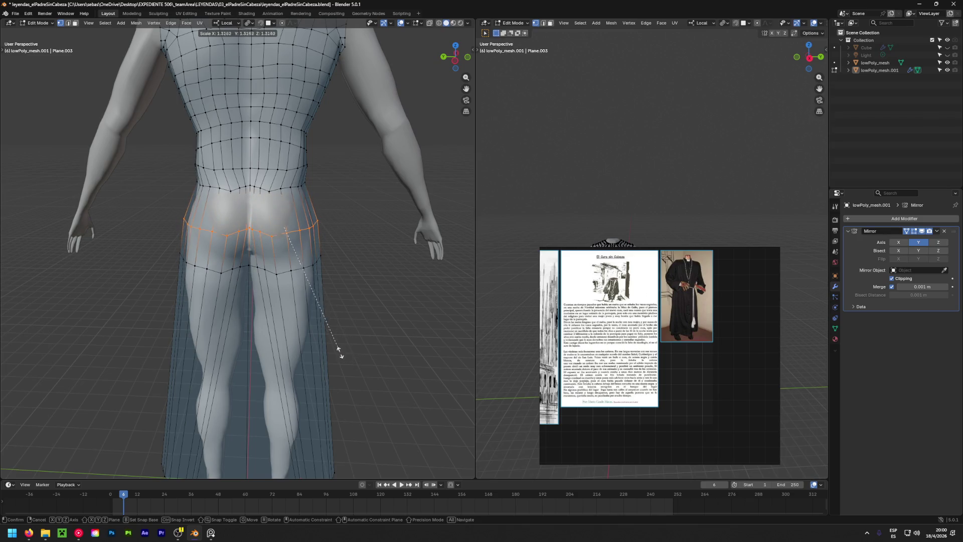
left_click(362, 364)
scroll(248, 247, "up", 3)
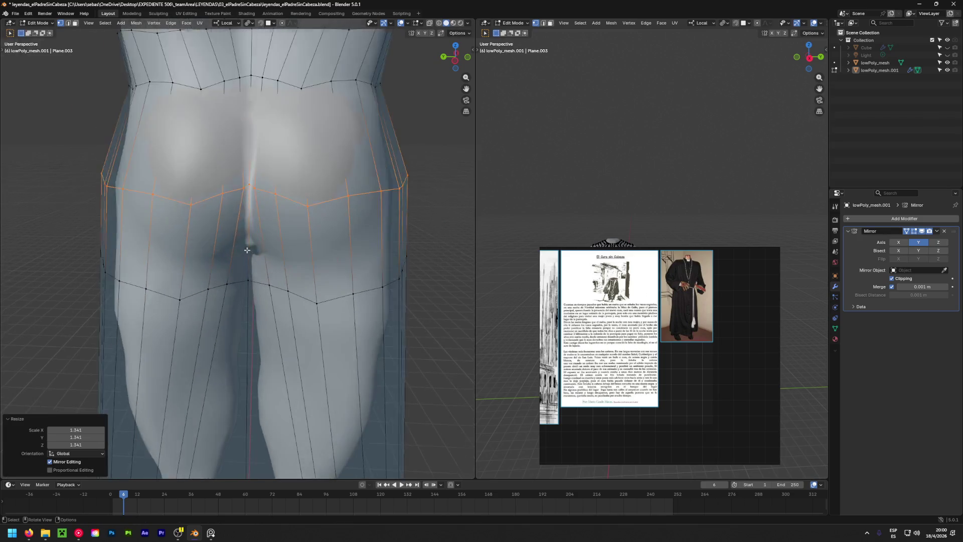
scroll(243, 186, "up", 3)
Move the back centre vertex into the buttock crease, keeping it on the centre seam.
key("alt+a")
left_click(247, 177)
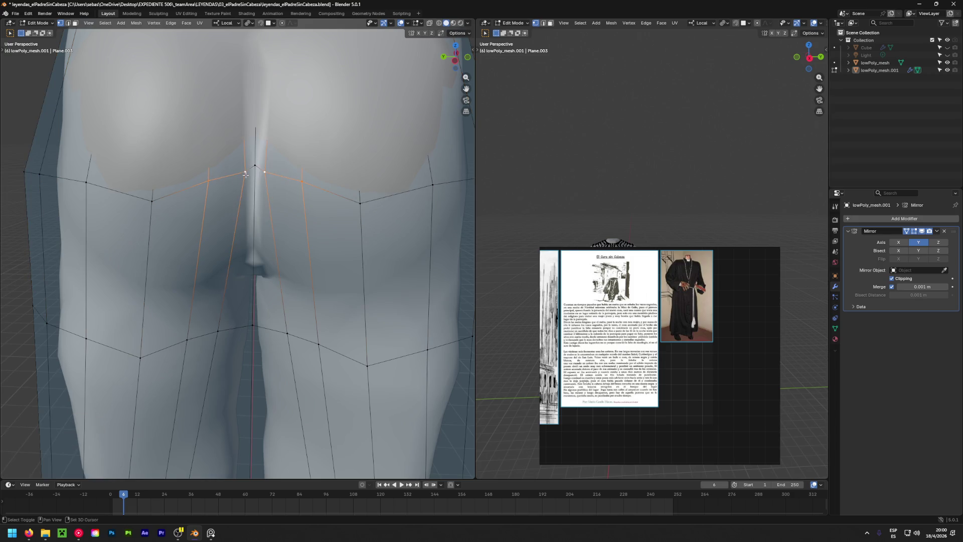
key("g")
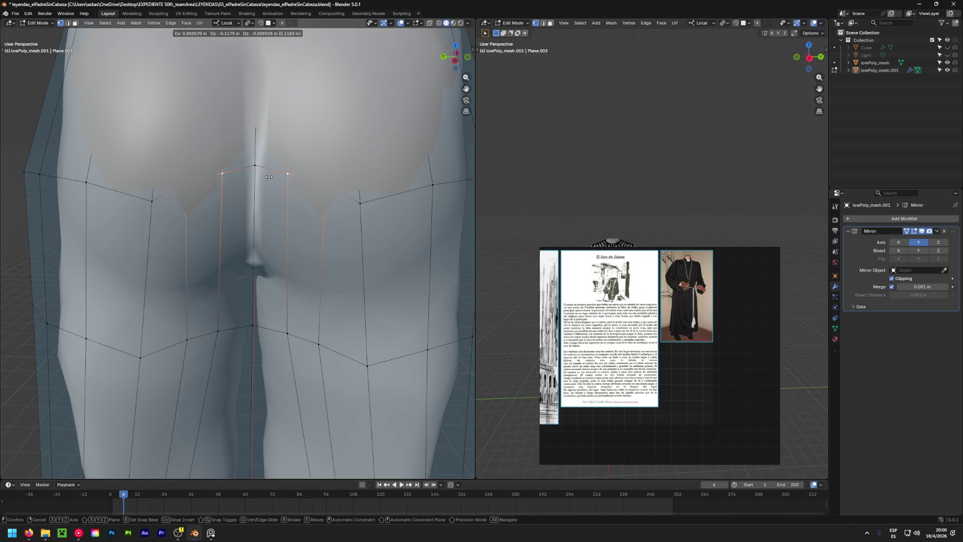
left_click(268, 176)
scroll(258, 182, "down", 2)
key("ctrl+z")
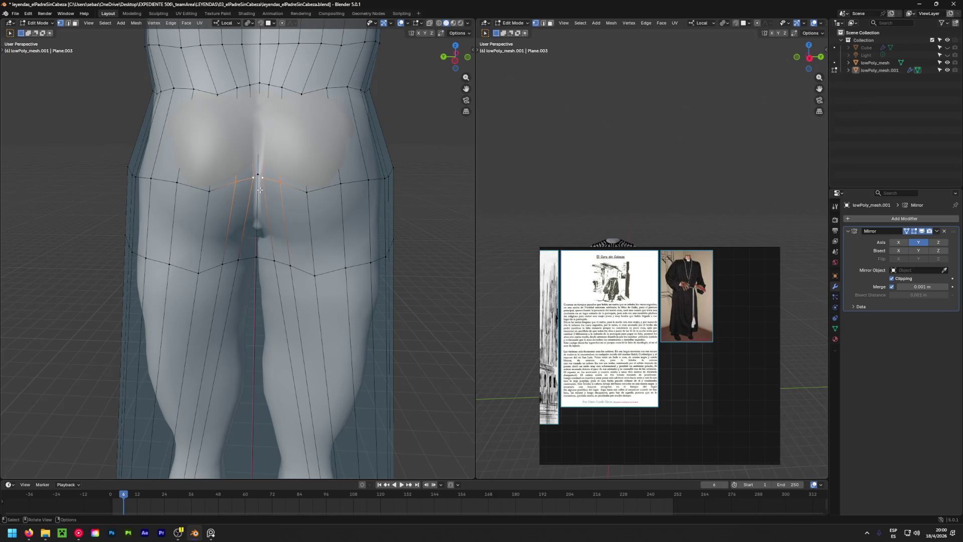
mouse_move(259, 190)
middle_mouse_down()
mouse_move(114, 426)
mouse_move(240, 251)
middle_mouse_up()
key("g")
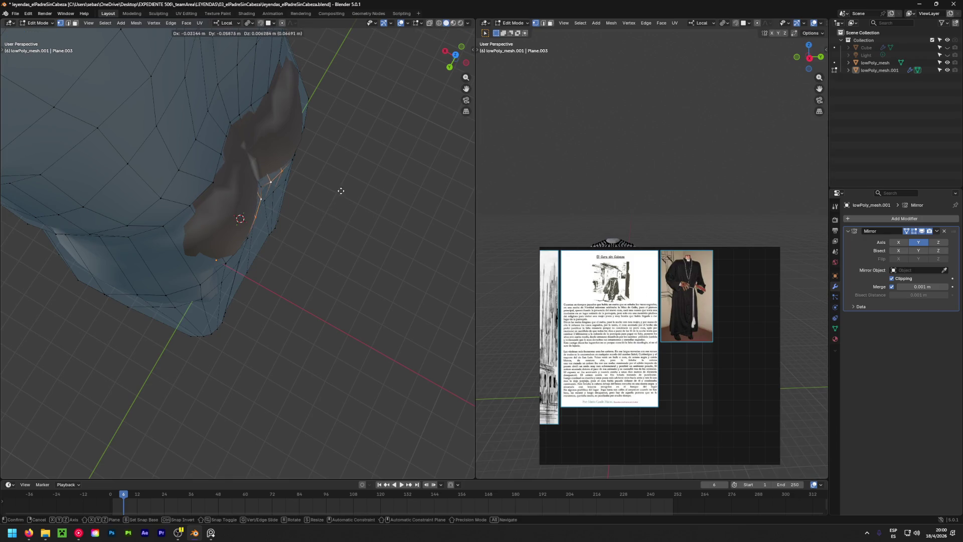
left_click(339, 190)
Scale the horizontal hip edge loop wider from a rear view.
mouse_move(340, 191)
middle_mouse_down()
mouse_move(230, 176)
mouse_move(222, 184)
middle_mouse_up()
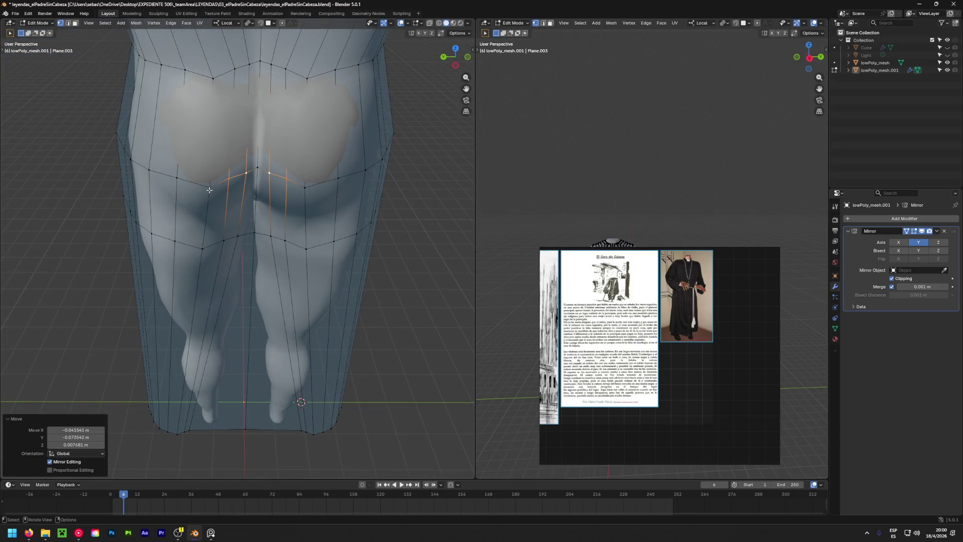
left_click(185, 181, "alt")
key("s")
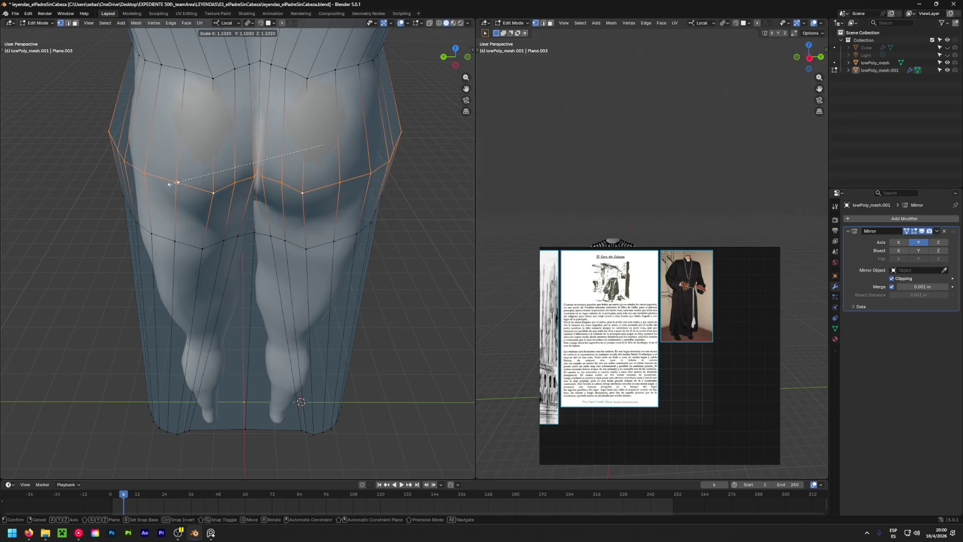
left_click(144, 173)
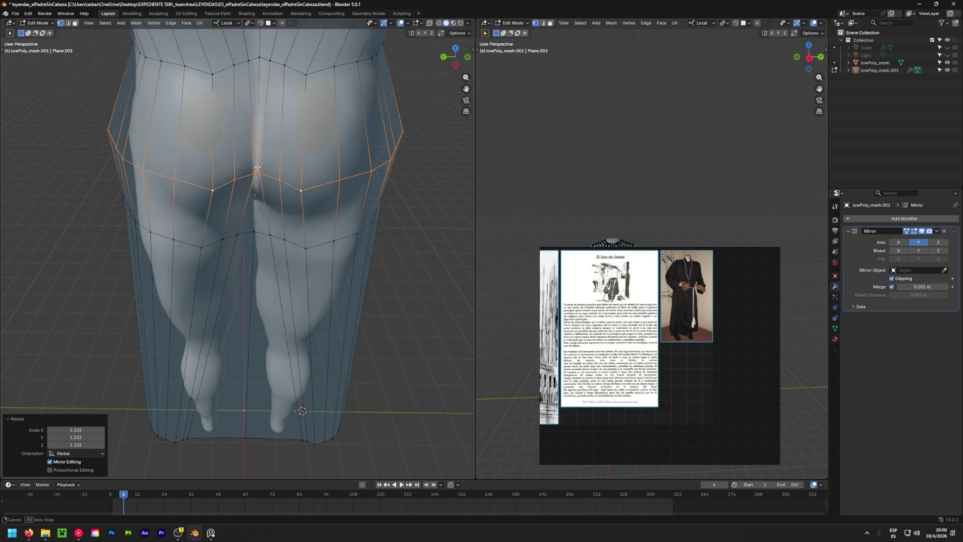
scroll(243, 171, "up", 2)
scroll(243, 172, "up", 3)
Nudge a buttock-crease vertex into place, checking from below and behind the hips.
left_click(253, 173)
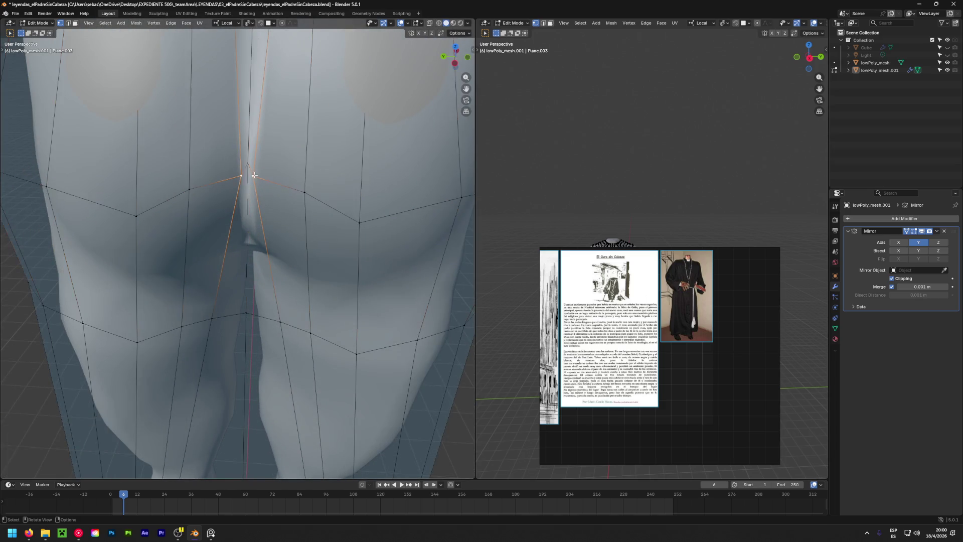
key("g")
left_click(279, 176)
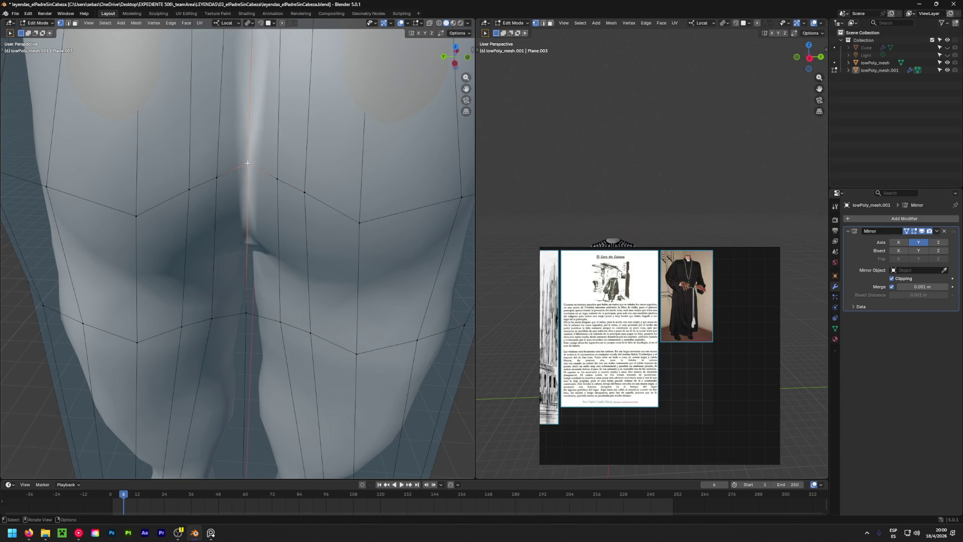
mouse_move(279, 176)
middle_mouse_down()
mouse_move(249, 329)
mouse_move(258, 451)
middle_mouse_up()
key("g")
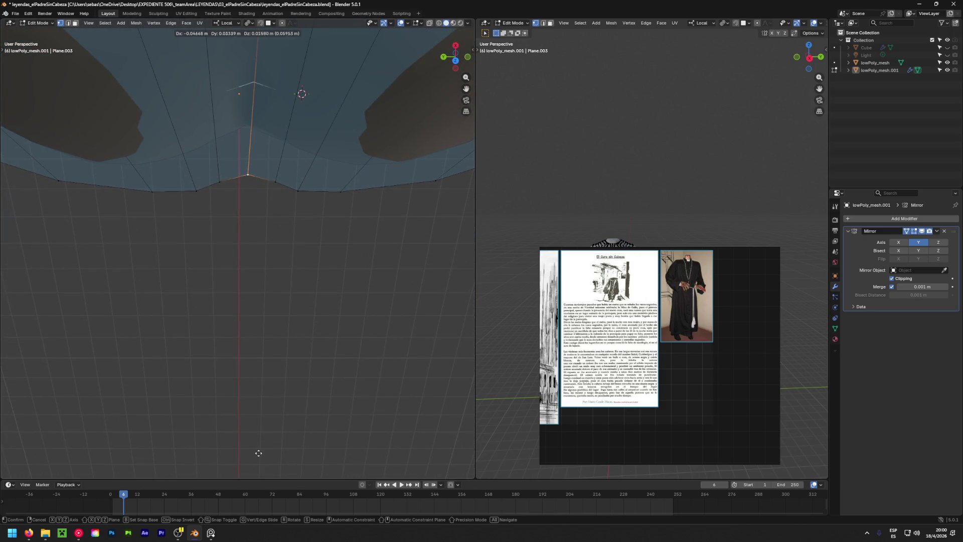
left_click(256, 450)
middle_click_drag(283, 392, 140, 80)
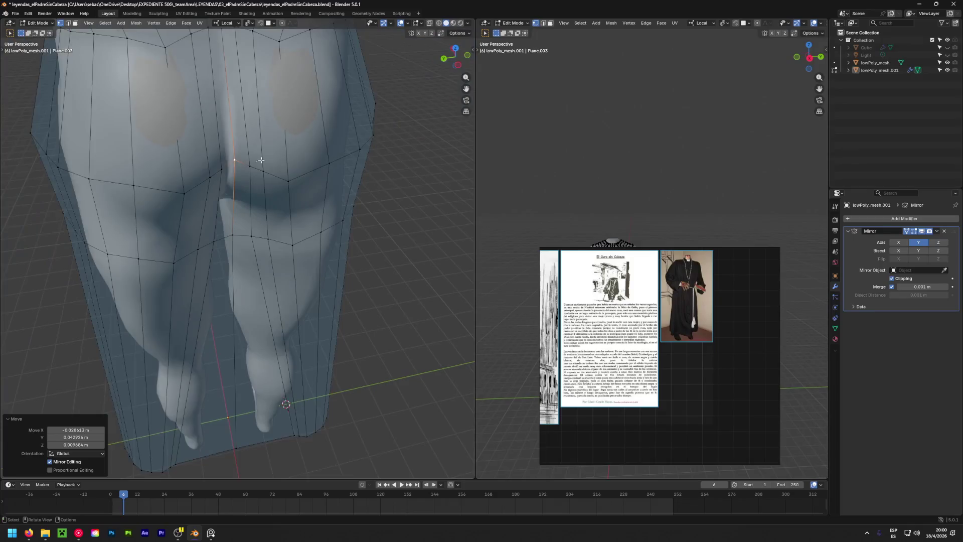
mouse_move(239, 180)
middle_mouse_down()
mouse_move(369, 198)
mouse_move(358, 227)
mouse_move(338, 209)
middle_mouse_up()
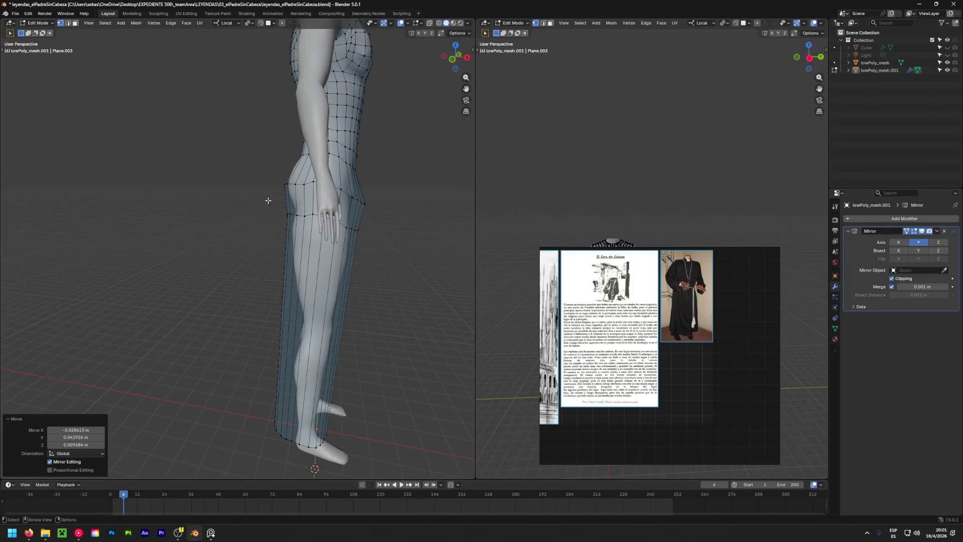
mouse_move(268, 201)
middle_mouse_down()
mouse_move(266, 188)
mouse_move(349, 261)
middle_mouse_up()
scroll(265, 188, "up", 3)
scroll(321, 374, "down", 3)
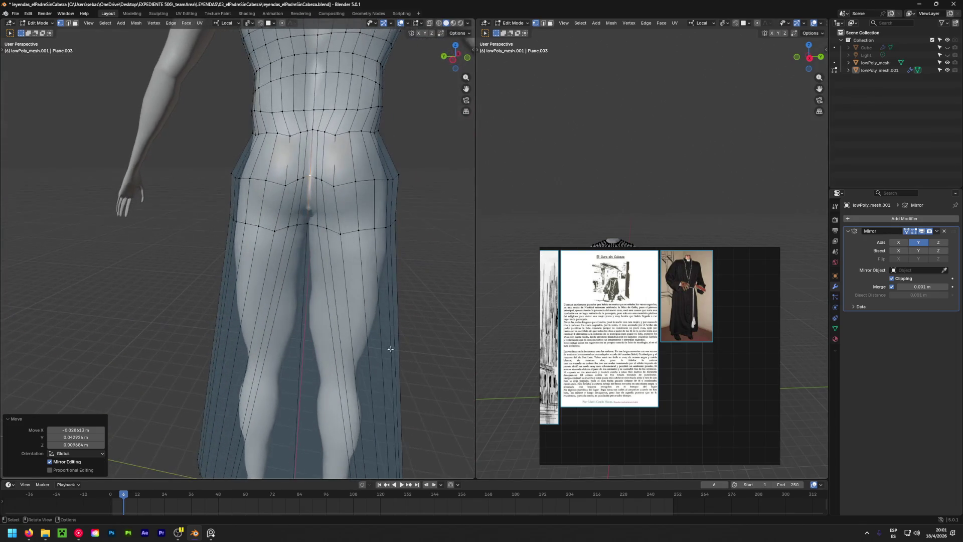
scroll(312, 379, "down", 3)
scroll(329, 247, "down", 3)
mouse_move(329, 247)
middle_mouse_down()
mouse_move(333, 234)
mouse_move(131, 220)
middle_mouse_up()
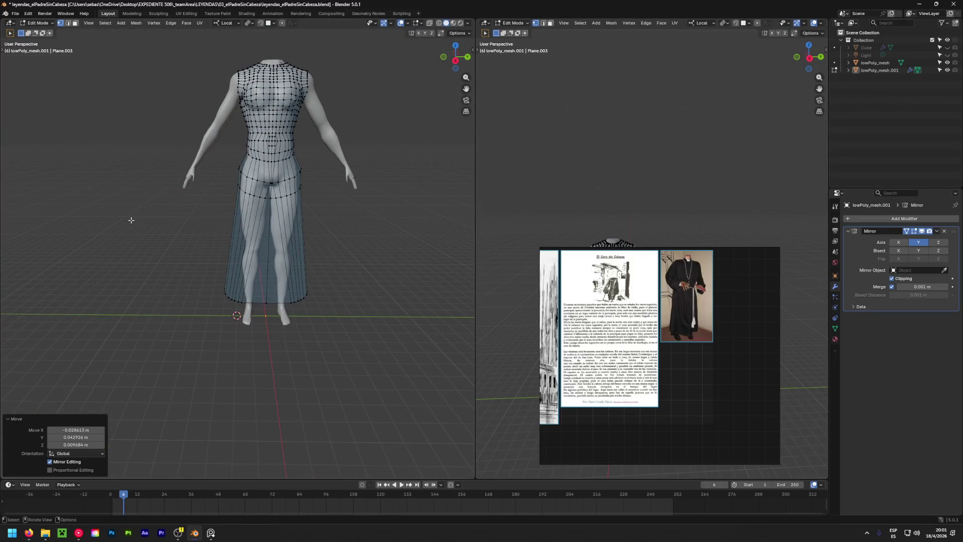
scroll(200, 188, "up", 5)
scroll(279, 168, "up", 3)
left_click(279, 162)
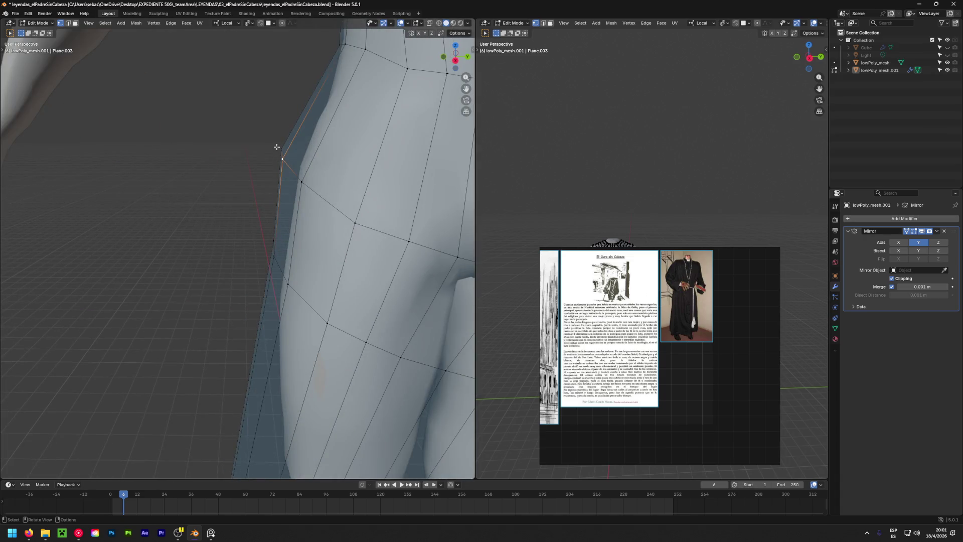
Pull the skirt's outer edge vertices in against the thigh, orbiting between moves.
key("g")
left_click(295, 190)
middle_click_drag(296, 190, 283, 183)
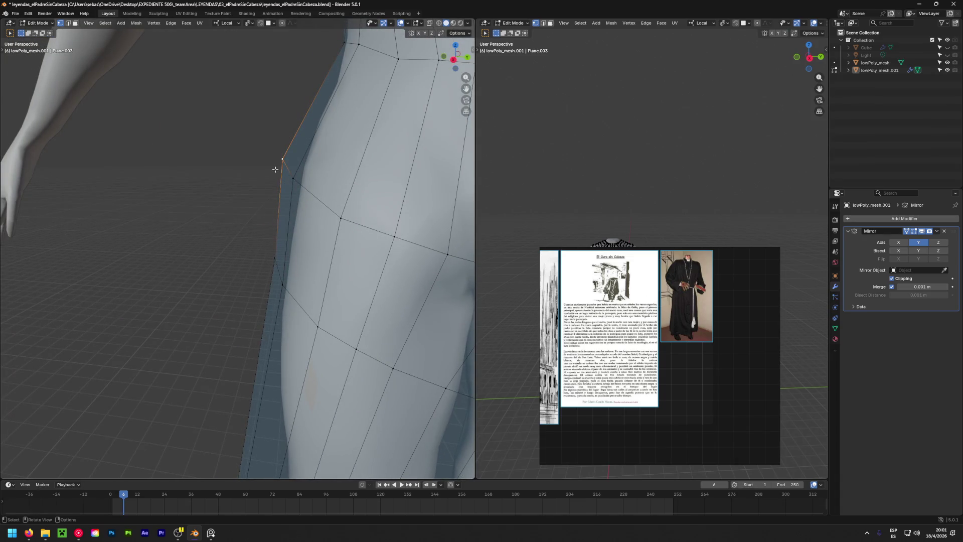
key("g")
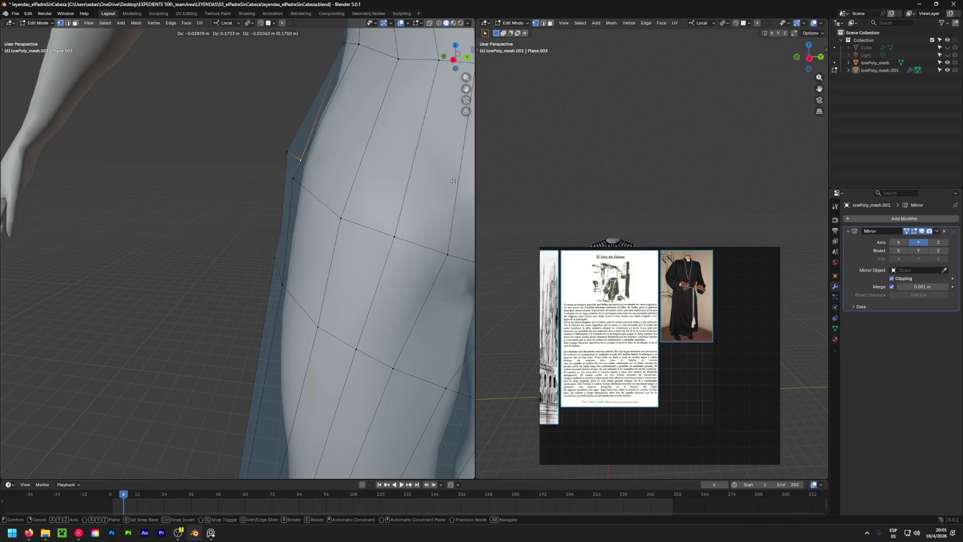
left_click(453, 181)
mouse_move(454, 181)
middle_mouse_down()
mouse_move(287, 178)
mouse_move(288, 186)
middle_mouse_up()
left_click(286, 178)
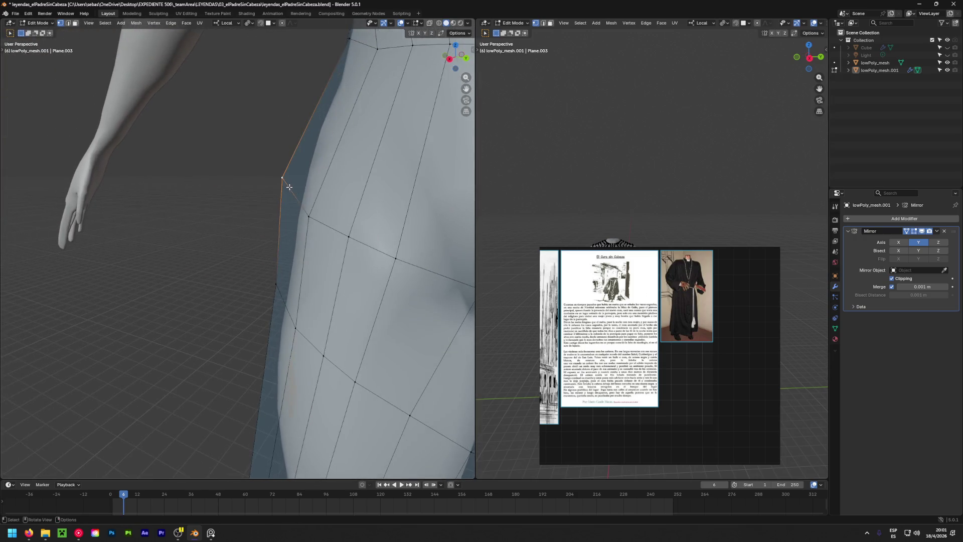
key("g")
left_click(26, 214)
Refine the thigh-edge and hip-loop vertices so they follow the hip contour.
middle_click_drag(26, 214, 267, 226)
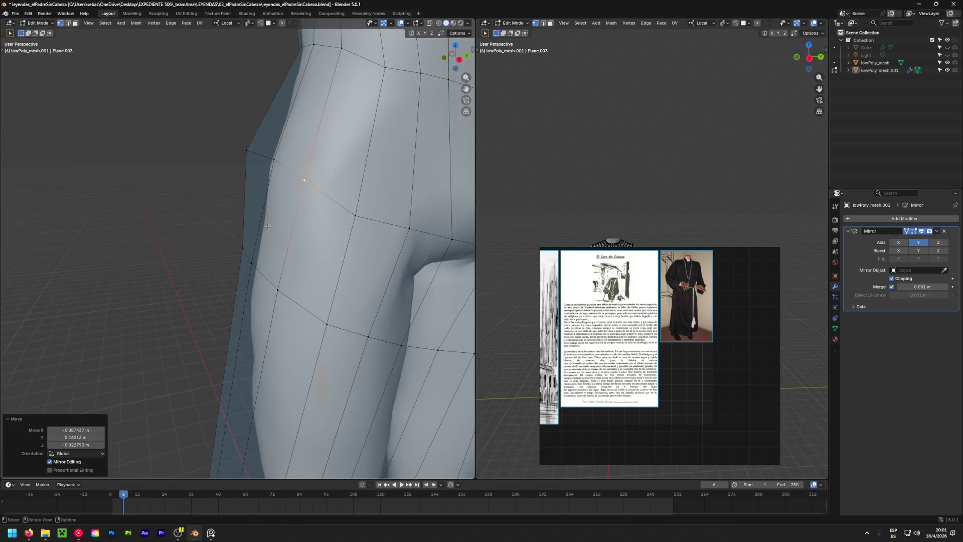
middle_click_drag(246, 151, 248, 181)
key("g")
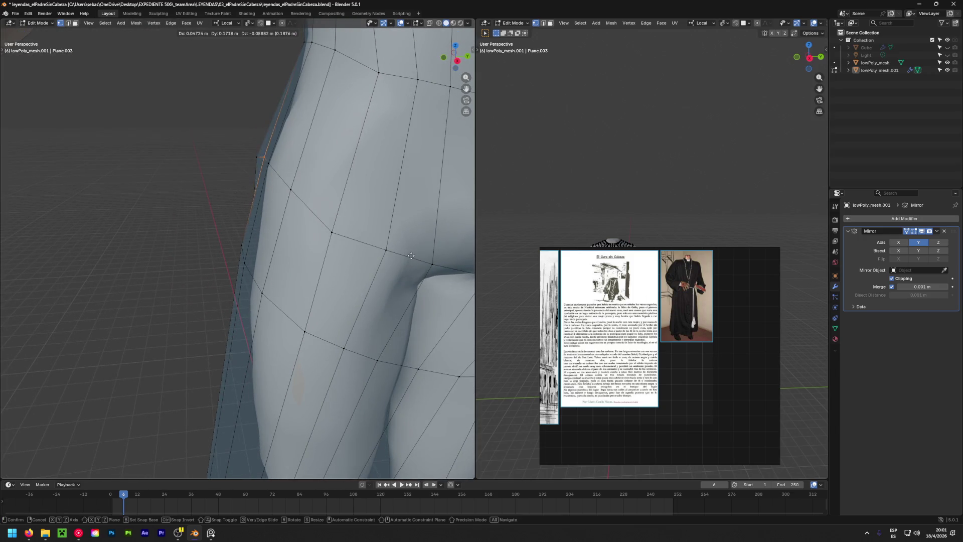
left_click(294, 218)
middle_click_drag(293, 219, 252, 154)
key("g")
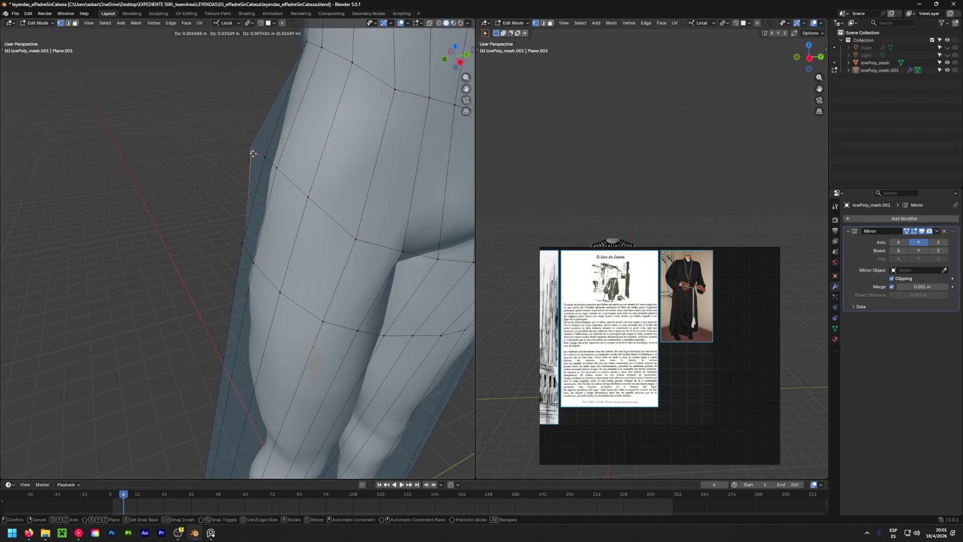
left_click(429, 200)
mouse_move(428, 199)
middle_mouse_down()
mouse_move(263, 160)
mouse_move(305, 181)
mouse_move(287, 189)
middle_mouse_up()
left_click(262, 159)
key("g")
left_click(289, 189)
scroll(287, 189, "up", 3)
Reposition a thigh-loop vertex along the skirt side from several angles.
middle_click_drag(242, 155, 279, 155)
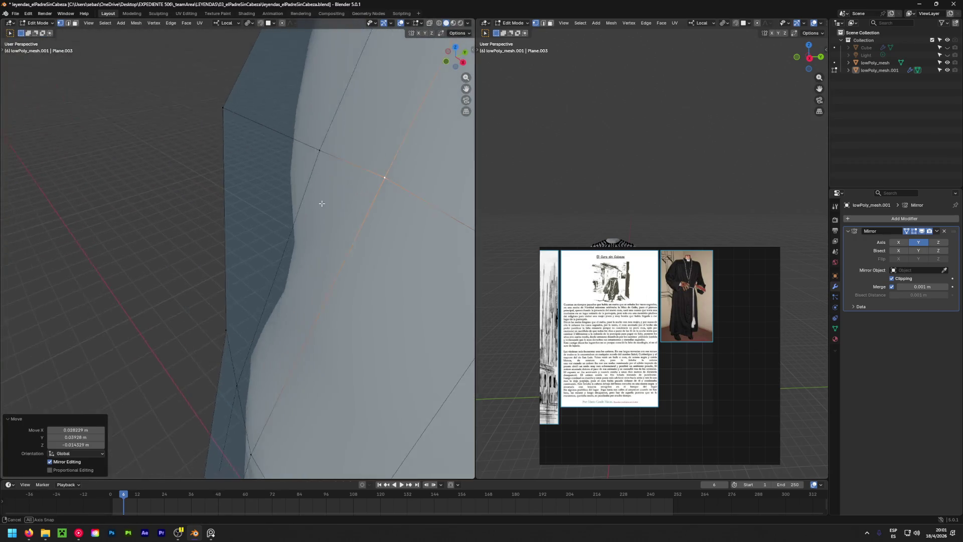
left_click(233, 110)
key("g")
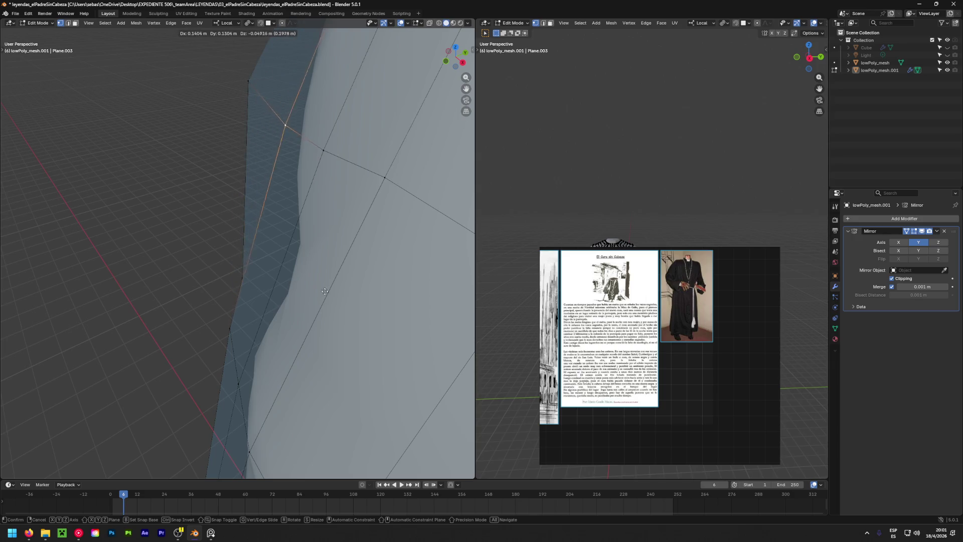
left_click(293, 127)
mouse_move(293, 127)
middle_mouse_down()
mouse_move(307, 267)
mouse_move(8, 258)
middle_mouse_up()
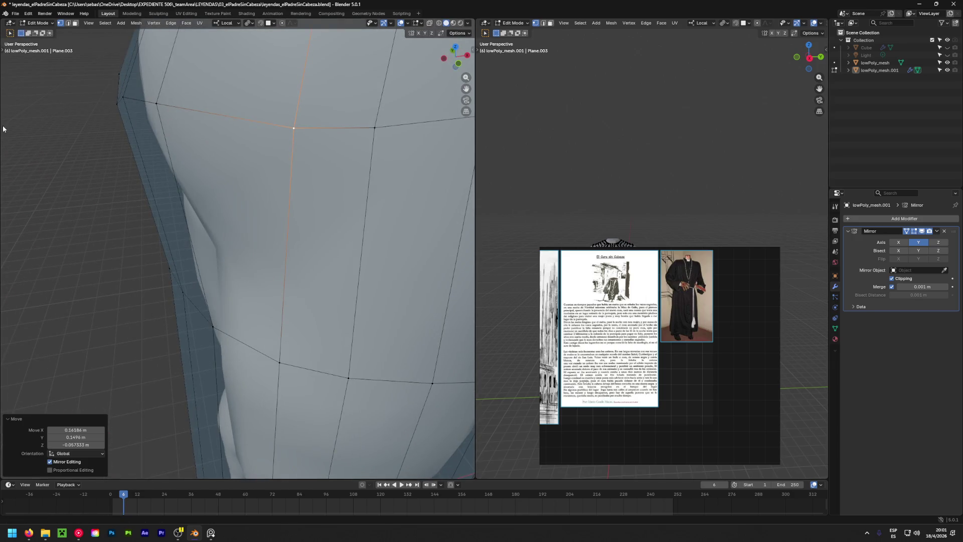
middle_click_drag(173, 102, 112, 108)
key("g")
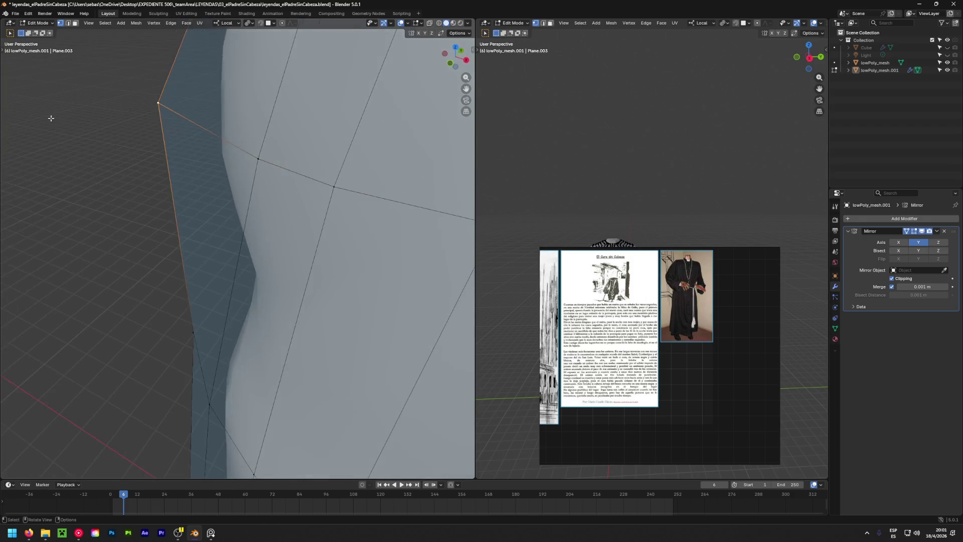
left_click(120, 141)
key("g")
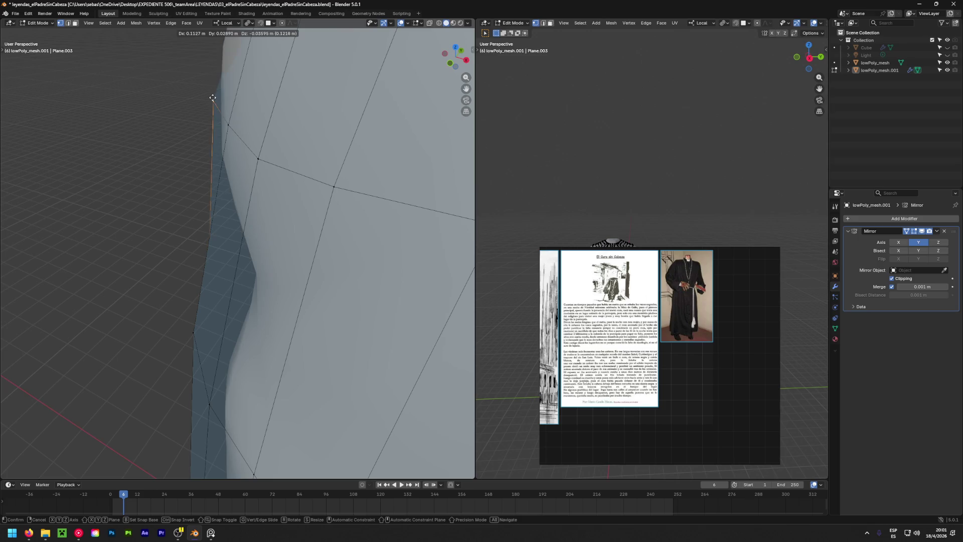
left_click(210, 62)
middle_click_drag(209, 62, 187, 200)
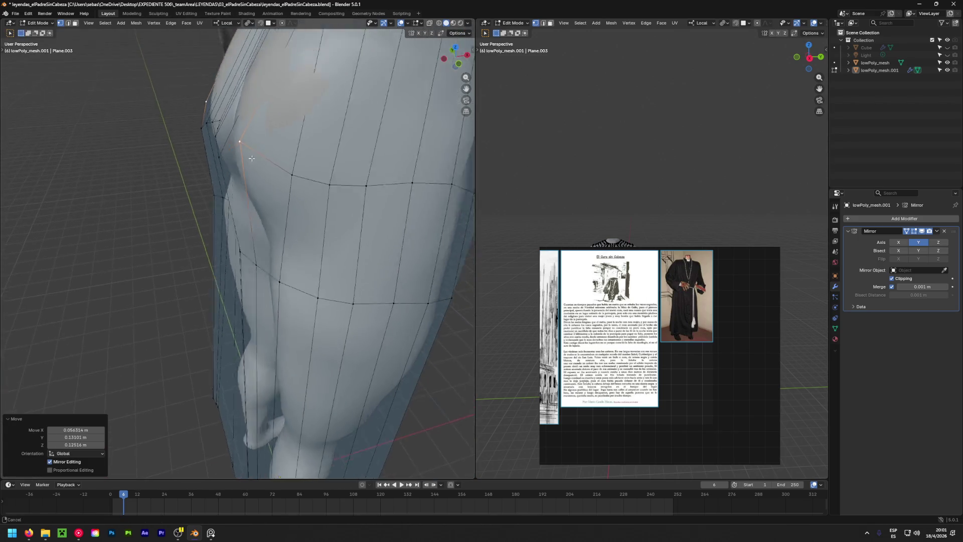
Move the side hip vertices closer onto the body surface, orbiting around the hip.
key("g")
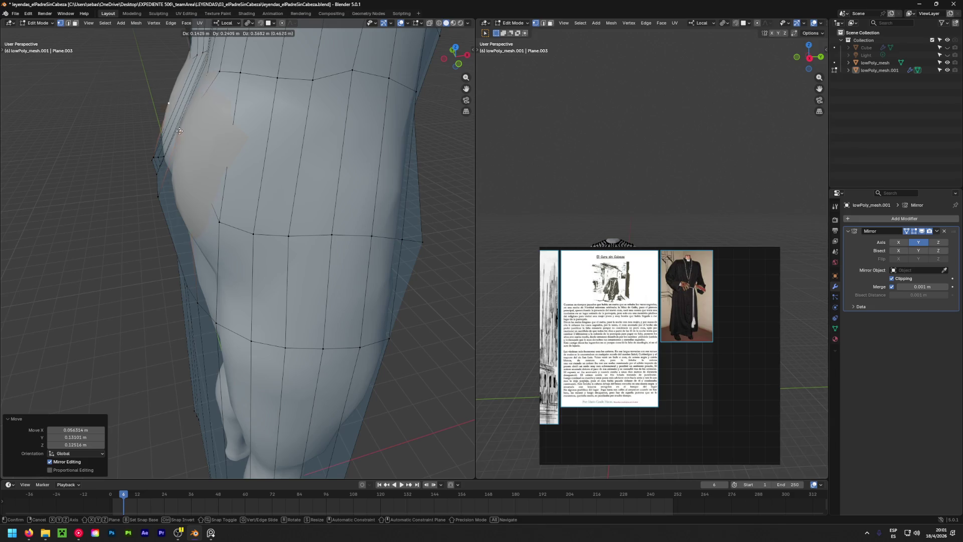
left_click(177, 130)
key("g")
left_click(230, 164)
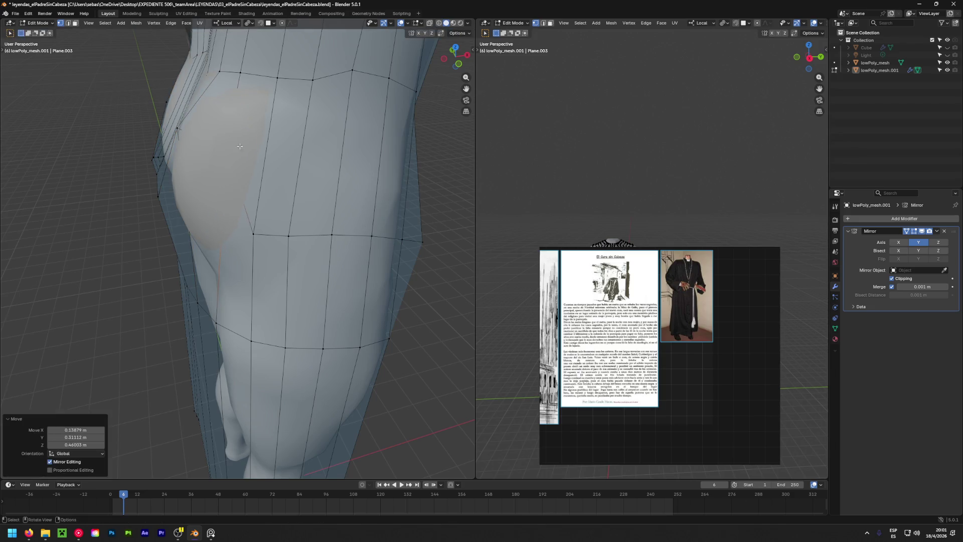
middle_click_drag(229, 164, 122, 146)
key("g")
left_click(98, 138)
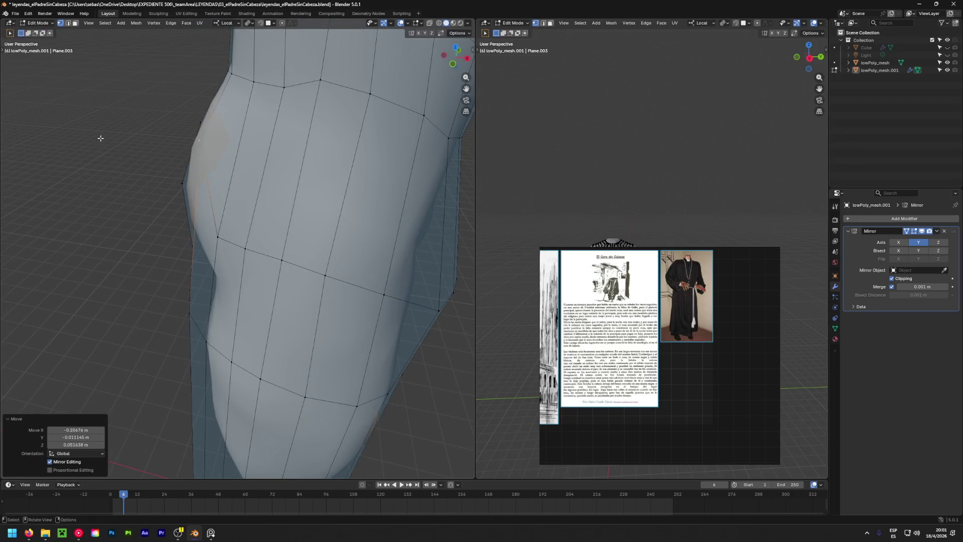
key("g")
left_click(214, 229)
key("g")
mouse_move(214, 230)
middle_mouse_down()
mouse_move(134, 153)
mouse_move(410, 165)
middle_mouse_up()
left_click(122, 149)
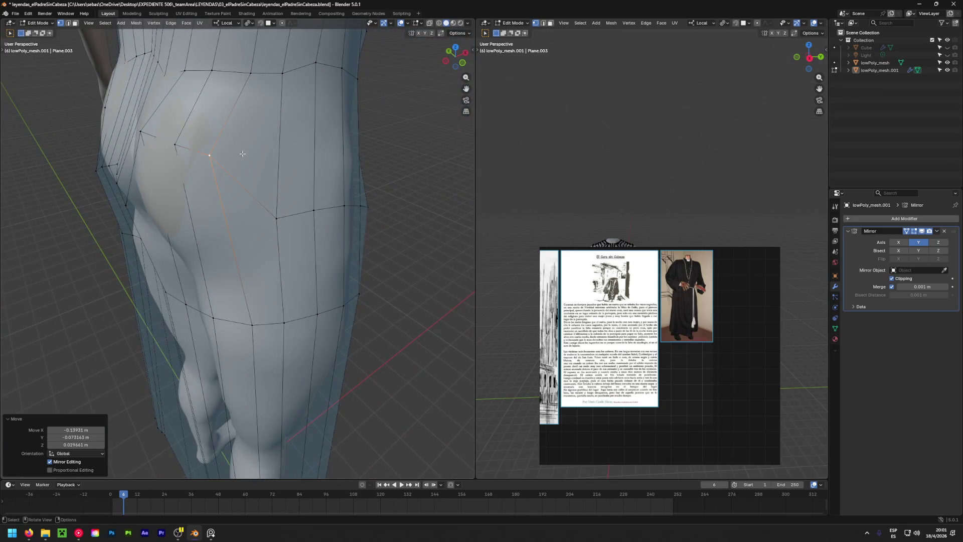
Snug the buttock-loop and hip vertices against the body, checking the fit from several angles.
key("g")
left_click(199, 151)
middle_click_drag(200, 151, 15, 189)
key("g")
left_click(74, 194)
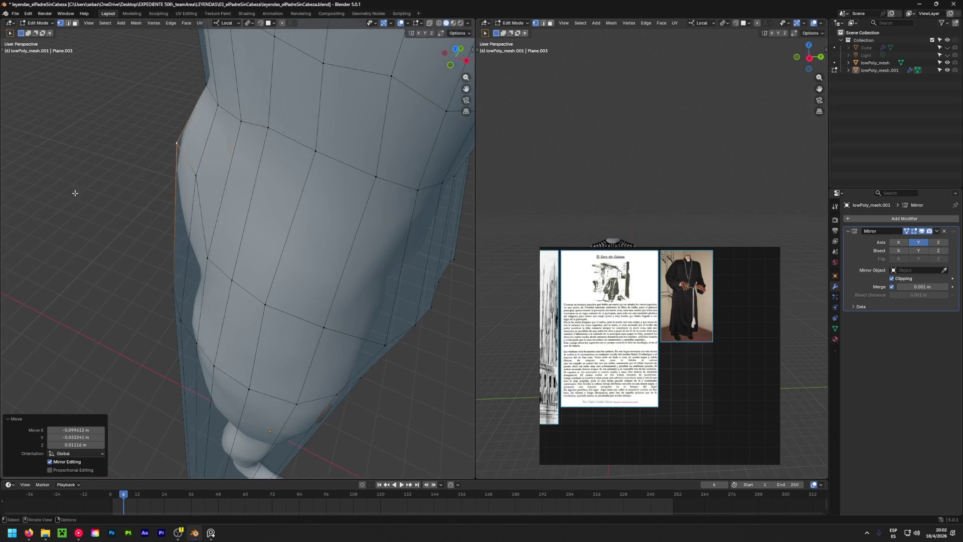
middle_click_drag(75, 194, 394, 185)
key("g")
left_click(194, 143)
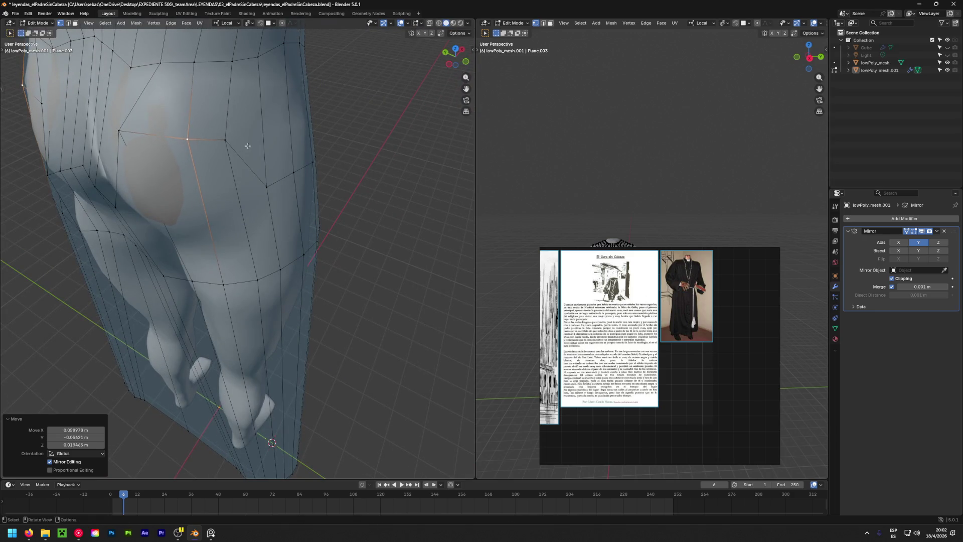
mouse_move(248, 146)
middle_mouse_down()
mouse_move(132, 140)
mouse_move(194, 202)
middle_mouse_up()
key("g")
left_click(151, 140)
Tighten the remaining side-torso and hip vertices so the robe hugs the upper thighs.
key("g")
left_click(187, 163)
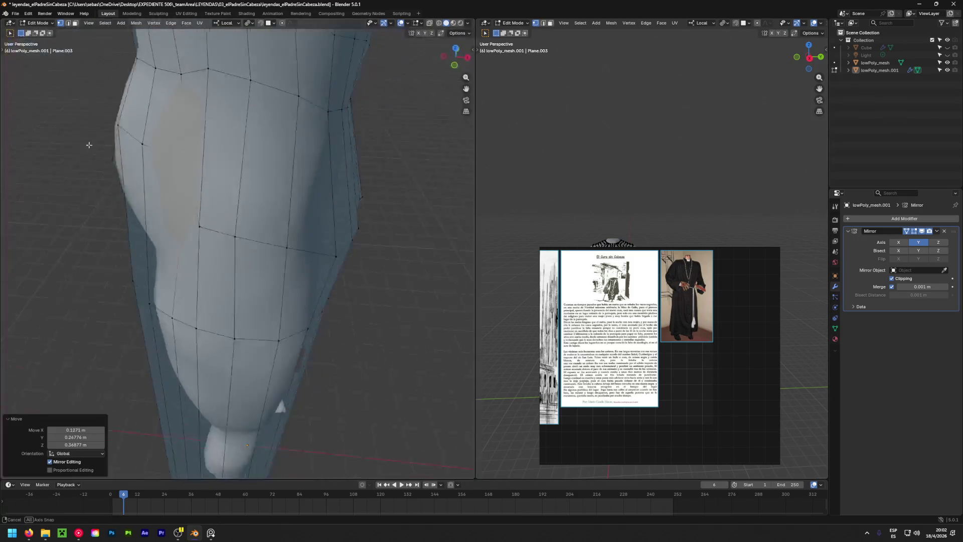
mouse_move(187, 163)
middle_mouse_down()
mouse_move(388, 126)
mouse_move(222, 133)
mouse_move(165, 154)
middle_mouse_up()
key("g")
left_click(388, 125)
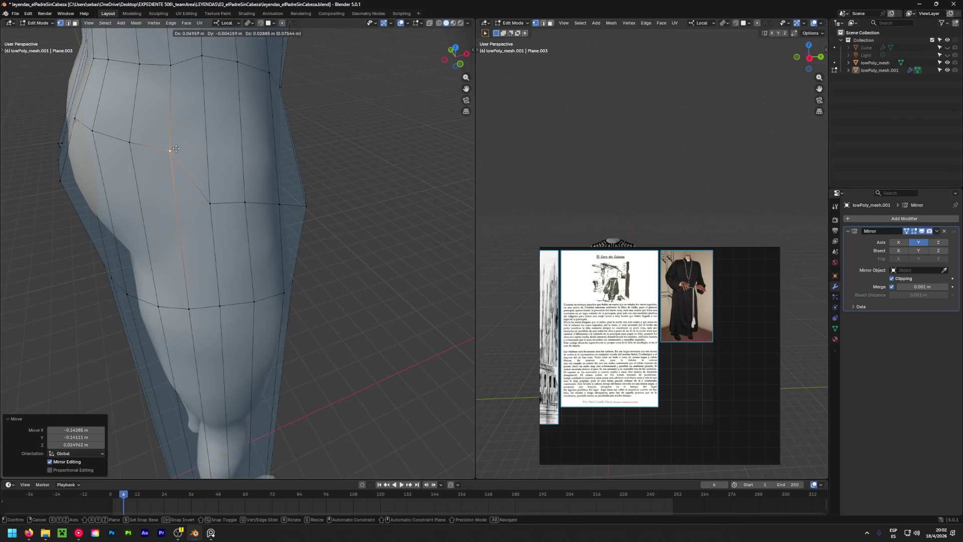
key("g")
left_click(212, 150)
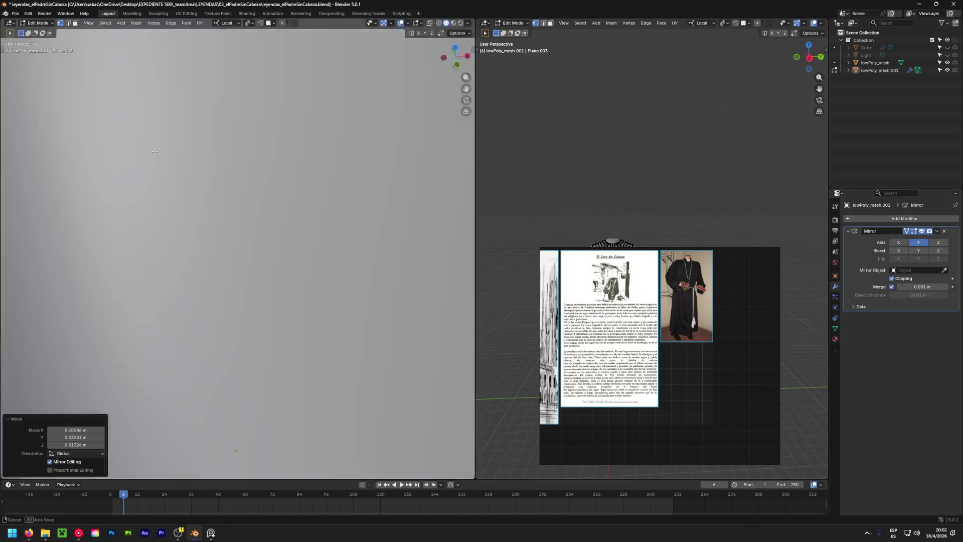
mouse_move(212, 150)
middle_mouse_down()
mouse_move(385, 143)
mouse_move(281, 147)
mouse_move(271, 202)
middle_mouse_up()
key("g")
left_click(382, 143)
scroll(272, 202, "up", 3)
scroll(271, 202, "up", 2)
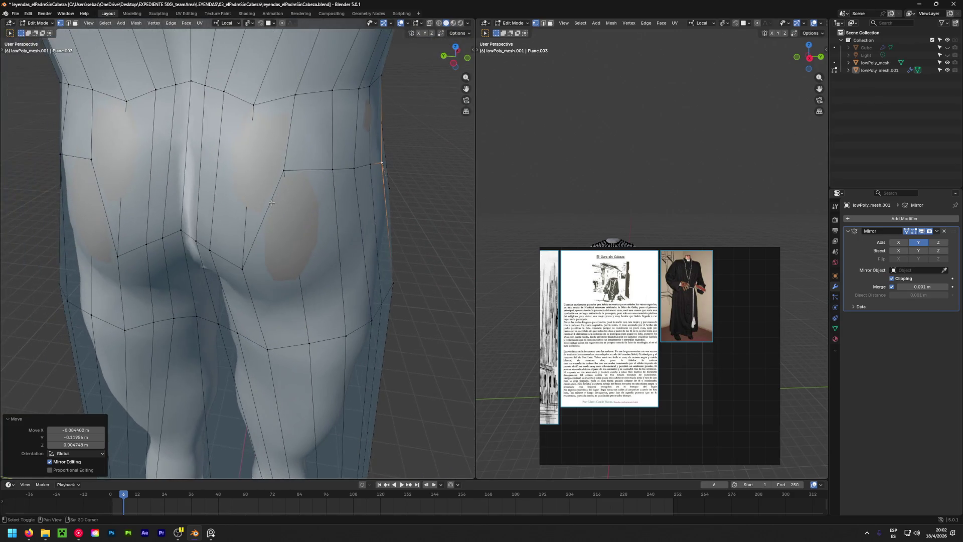
Reposition a buttock-loop vertex and confirm it from a side view of the hips.
left_click(244, 261)
key("g")
left_click(252, 179)
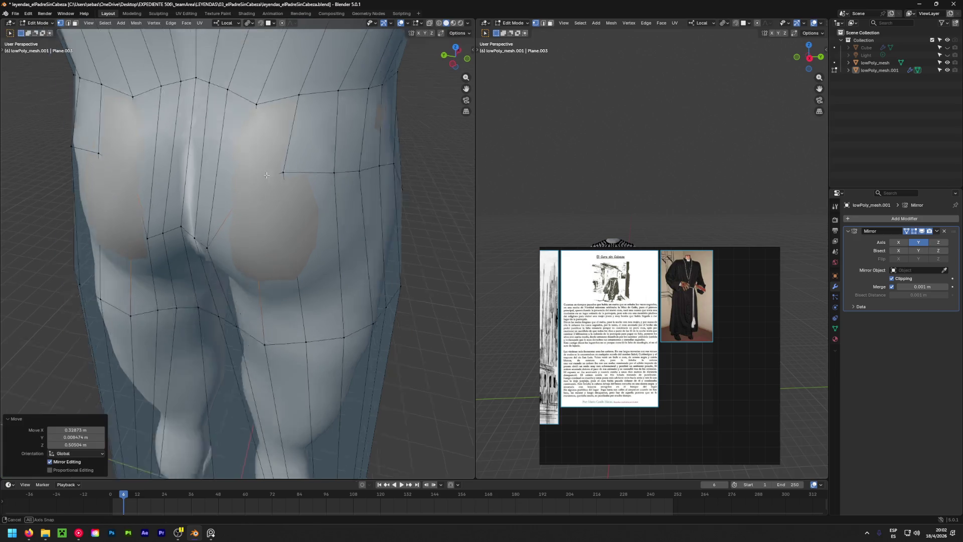
mouse_move(252, 179)
middle_mouse_down()
mouse_move(35, 110)
mouse_move(373, 134)
mouse_move(285, 190)
middle_mouse_up()
left_click(30, 95)
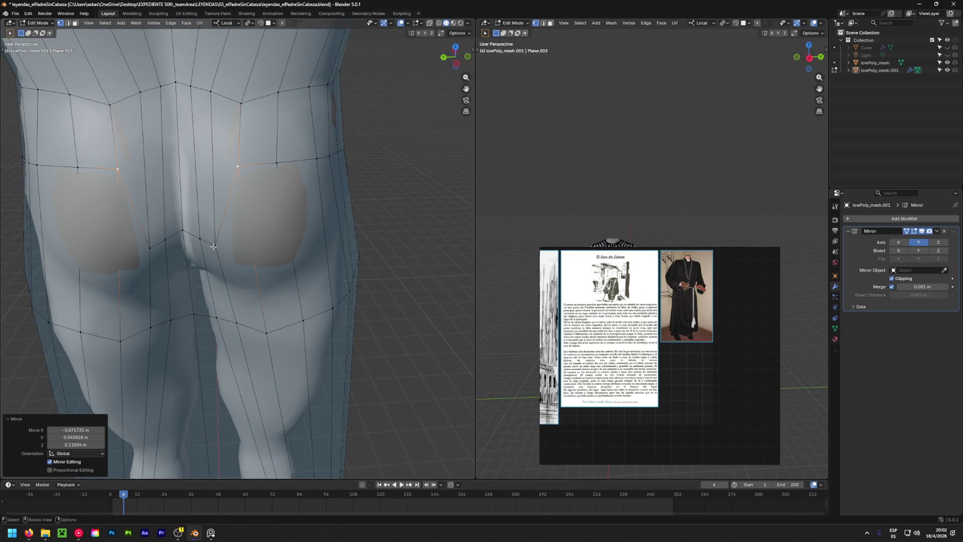
In edge select, Edge Slide the lower buttock loop upward above the crease.
key("2")
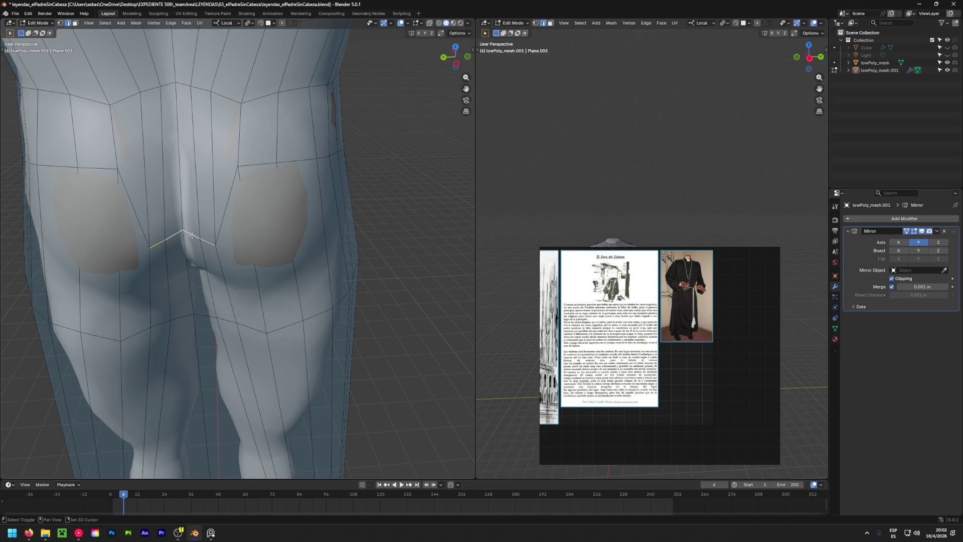
key("q")
left_click(182, 232)
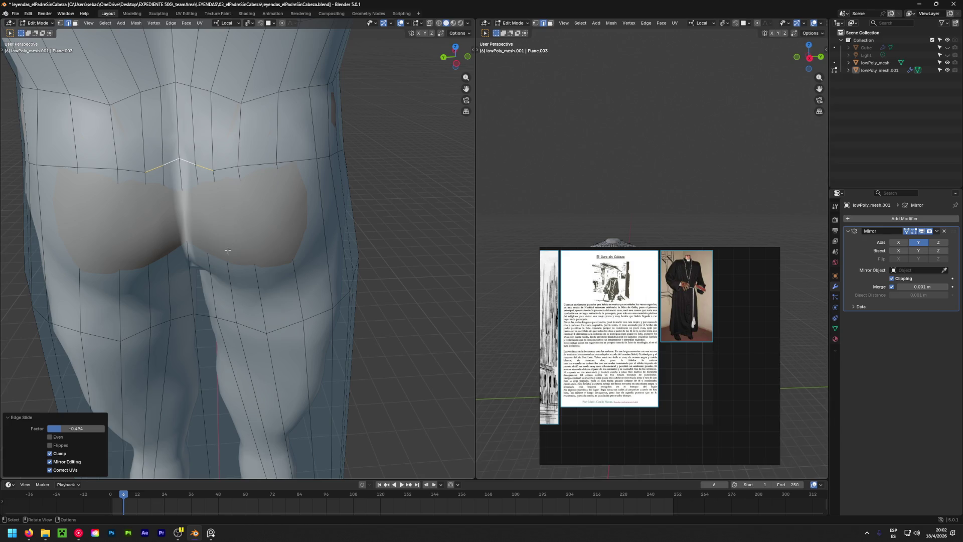
mouse_move(112, 128)
middle_mouse_down()
mouse_move(330, 253)
mouse_move(396, 162)
mouse_move(387, 176)
middle_mouse_up()
scroll(226, 188, "up", 3)
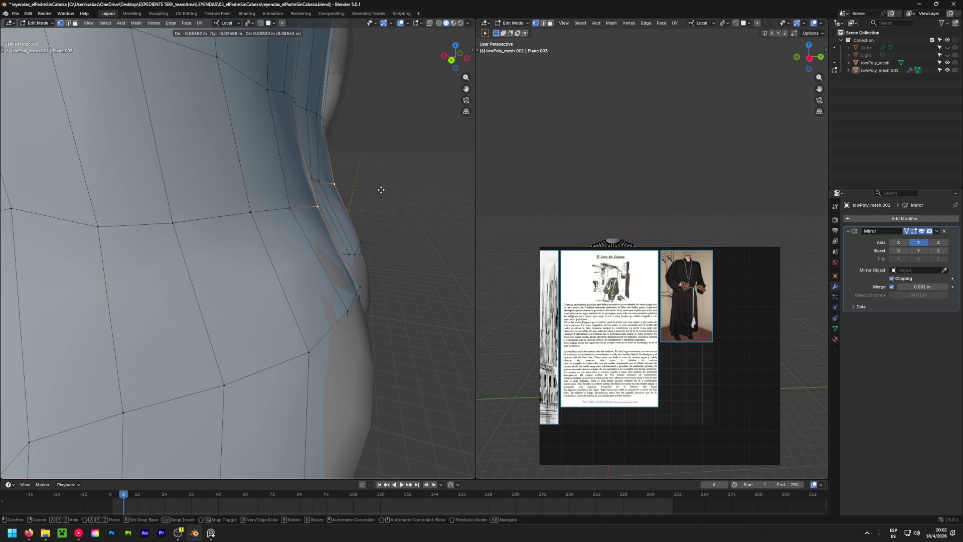
Tuck the side-waist vertices tighter against the hip, then orbit out to the whole figure.
left_click(377, 189)
scroll(279, 183, "down", 3)
middle_click_drag(279, 183, 363, 179)
scroll(286, 181, "up", 3)
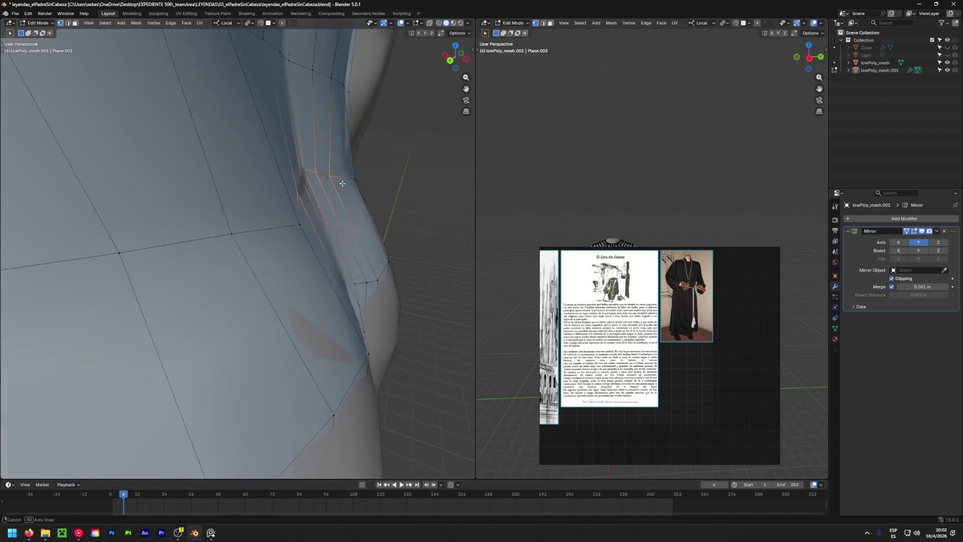
key("g")
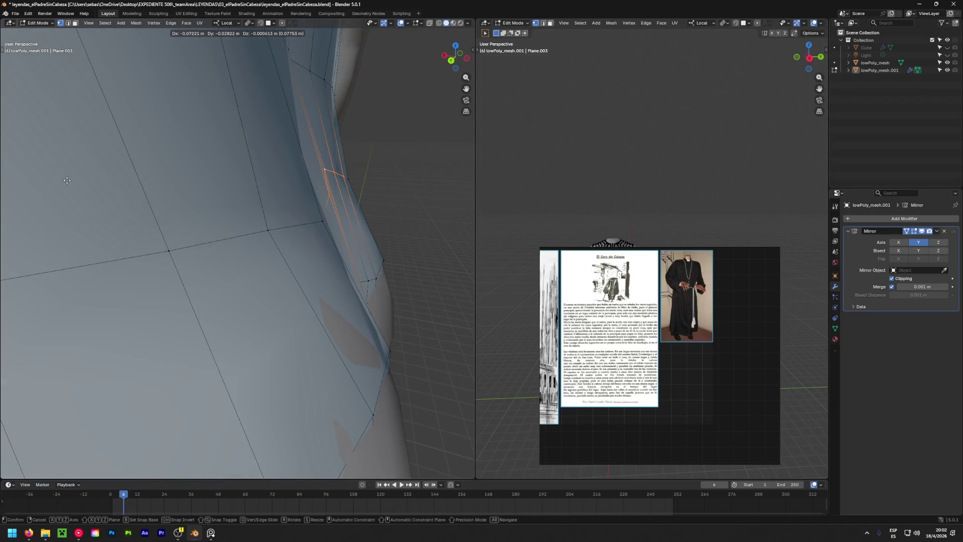
left_click(47, 198)
mouse_move(47, 197)
middle_mouse_down()
mouse_move(159, 227)
mouse_move(294, 197)
mouse_move(223, 251)
middle_mouse_up()
scroll(159, 227, "down", 5)
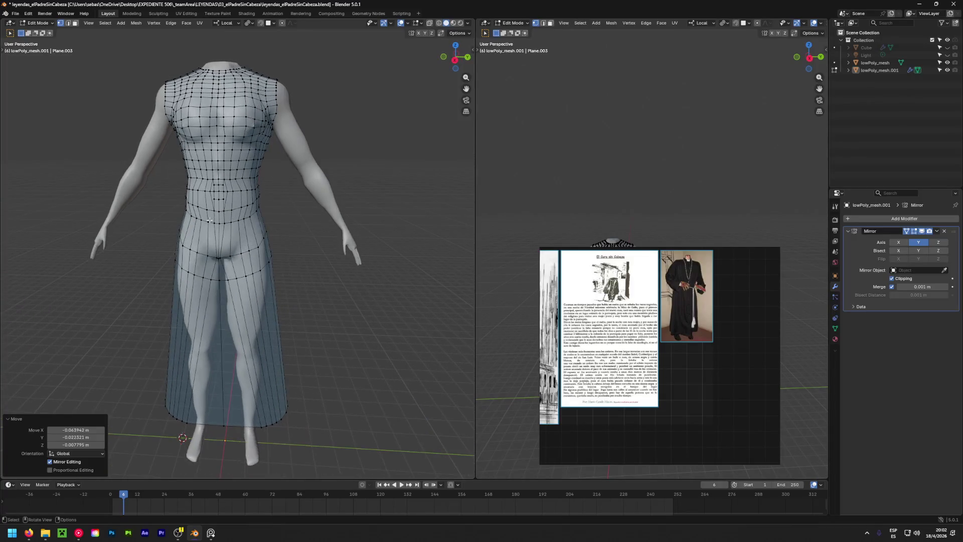
scroll(224, 252, "up", 4)
Nudge the front crotch vertex against the groin crease and select a front thigh-loop vertex.
left_click(223, 248)
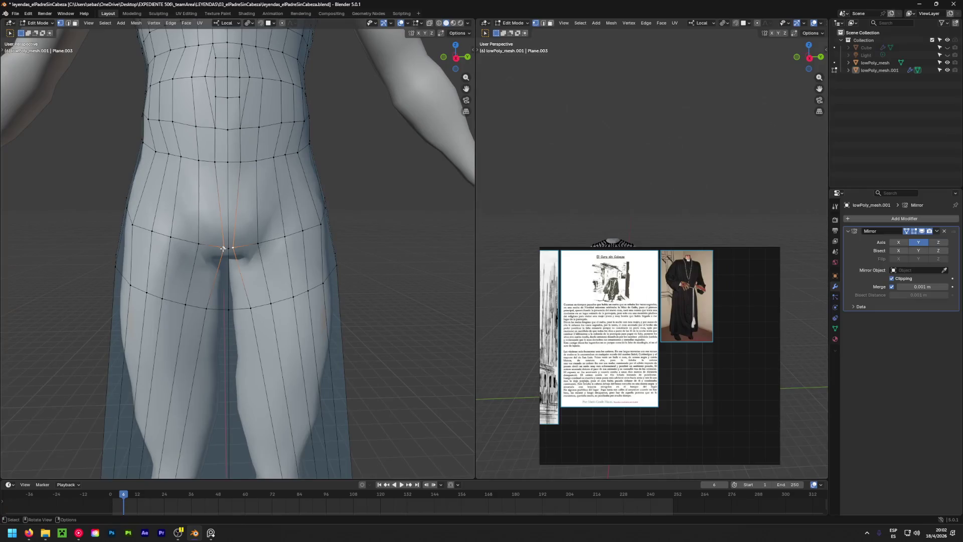
key("g")
left_click(224, 249)
middle_click_drag(223, 249, 17, 252)
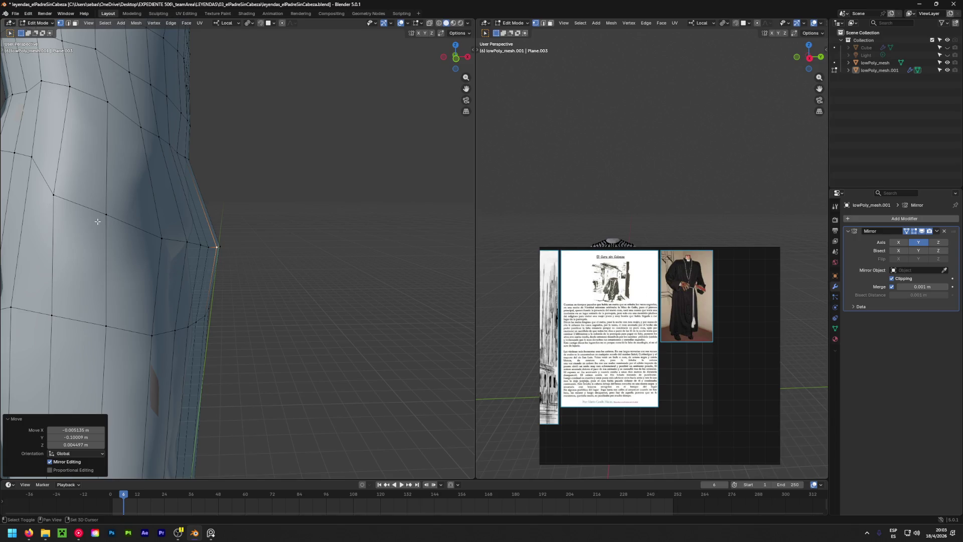
middle_click_drag(97, 221, 139, 258)
left_click(138, 255)
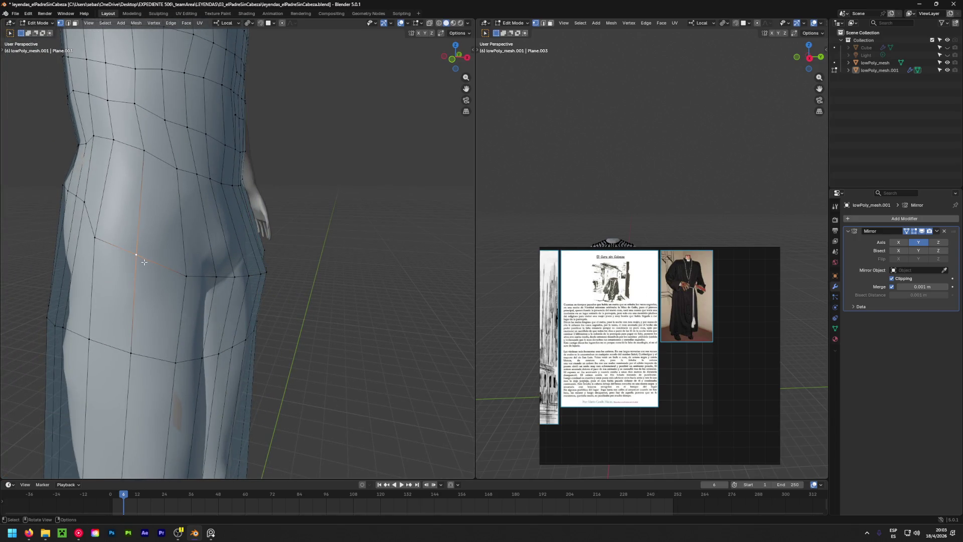
Edge Slide the front upper-thigh loop up toward the hip crease via the F3 search.
key("2")
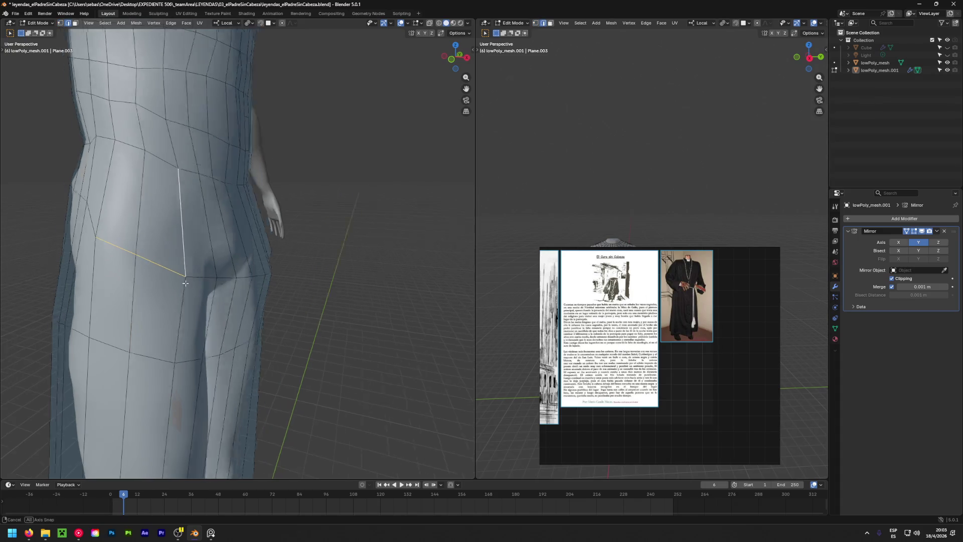
middle_click_drag(211, 276, 162, 251)
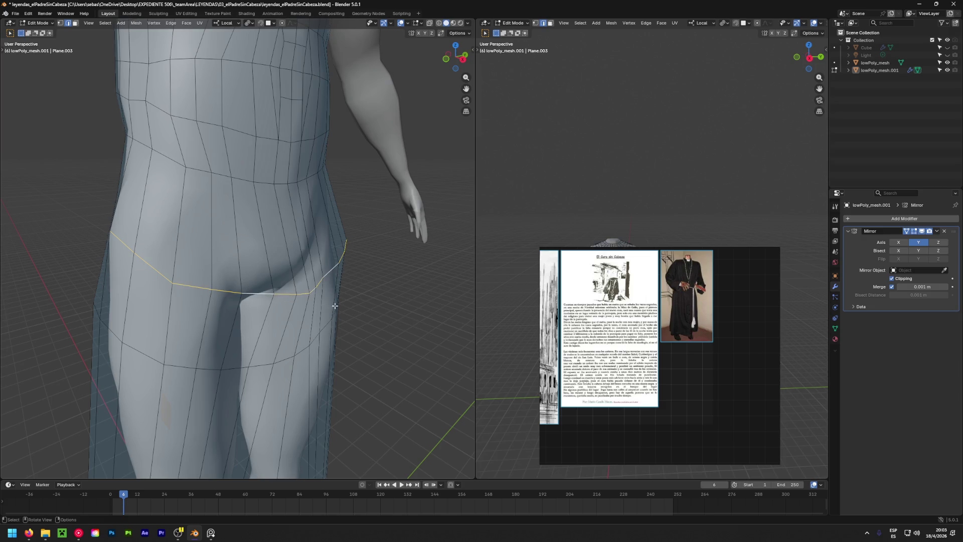
key("F3")
left_click(294, 303)
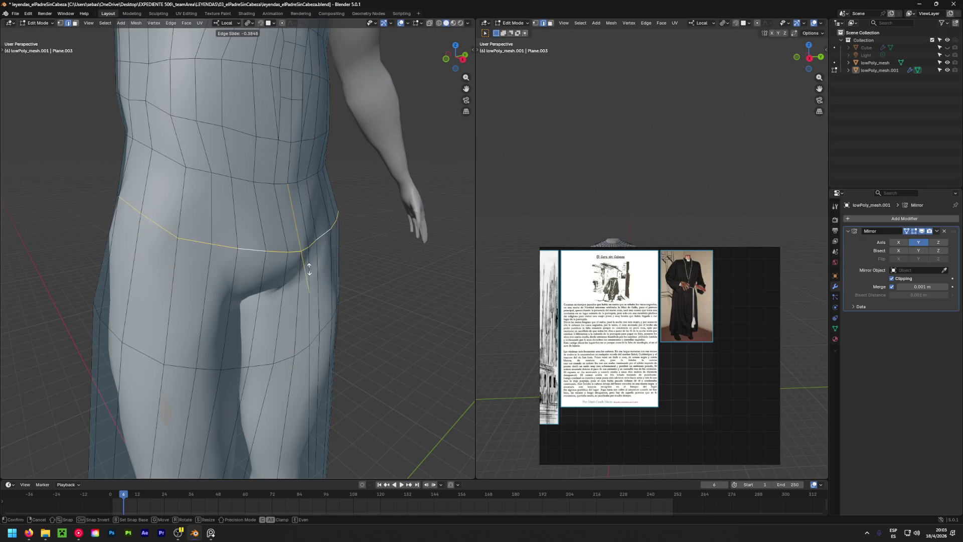
left_click(267, 269)
scroll(267, 268, "up", 3)
scroll(264, 270, "up", 2)
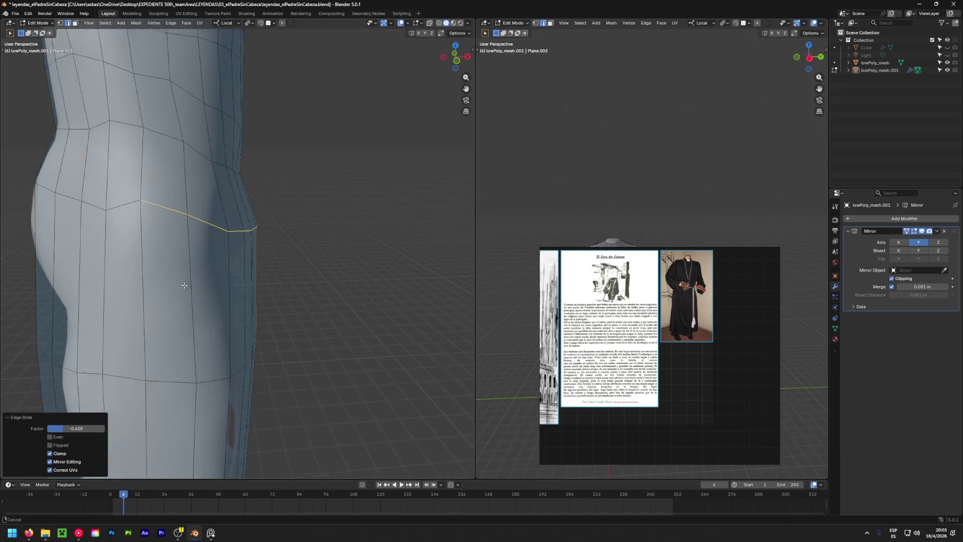
scroll(260, 270, "up", 3)
scroll(260, 269, "down", 5)
scroll(279, 271, "down", 1)
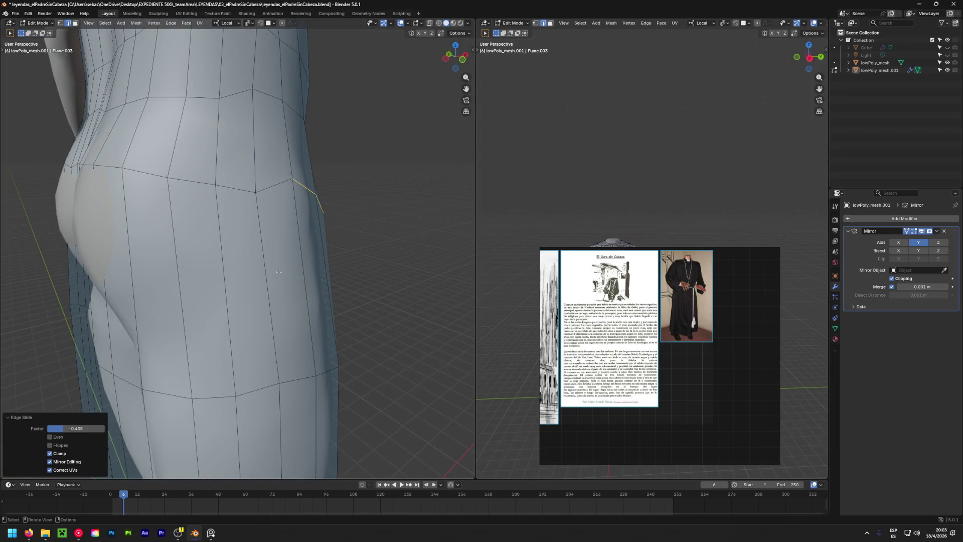
mouse_move(323, 208)
middle_mouse_down()
mouse_move(153, 243)
mouse_move(198, 202)
mouse_move(257, 219)
mouse_move(378, 204)
middle_mouse_up()
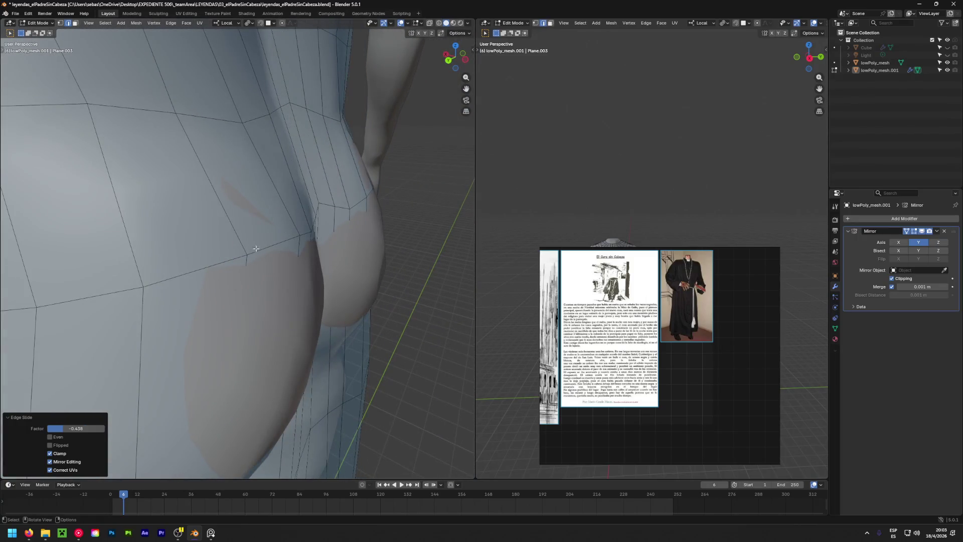
Move an edge at the buttock's side closer against the body.
left_click(275, 252)
middle_click_drag(377, 245, 384, 245)
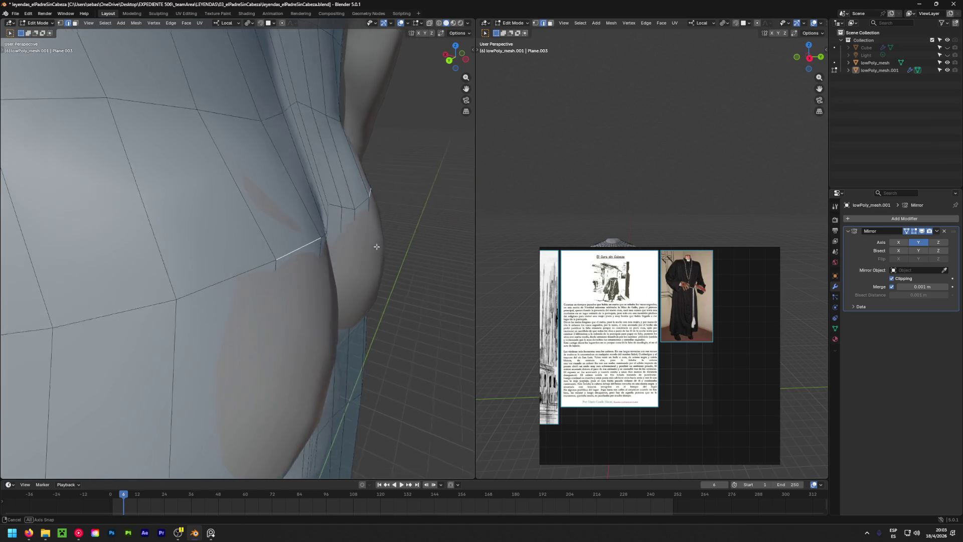
key("g")
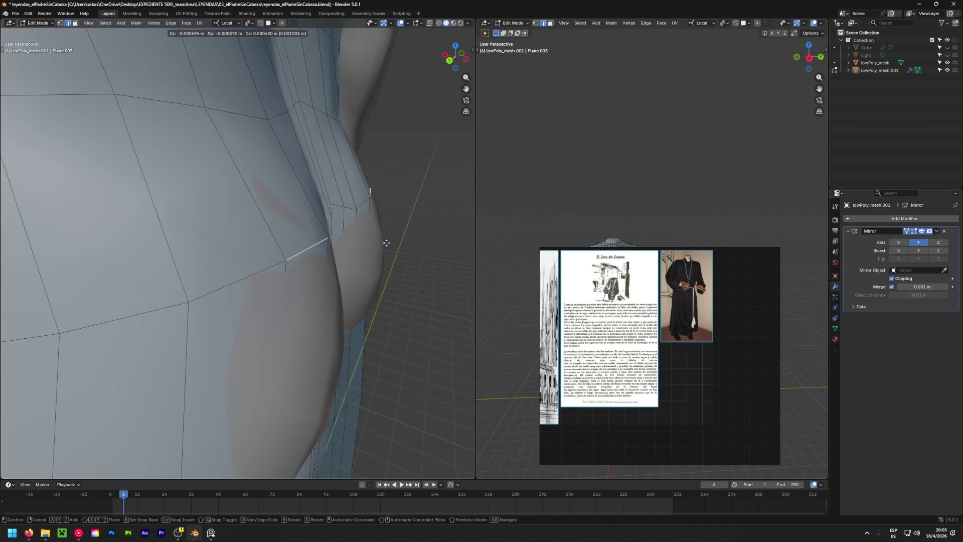
left_click(414, 229)
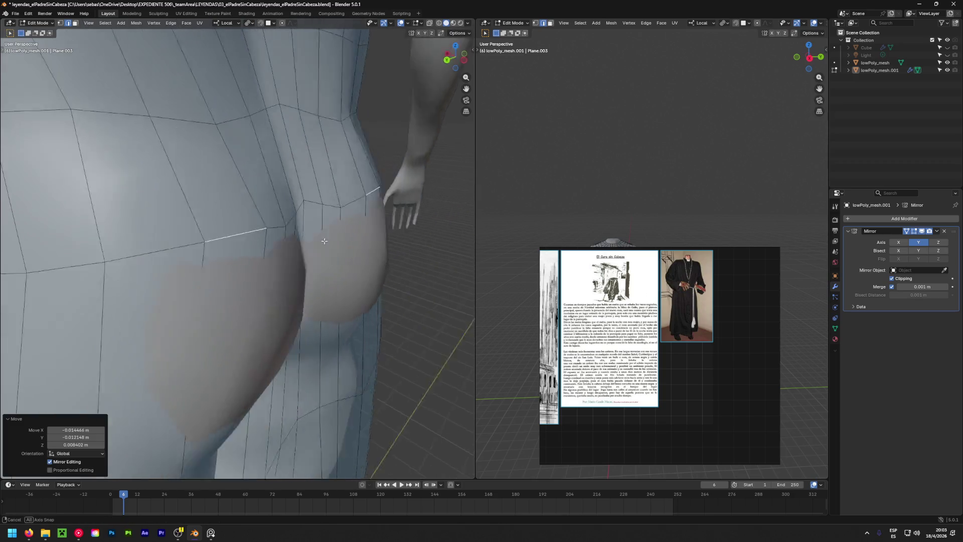
mouse_move(414, 227)
middle_mouse_down()
mouse_move(266, 217)
mouse_move(383, 264)
mouse_move(301, 226)
mouse_move(341, 242)
mouse_move(384, 242)
mouse_move(381, 288)
middle_mouse_up()
Reposition a second buttock edge and a neighbouring element to follow the curve.
left_click(266, 216, "shift")
key("g")
left_click(393, 253)
key("g")
left_click(410, 235)
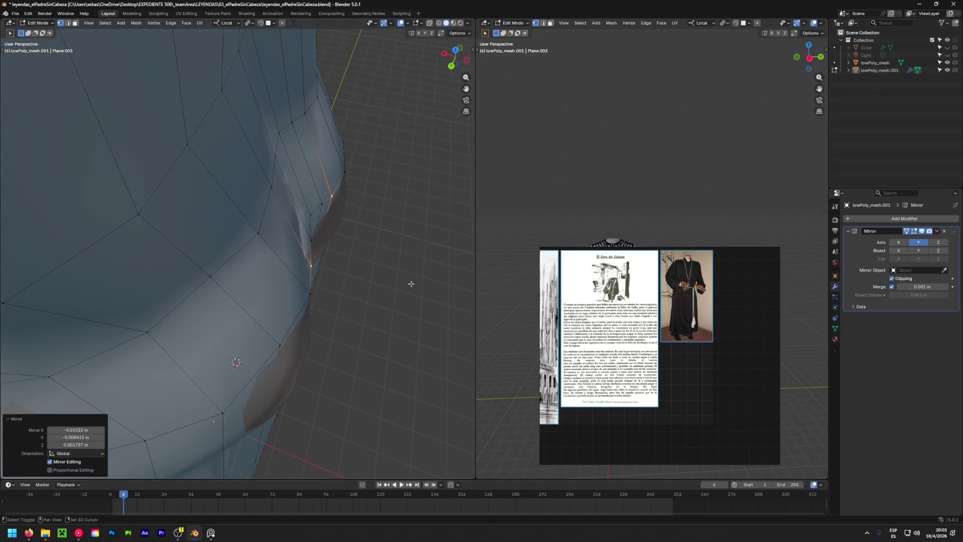
Move the first few hem vertices under the skirt so they start curving round the leg.
key("g")
middle_click_drag(312, 220, 301, 308)
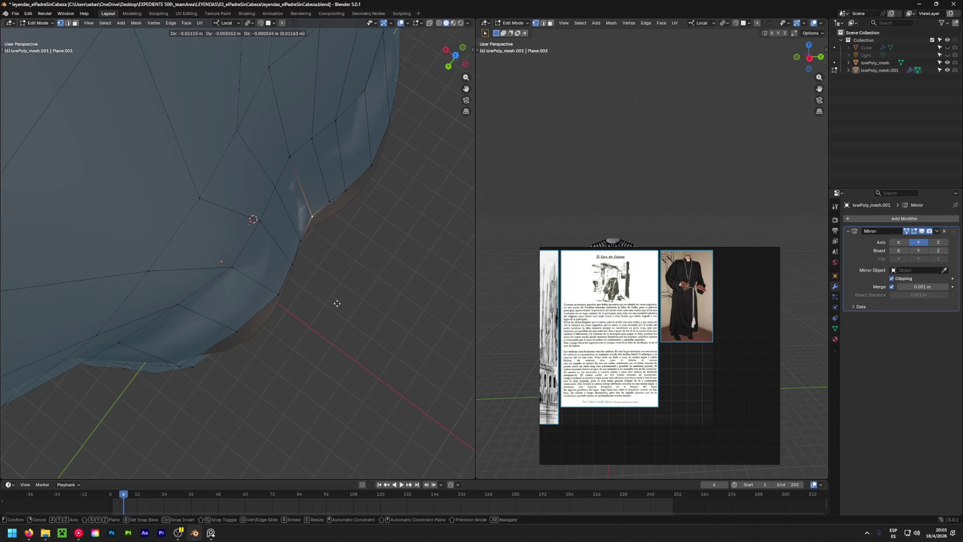
left_click(392, 331)
key("g")
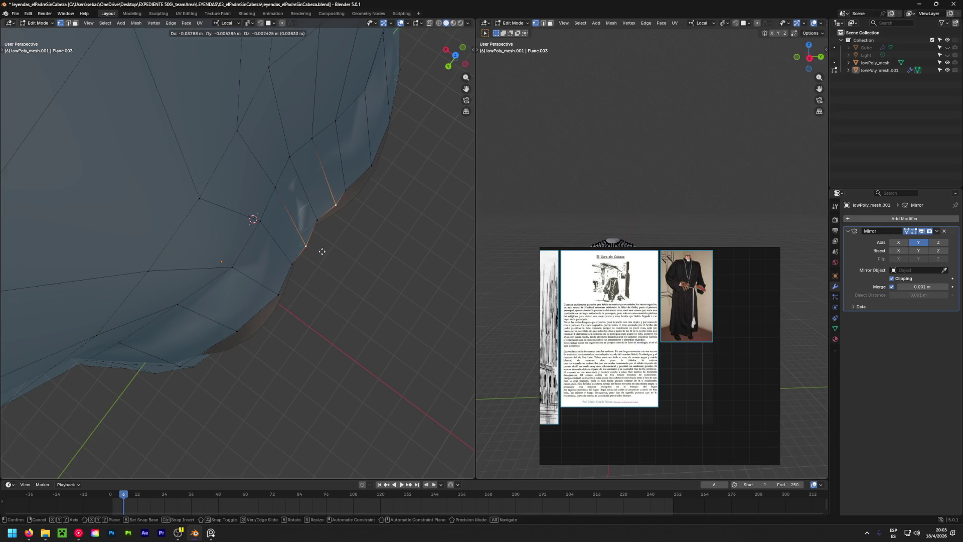
left_click(322, 251)
key("g")
left_click(301, 269)
Place the remaining hem vertices around the leg, then pick a side-hip vertex from the back view.
key("g")
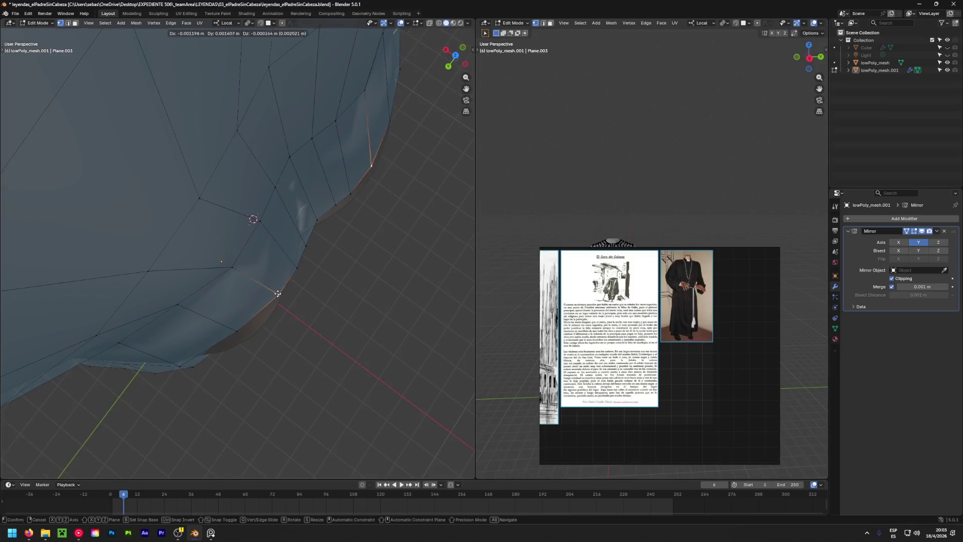
left_click(280, 293)
key("g")
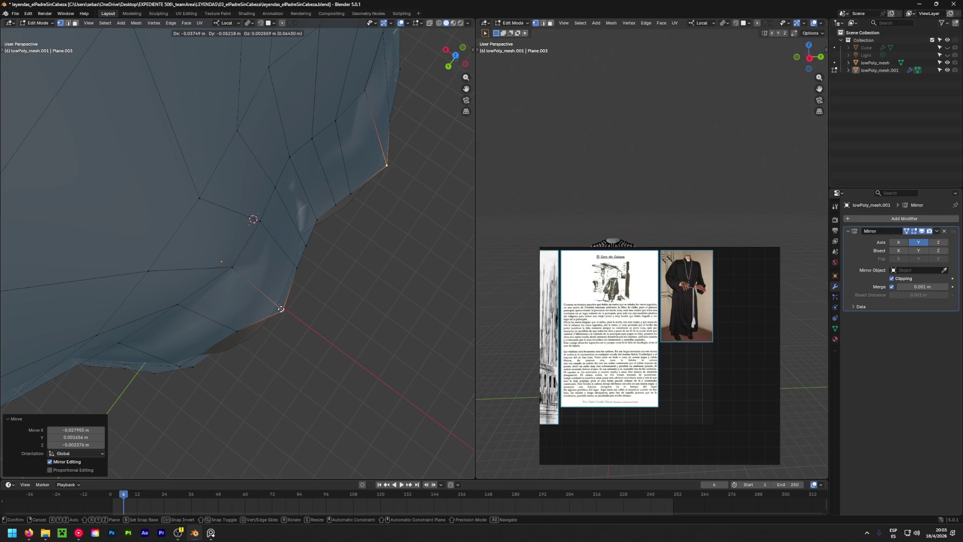
left_click(275, 302)
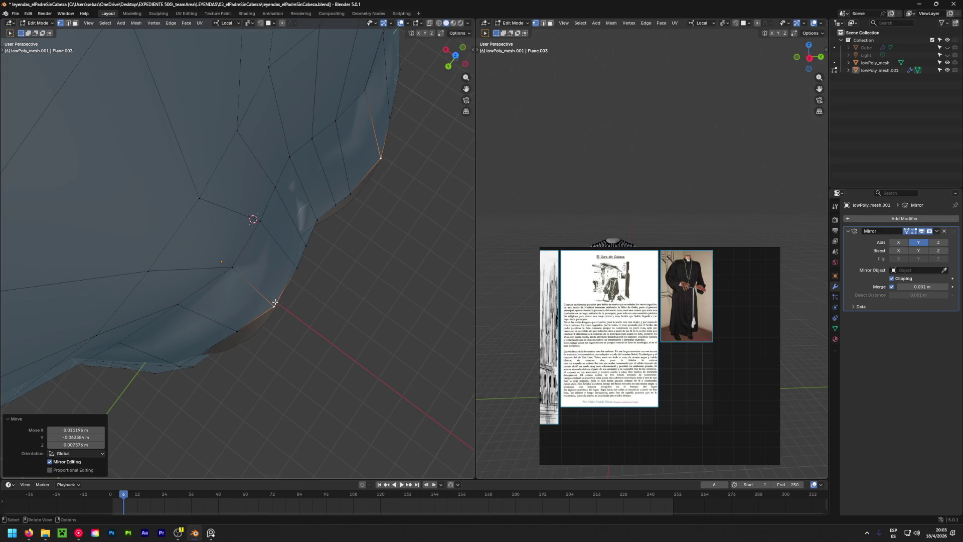
middle_click_drag(274, 302, 183, 202)
mouse_move(321, 195)
middle_mouse_down()
mouse_move(398, 149)
mouse_move(198, 153)
middle_mouse_up()
scroll(220, 155, "up", 3)
scroll(220, 156, "up", 2)
left_click(220, 156)
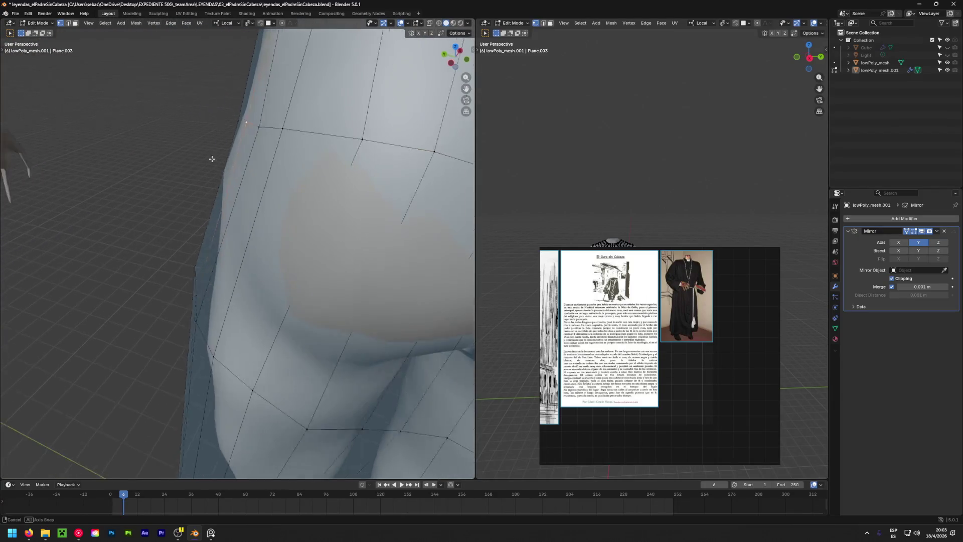
Pull the selected side-hip vertex in twice until it sits snug against the body.
key("g")
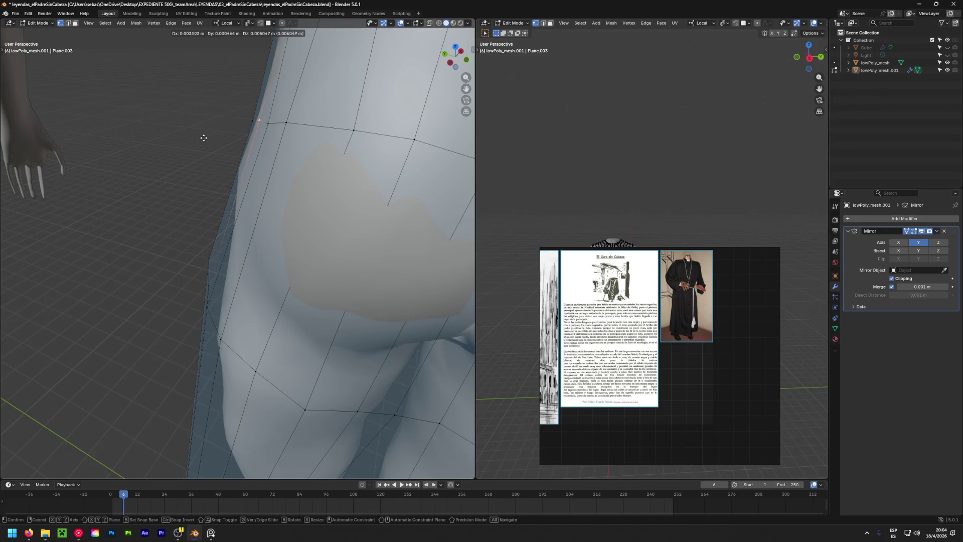
left_click(273, 142)
middle_click_drag(273, 142, 279, 109)
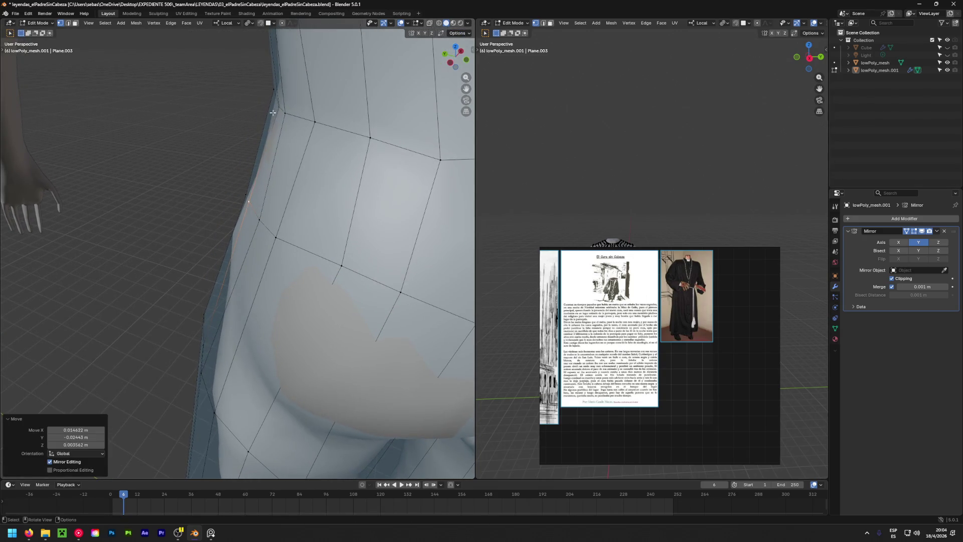
key("g")
scroll(321, 111, "down", 3)
left_click(321, 111)
scroll(321, 111, "up", 3)
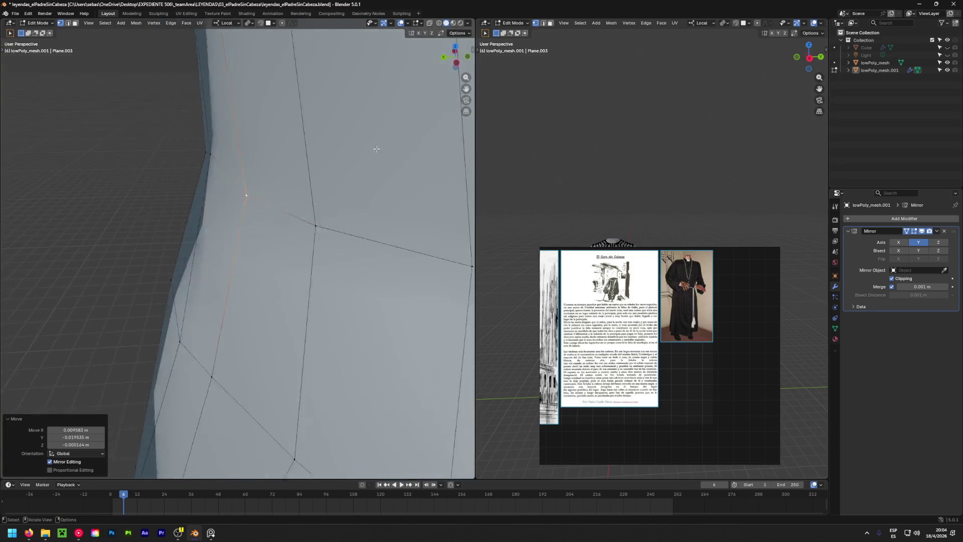
mouse_move(321, 112)
middle_mouse_down()
mouse_move(324, 189)
mouse_move(360, 244)
mouse_move(264, 201)
mouse_move(196, 251)
mouse_move(255, 241)
middle_mouse_up()
scroll(323, 190, "down", 3)
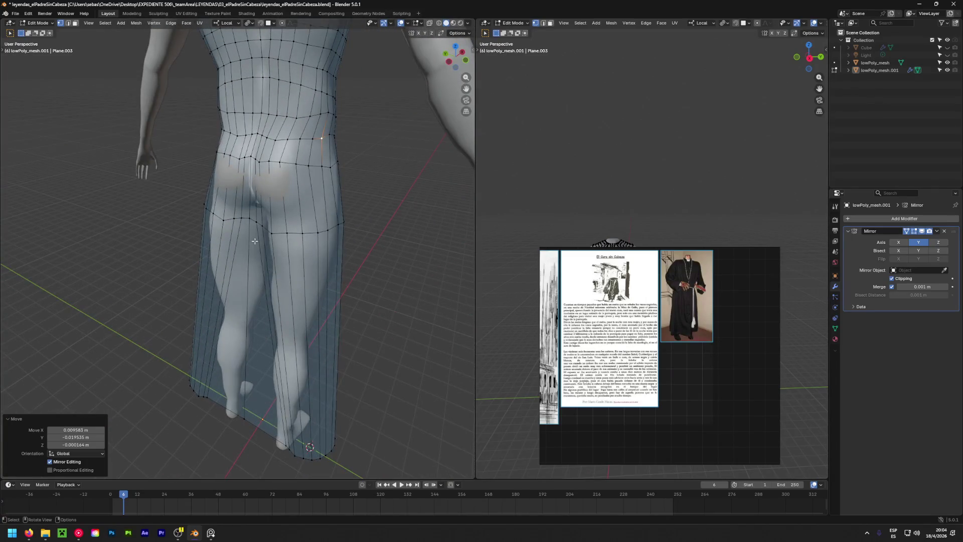
Loop-cut a new edge ring across the hips and buttocks and confirm its position.
key("ctrl+r")
left_click(297, 200)
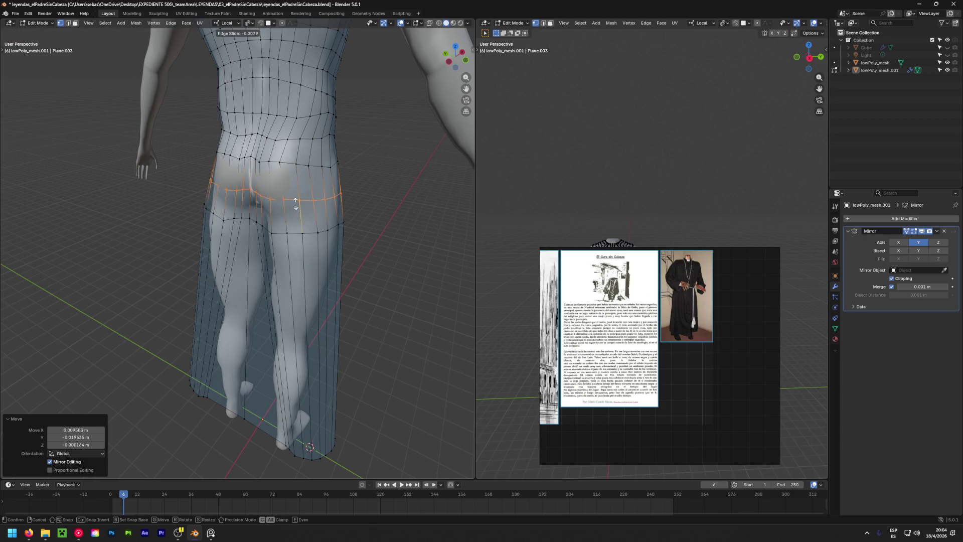
left_click(306, 197)
middle_click_drag(307, 197, 92, 186)
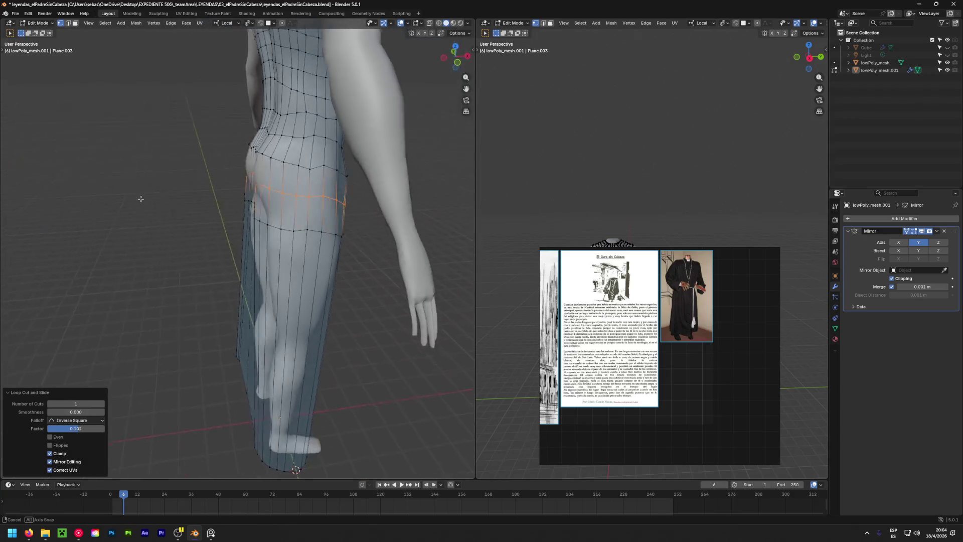
Scale the new hip loop up slightly so it wraps the buttocks, then pick a buttock vertex.
key("s")
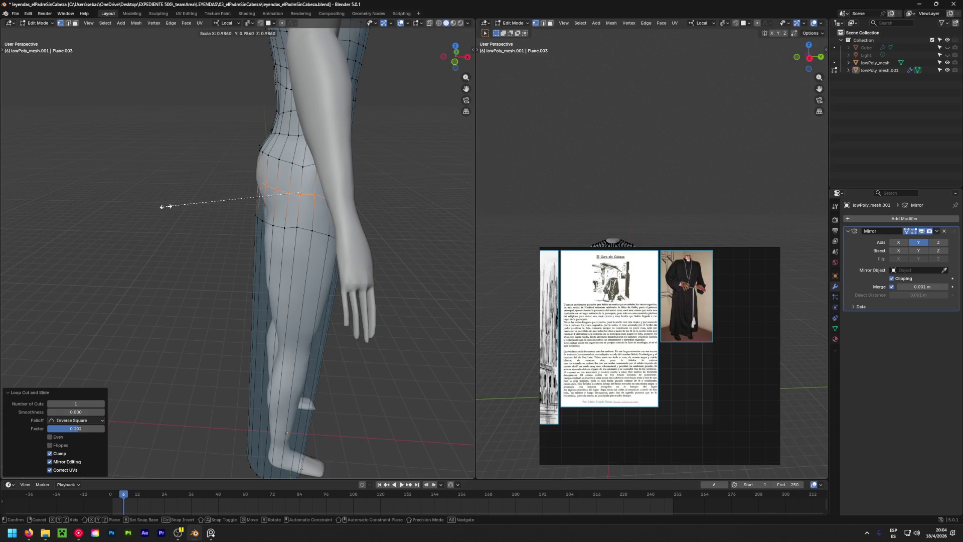
left_click(148, 207)
middle_click_drag(168, 204, 2, 195)
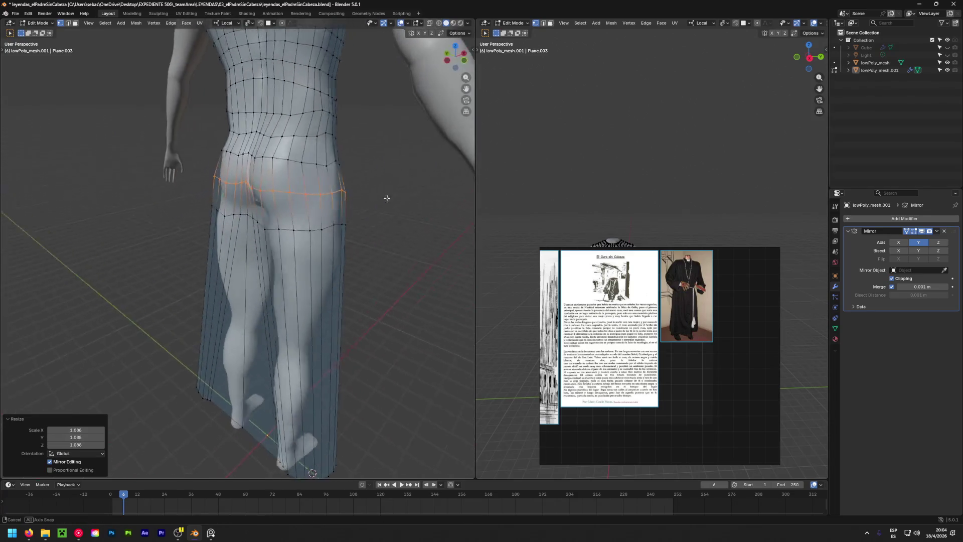
scroll(262, 177, "up", 3)
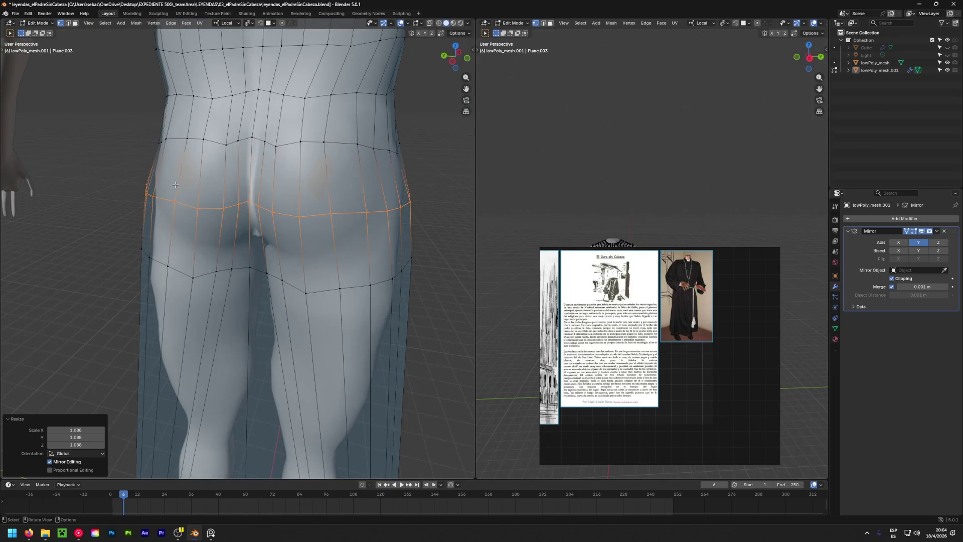
left_click(175, 184)
mouse_move(174, 184)
middle_mouse_down()
mouse_move(407, 168)
mouse_move(210, 227)
middle_mouse_up()
Move four sets of vertices under the buttocks so the low-poly surface follows the body.
key("g")
left_click(221, 243)
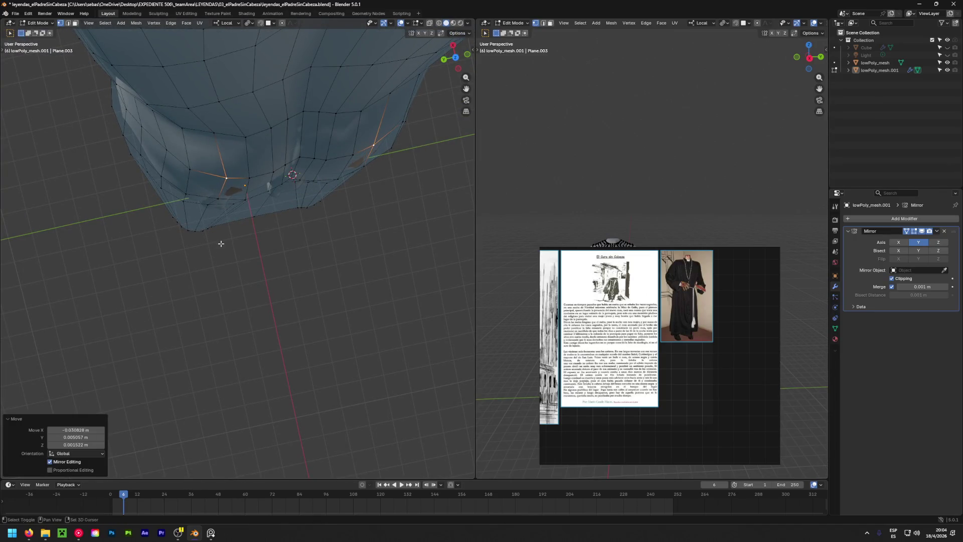
key("g")
left_click(238, 213)
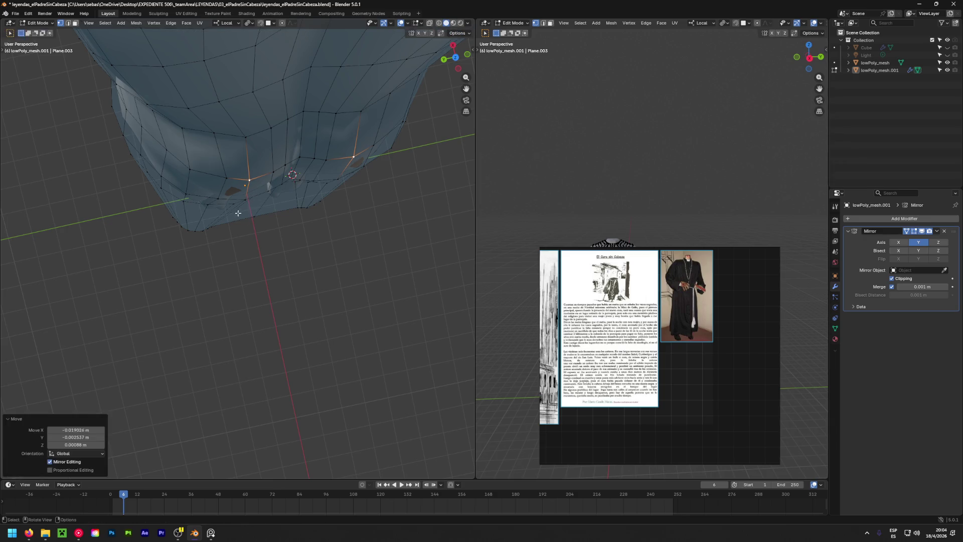
key("g")
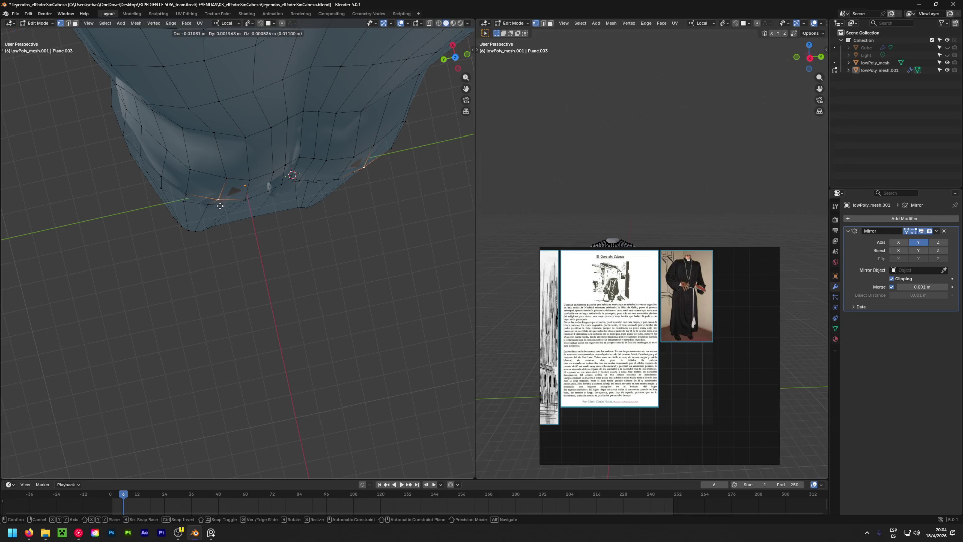
left_click(248, 202)
key("g")
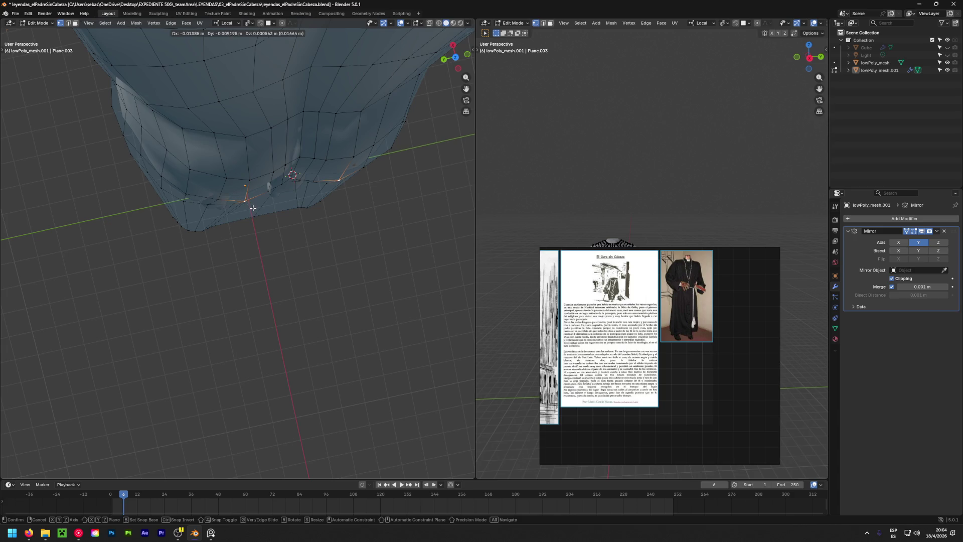
left_click(253, 208)
mouse_move(253, 207)
middle_mouse_down()
mouse_move(249, 257)
mouse_move(216, 159)
middle_mouse_up()
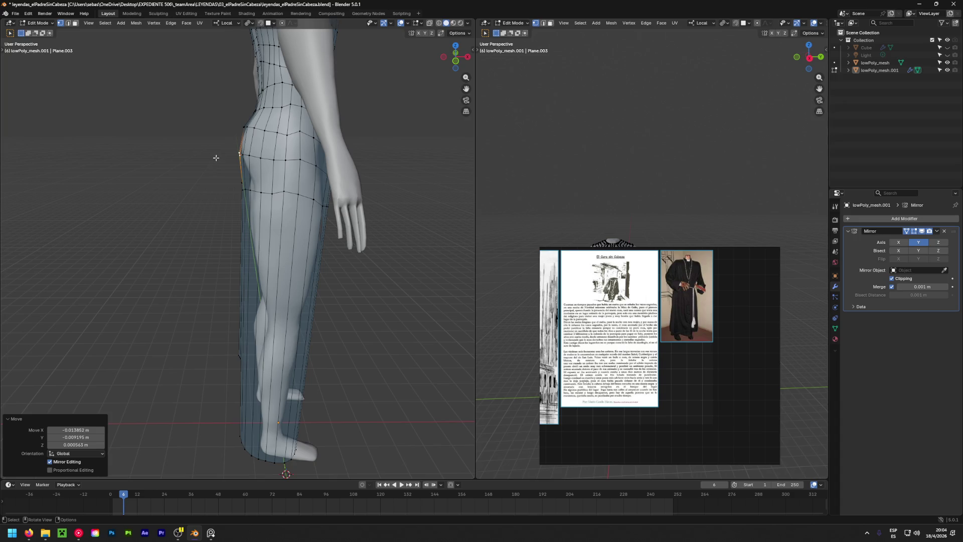
scroll(217, 155, "down", 3)
From the front, shift the first vertical hem loop inward toward the leg.
mouse_move(217, 156)
middle_mouse_down()
mouse_move(45, 214)
mouse_move(198, 215)
mouse_move(183, 226)
mouse_move(53, 240)
middle_mouse_up()
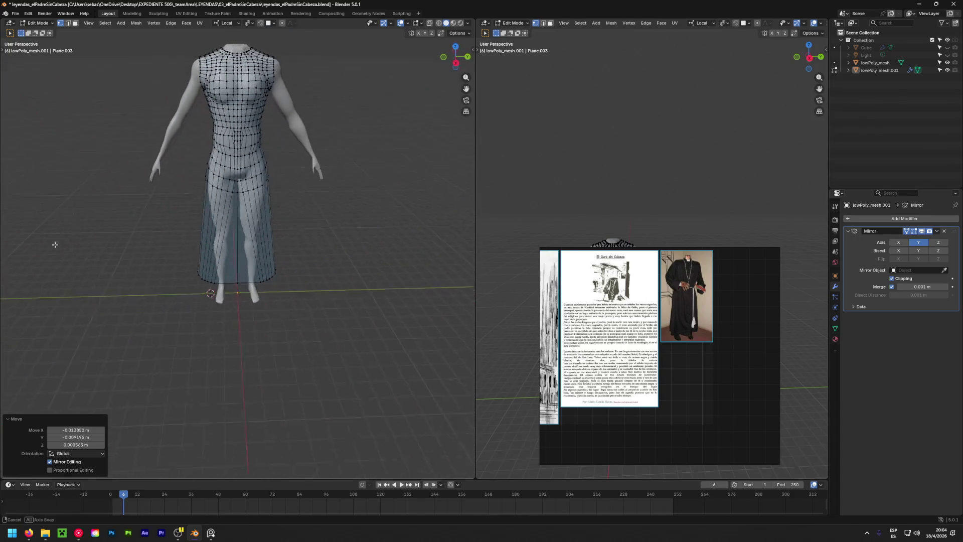
scroll(179, 209, "up", 3)
mouse_move(179, 209)
middle_mouse_down()
mouse_move(235, 213)
mouse_move(224, 255)
middle_mouse_up()
scroll(236, 213, "up", 2)
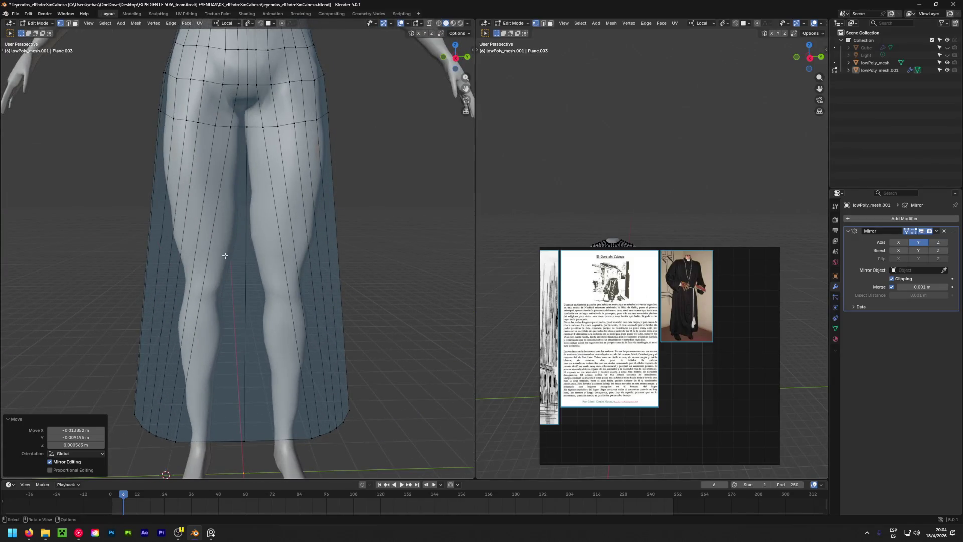
left_click(176, 439, "alt")
key("g")
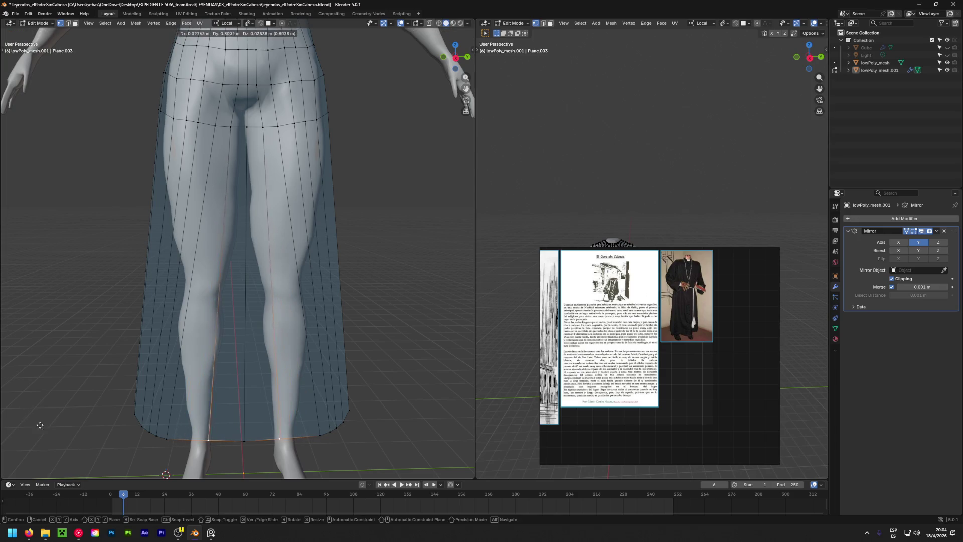
left_click(89, 419)
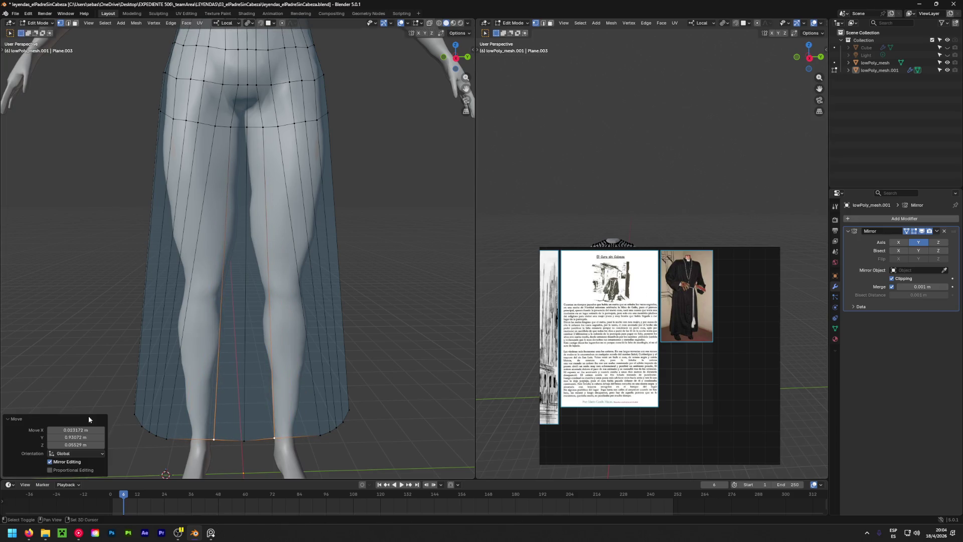
Move two more front hem loops sideways so the hem lines up around both legs.
left_click(166, 435, "alt")
key("g")
left_click(399, 441)
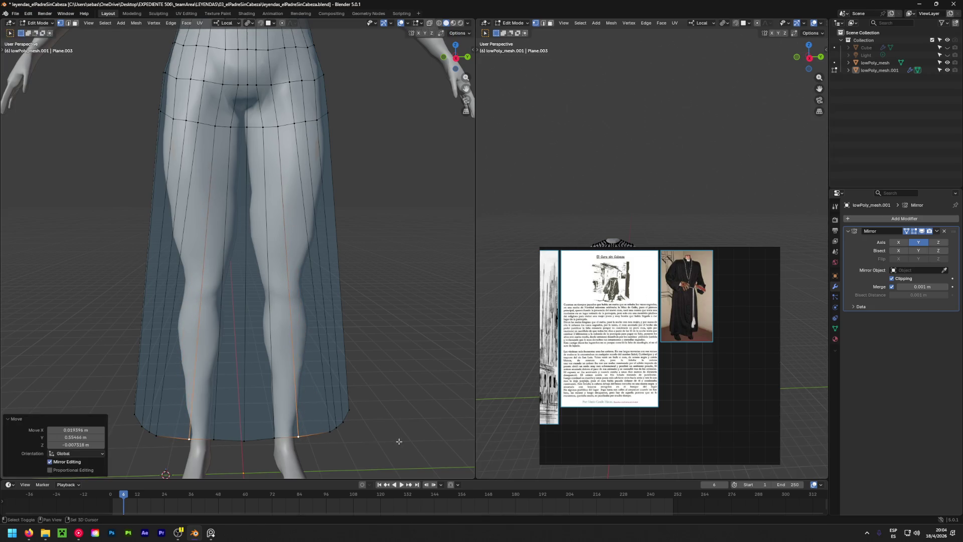
left_click(166, 438, "alt")
key("g")
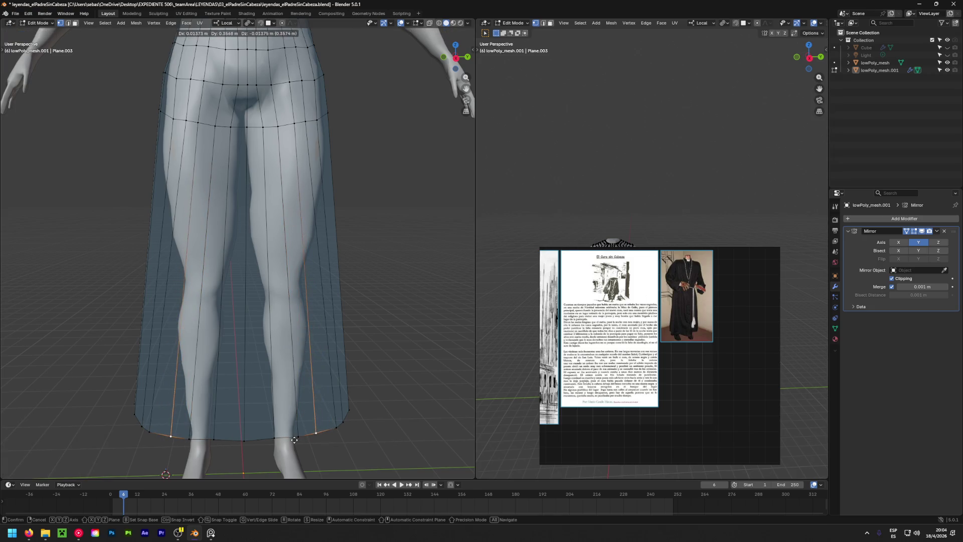
left_click(277, 442)
middle_click_drag(277, 442, 265, 391)
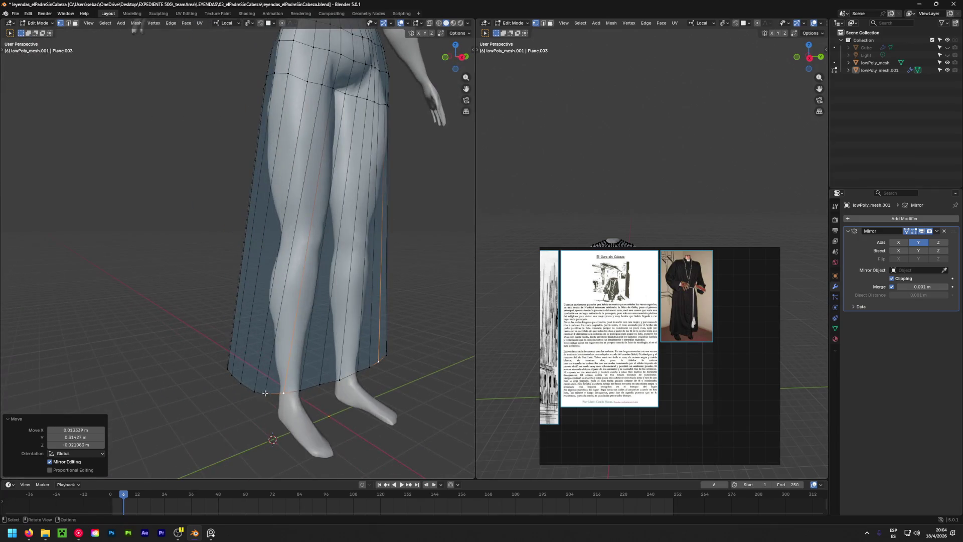
Reposition a vertical thigh loop and a side hem loop to even out the skirt.
left_click(309, 79, "alt")
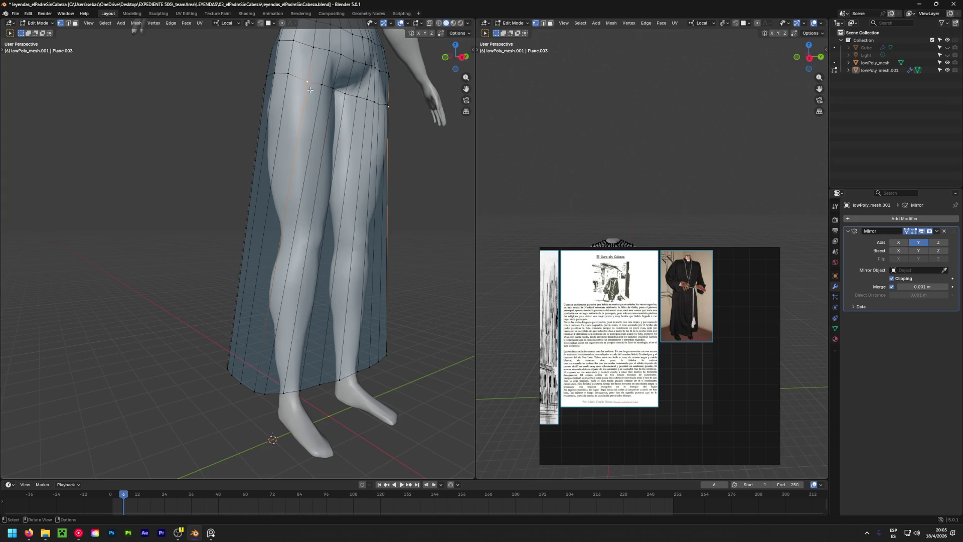
key("g")
left_click(286, 73)
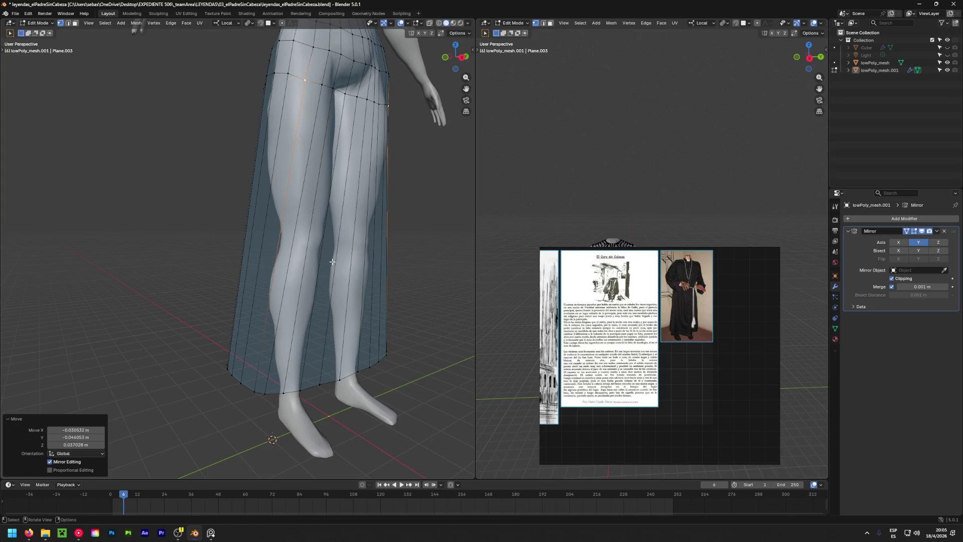
left_click(263, 391, "alt")
key("g")
left_click(301, 394)
Nudge another hem loop into place, then orbit round the figure to review the skirt.
key("g")
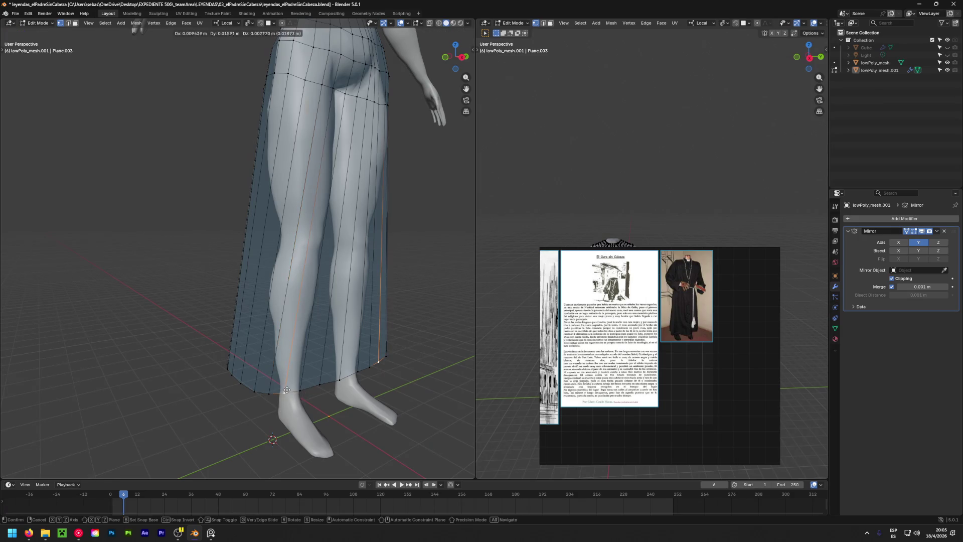
left_click(283, 391)
middle_click_drag(283, 392, 261, 382)
scroll(170, 373, "down", 2)
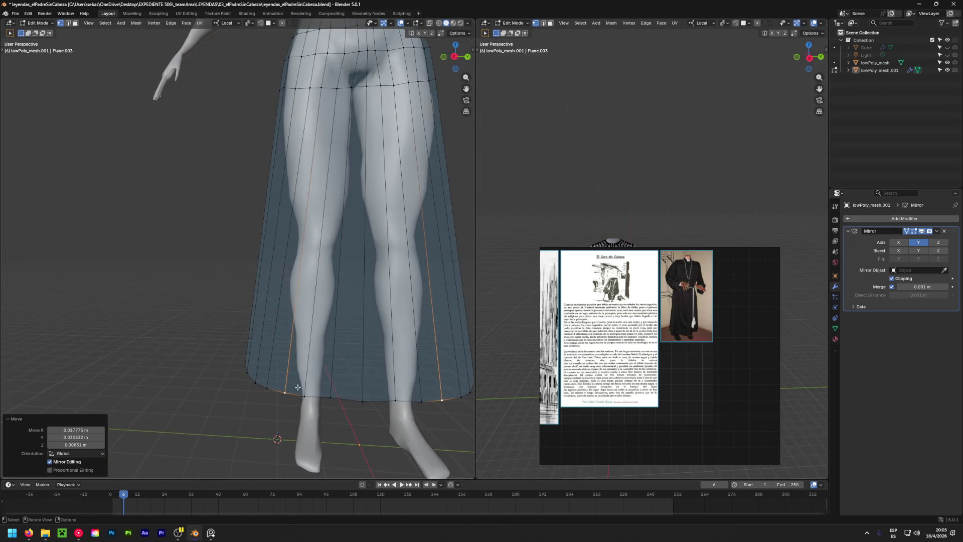
scroll(170, 373, "down", 4)
mouse_move(170, 373)
middle_mouse_down()
mouse_move(188, 398)
mouse_move(408, 386)
middle_mouse_up()
scroll(20, 376, "up", 2)
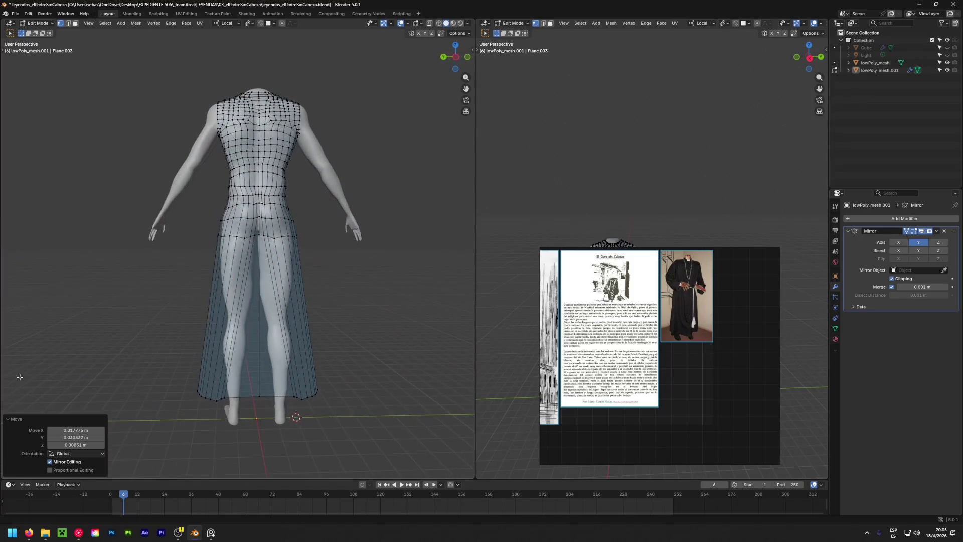
middle_click_drag(144, 289, 289, 302)
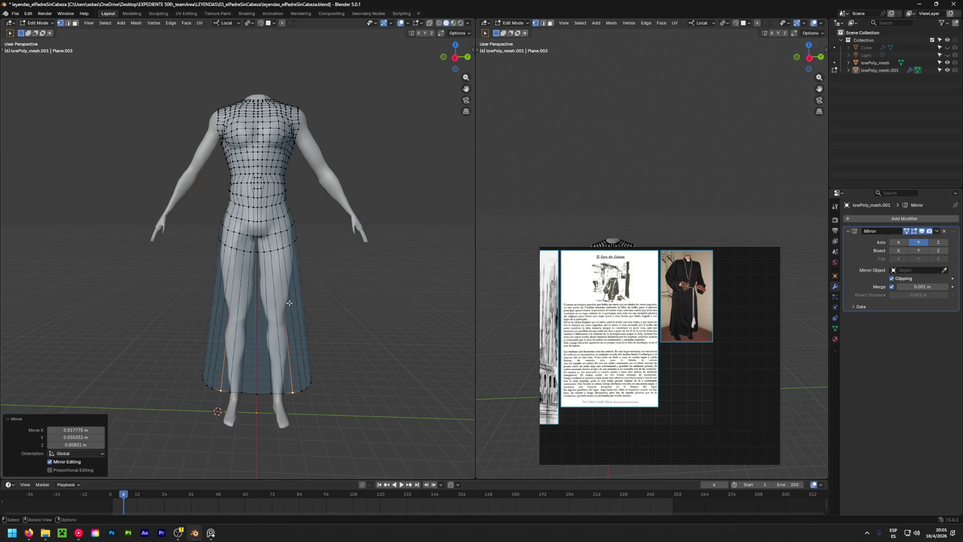
Move the back and front hem vertices into line so the hem edge runs cleanly around the legs.
mouse_move(288, 302)
middle_mouse_down()
mouse_move(4, 323)
mouse_move(274, 300)
middle_mouse_up()
scroll(4, 323, "up", 3)
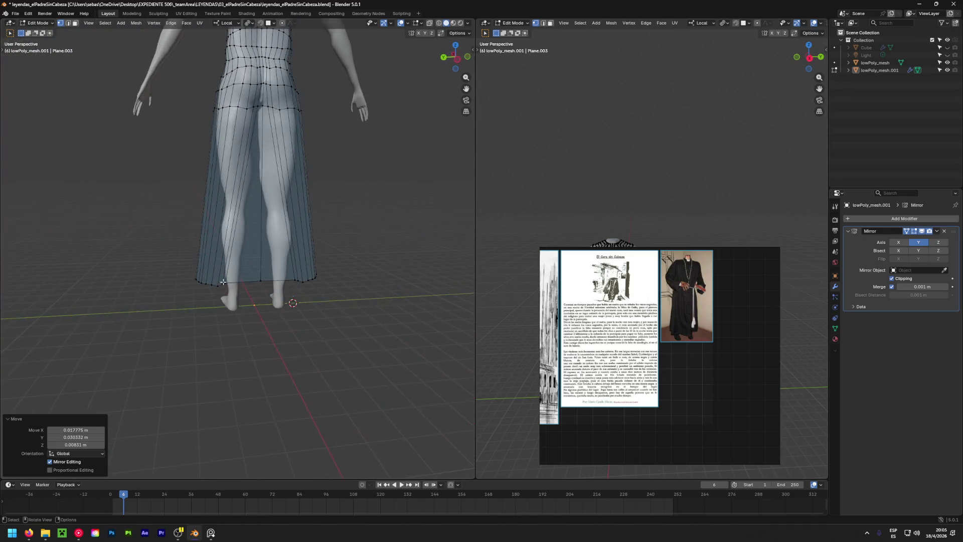
scroll(274, 301, "up", 4)
scroll(226, 286, "up", 1)
scroll(183, 269, "up", 2)
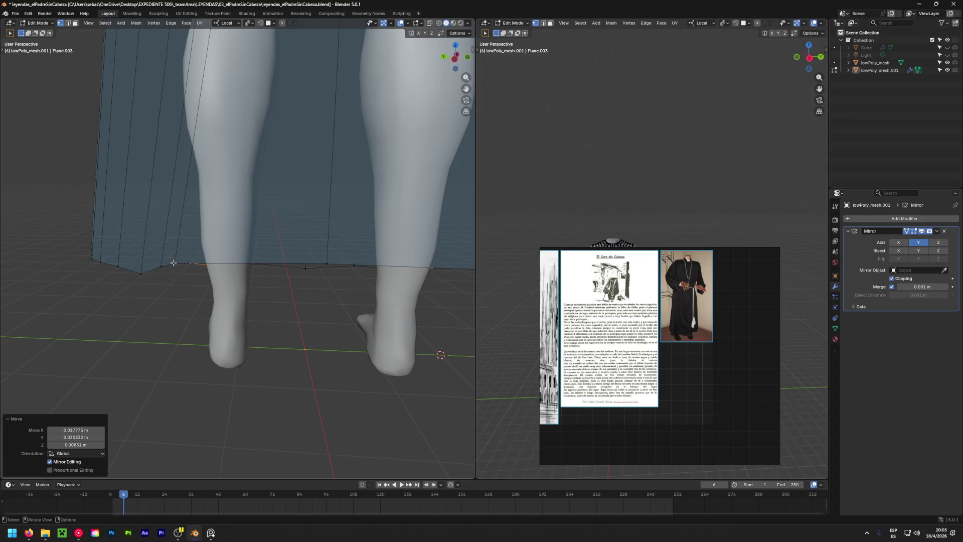
left_click(173, 263)
key("g")
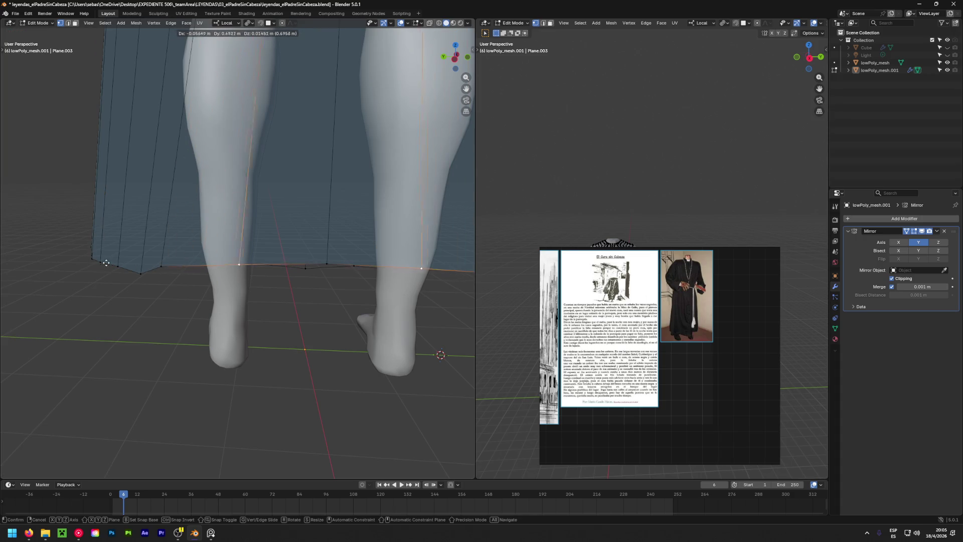
left_click(209, 286)
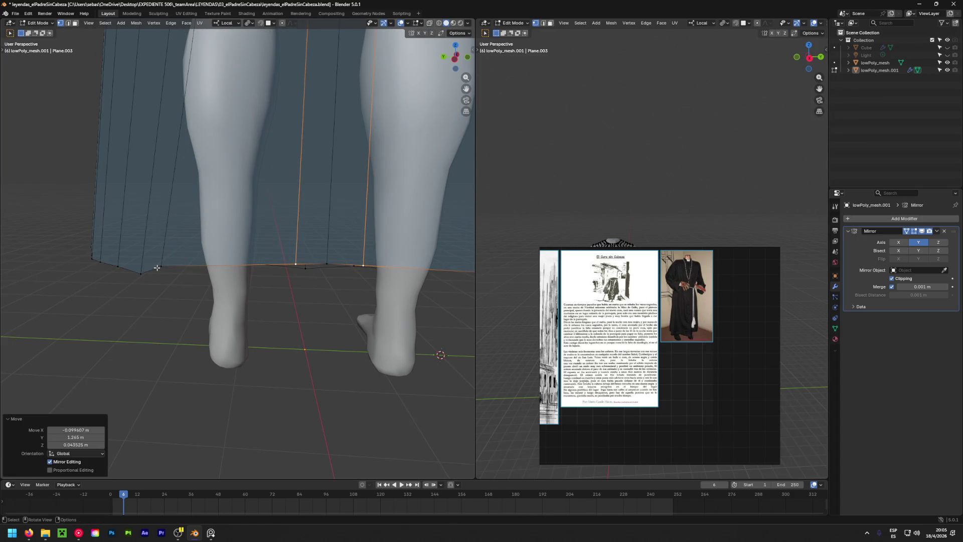
middle_click_drag(156, 268, 321, 277)
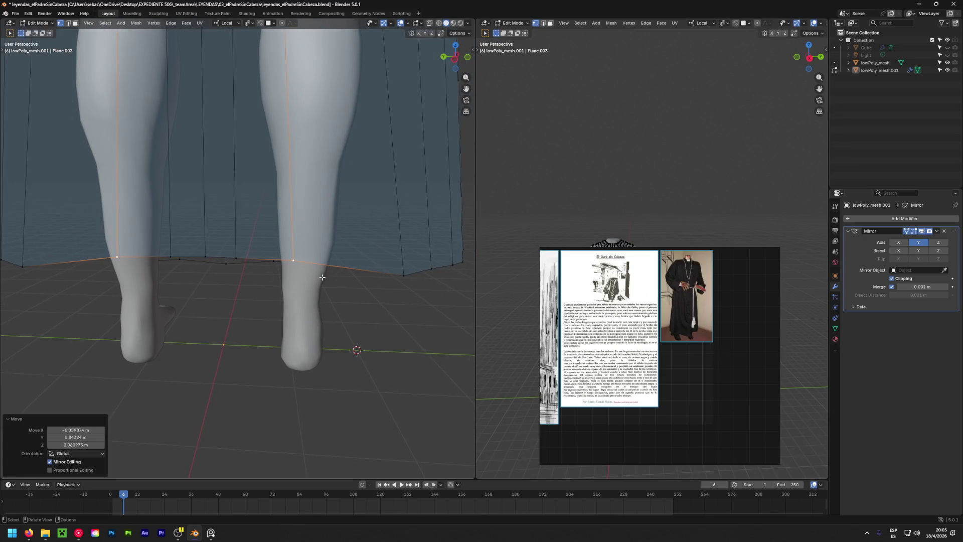
left_click(354, 265)
key("g")
left_click(356, 263)
key("g")
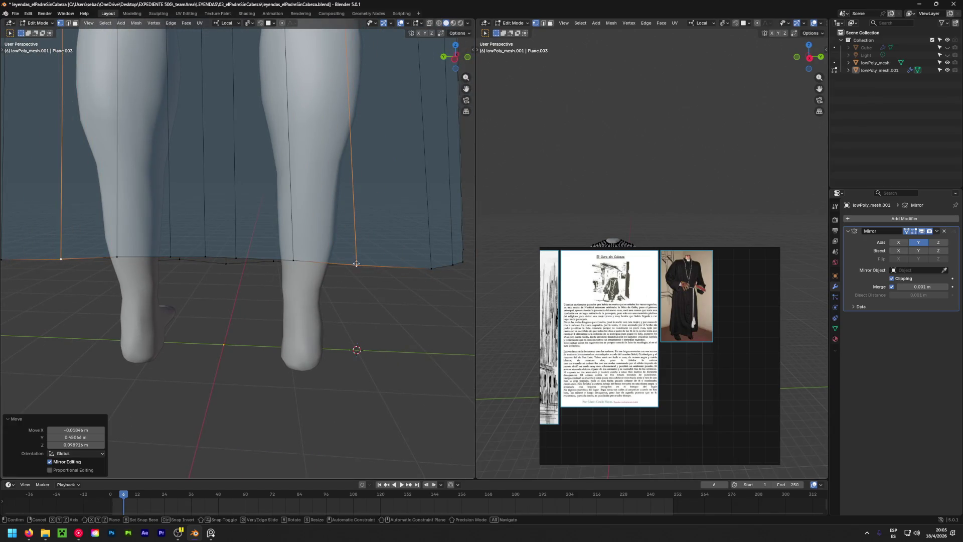
left_click(356, 264)
left_click(398, 272)
key("g")
left_click(445, 265)
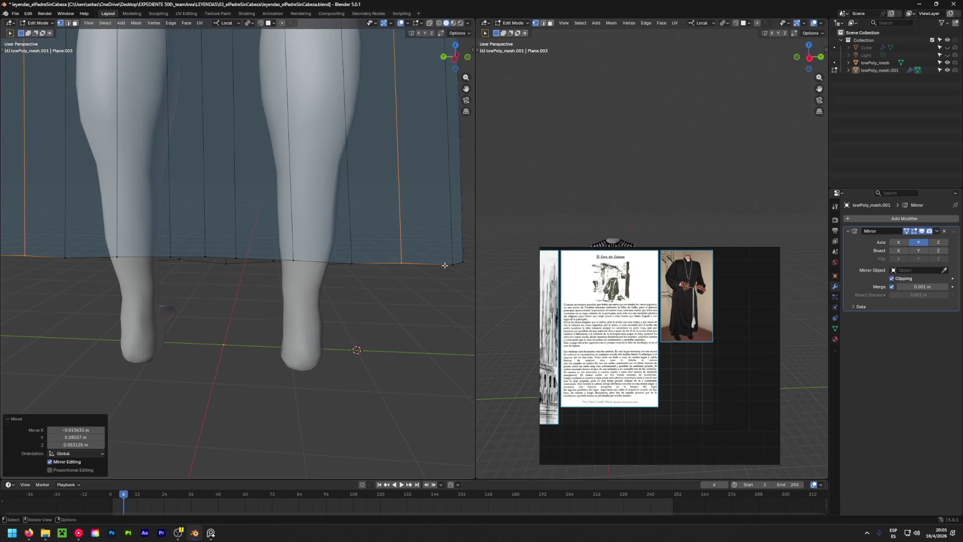
Line up the side hem vertices the same way and check the result from the side.
middle_click_drag(445, 265, 261, 269)
left_click(261, 270)
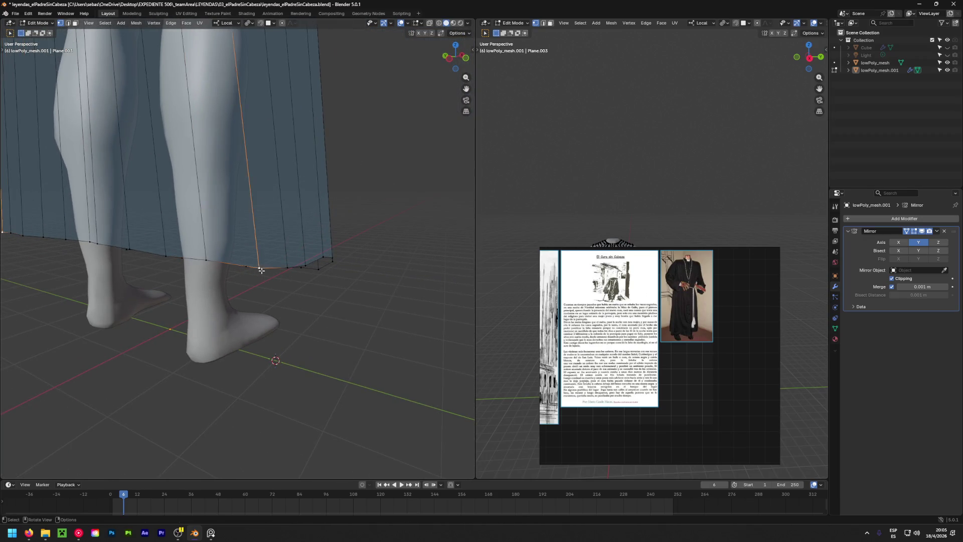
key("g")
left_click(263, 269)
middle_click_drag(264, 269, 290, 269)
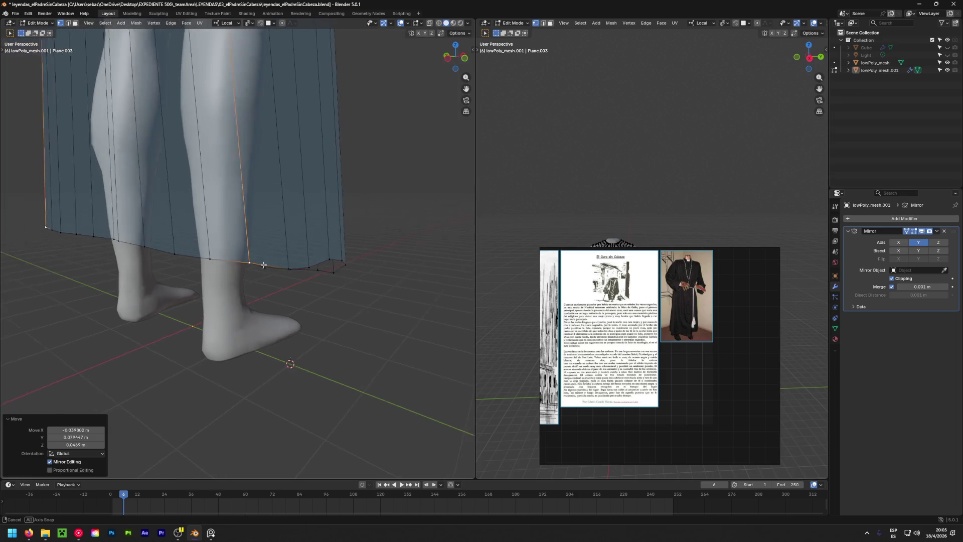
key("g")
left_click(290, 269)
key("g")
left_click(283, 261)
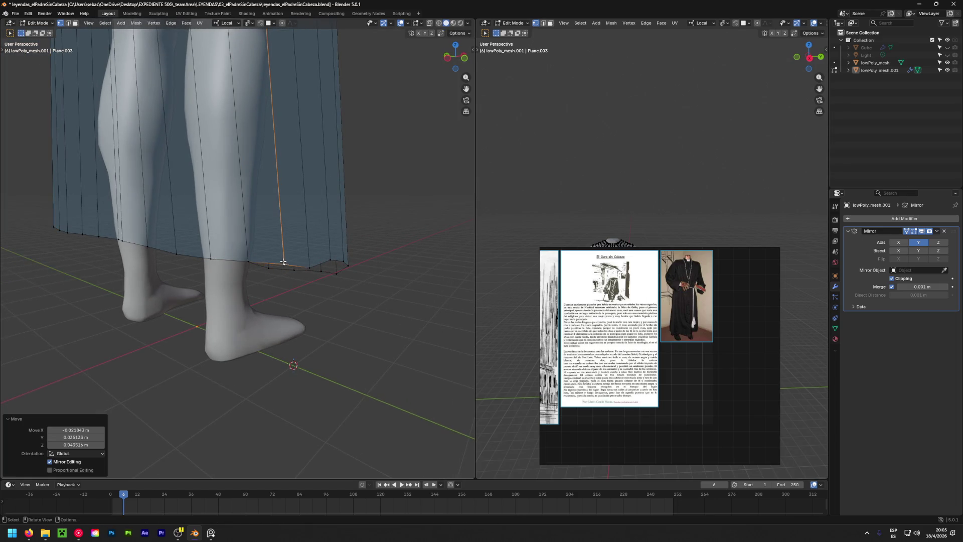
scroll(283, 261, "down", 5)
scroll(371, 264, "down", 3)
mouse_move(371, 264)
middle_mouse_down()
mouse_move(132, 265)
mouse_move(128, 253)
mouse_move(143, 247)
middle_mouse_up()
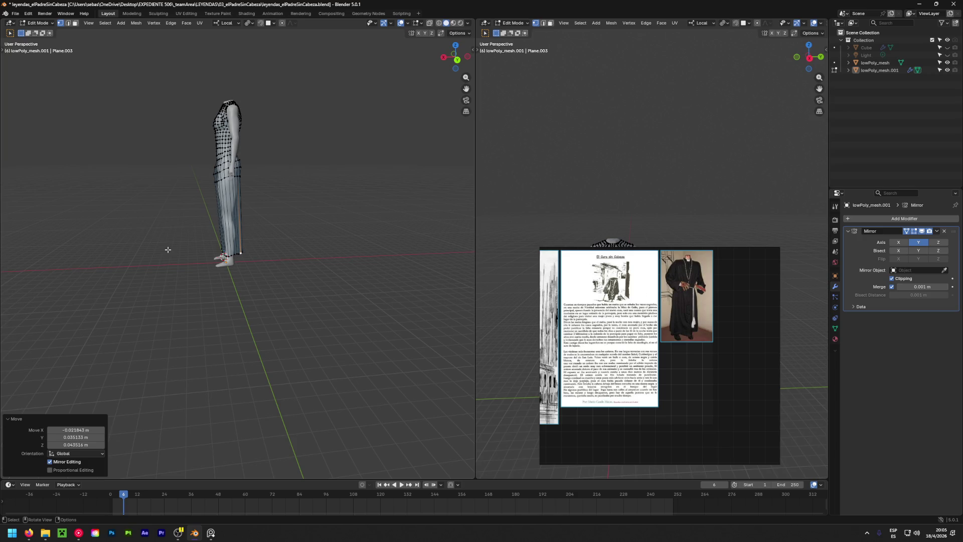
Save the .blend file after inspecting the figure from front and side, then grab a hip vertex.
mouse_move(192, 246)
middle_mouse_down()
mouse_move(396, 252)
mouse_move(371, 244)
middle_mouse_up()
middle_click_drag(237, 237, 218, 219)
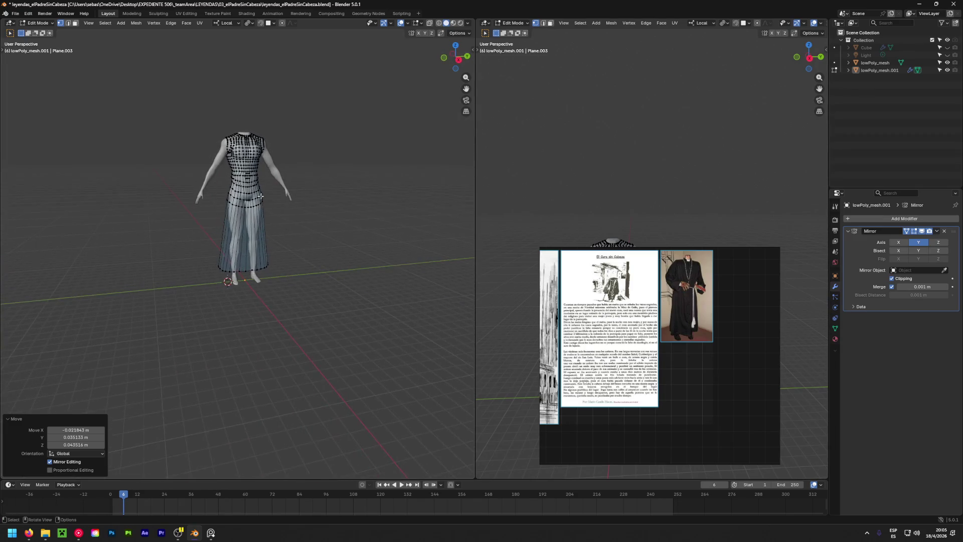
scroll(211, 207, "up", 3)
key("ctrl+s")
mouse_move(419, 220)
middle_mouse_down()
mouse_move(441, 216)
mouse_move(415, 166)
middle_mouse_up()
scroll(224, 199, "up", 4)
scroll(225, 199, "up", 3)
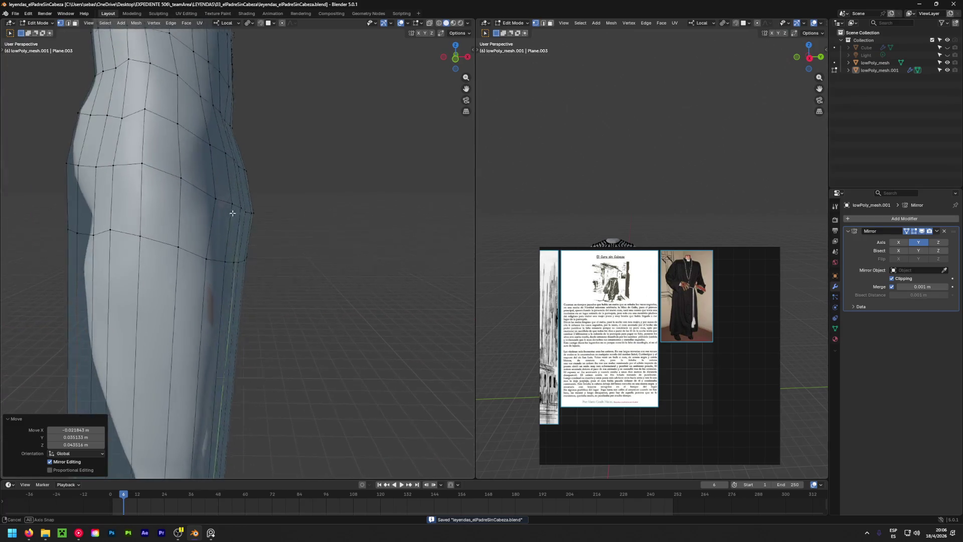
mouse_move(240, 215)
middle_mouse_down()
mouse_move(288, 211)
mouse_move(278, 211)
middle_mouse_up()
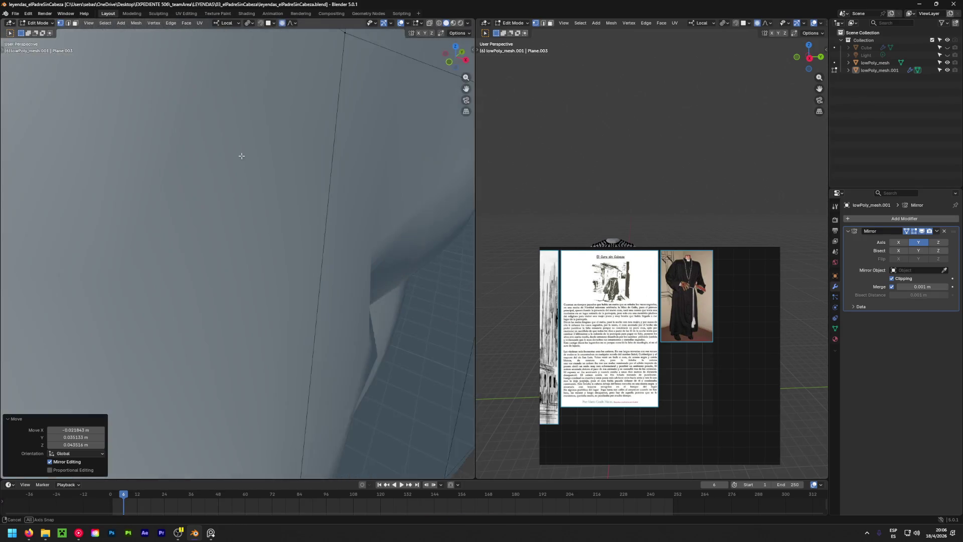
middle_click_drag(241, 155, 344, 210, "shift")
scroll(372, 258, "down", 5)
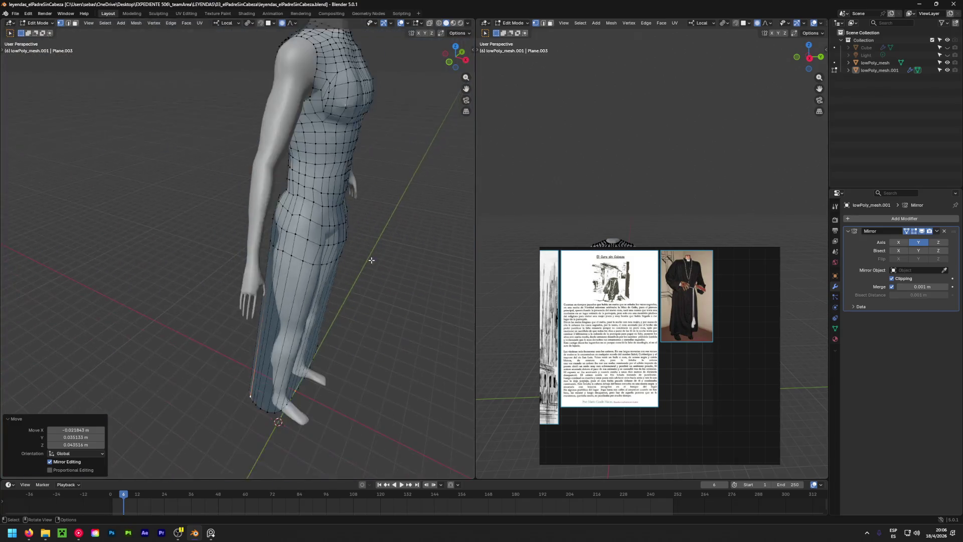
scroll(250, 200, "down", 3)
mouse_move(250, 200)
middle_mouse_down()
mouse_move(187, 209)
mouse_move(410, 204)
middle_mouse_up()
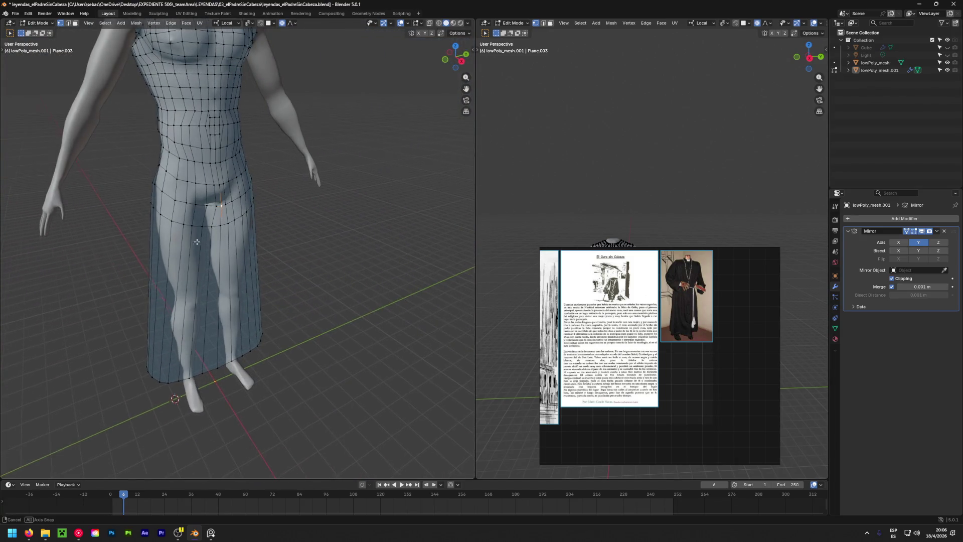
key("g")
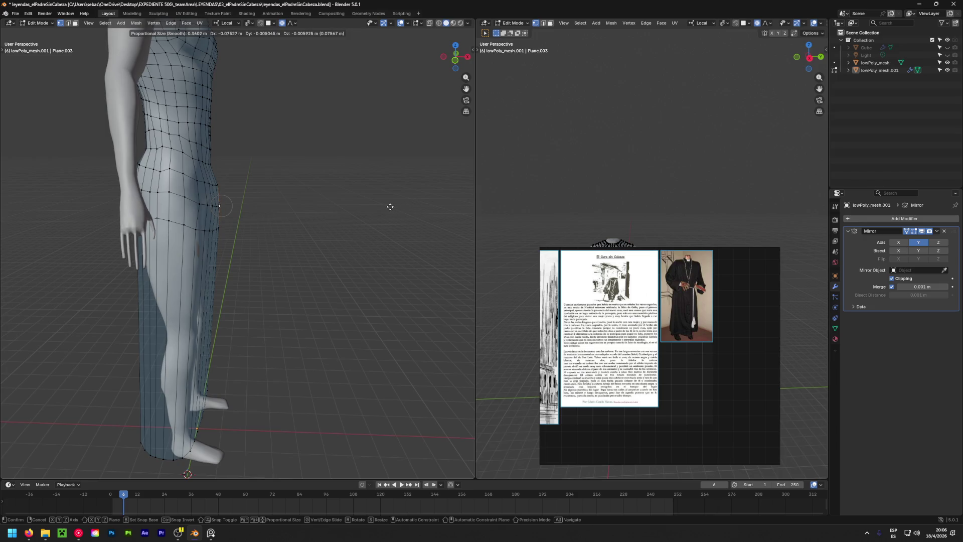
Reshape the robe's hip and side vertices with proportional falloff, checking from front and side.
left_click(385, 206)
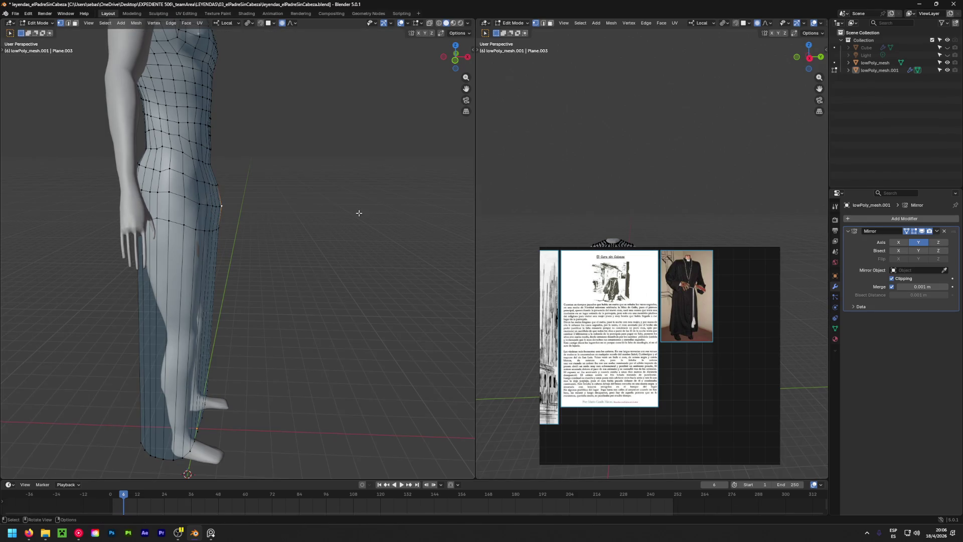
middle_click_drag(358, 212, 215, 210)
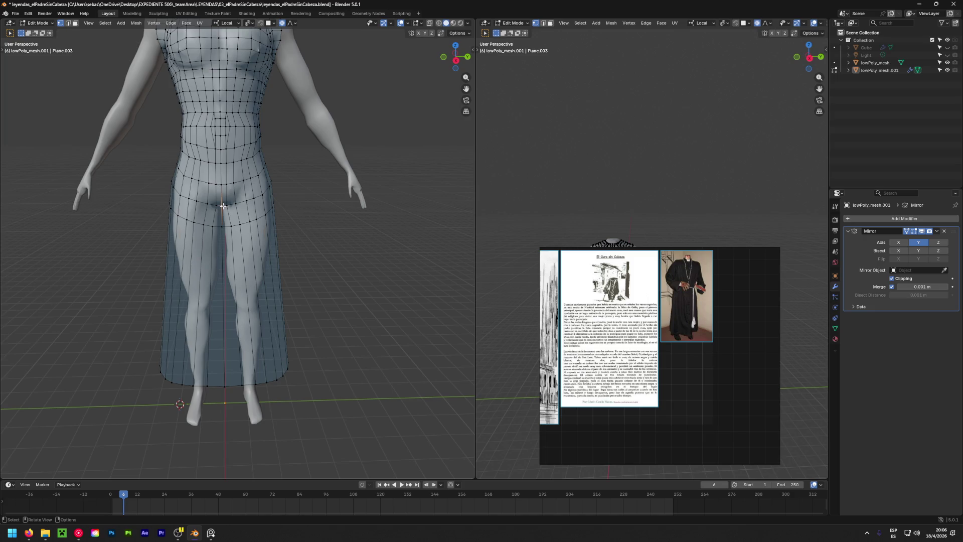
key("g")
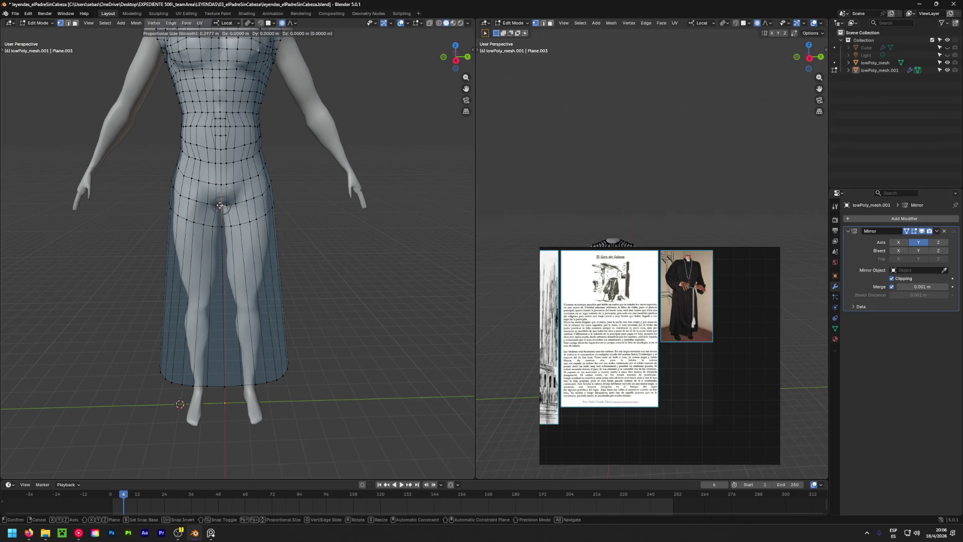
left_click(219, 205)
middle_click_drag(220, 205, 121, 223)
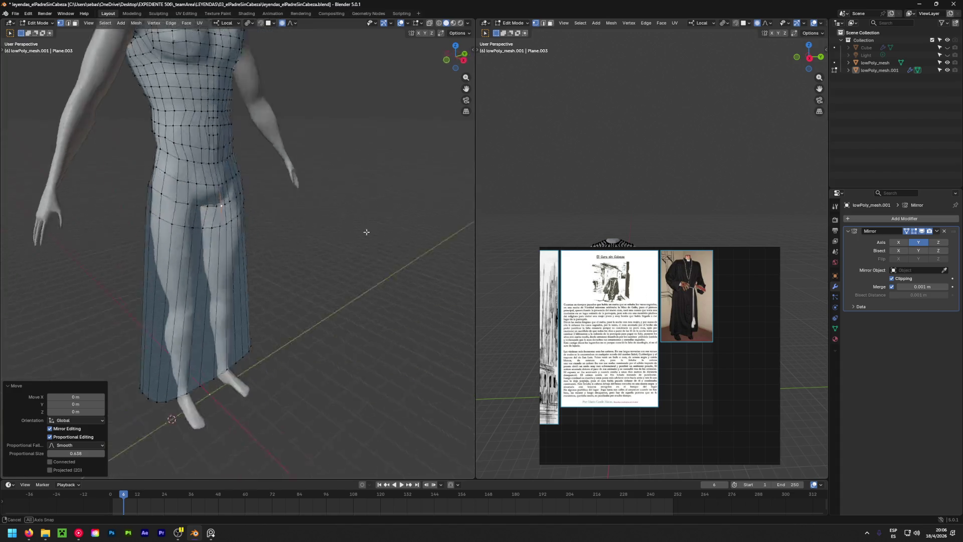
key("g")
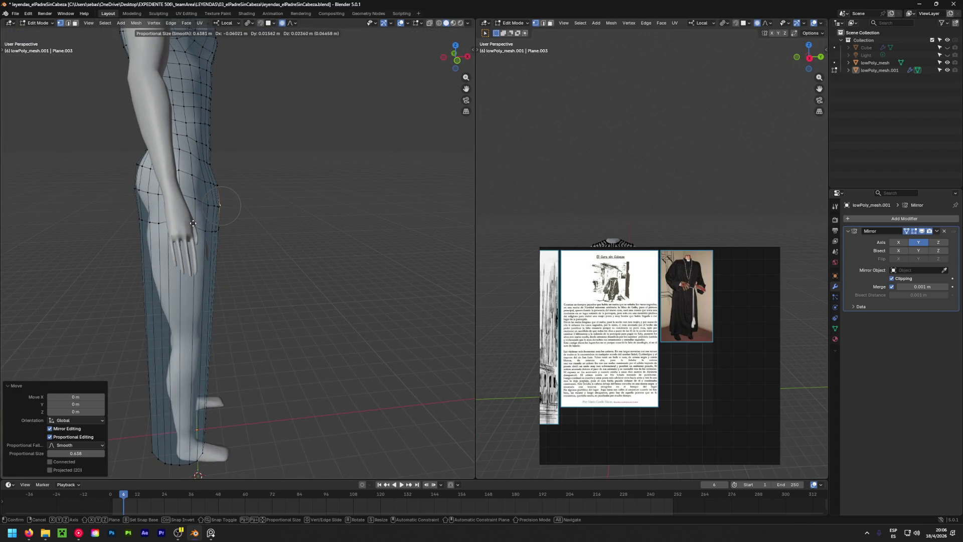
left_click(193, 223)
middle_click_drag(193, 223, 465, 240)
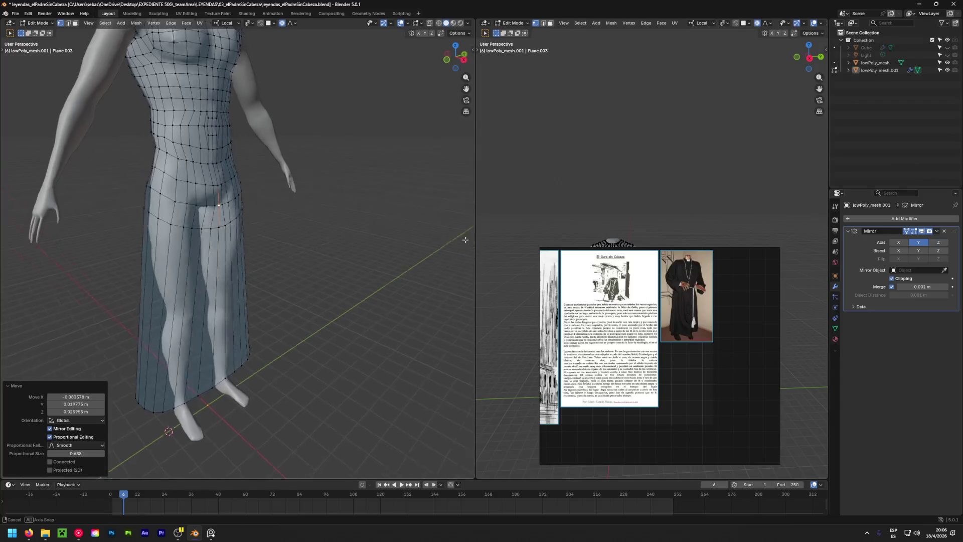
mouse_move(465, 239)
middle_mouse_down()
mouse_move(190, 221)
mouse_move(246, 361)
middle_mouse_up()
Pull further side and thigh vertices so the robe follows the body more closely.
left_click(191, 221)
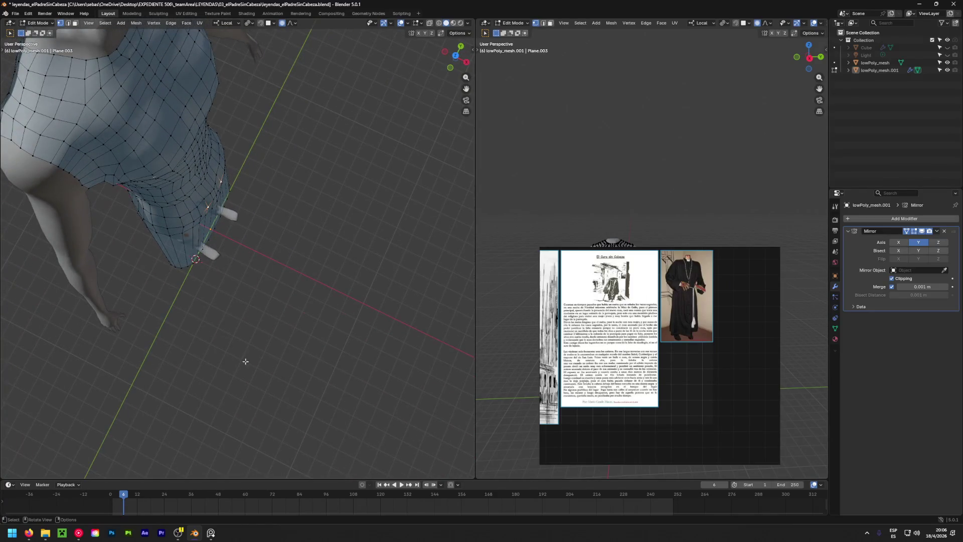
key("g")
left_click(237, 354)
middle_click_drag(245, 348, 145, 224)
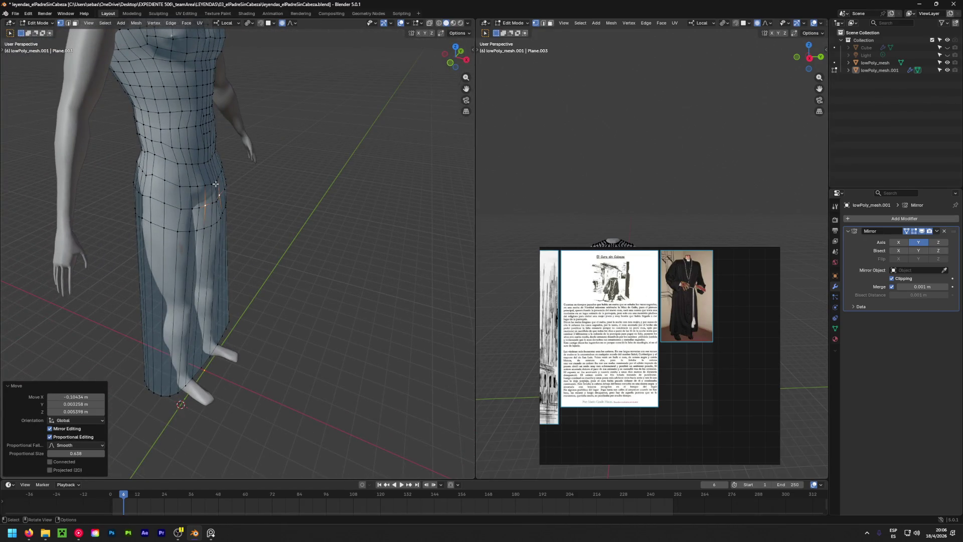
mouse_move(216, 183)
middle_mouse_down()
mouse_move(282, 322)
mouse_move(156, 142)
mouse_move(118, 134)
middle_mouse_up()
key("g")
left_click(252, 318)
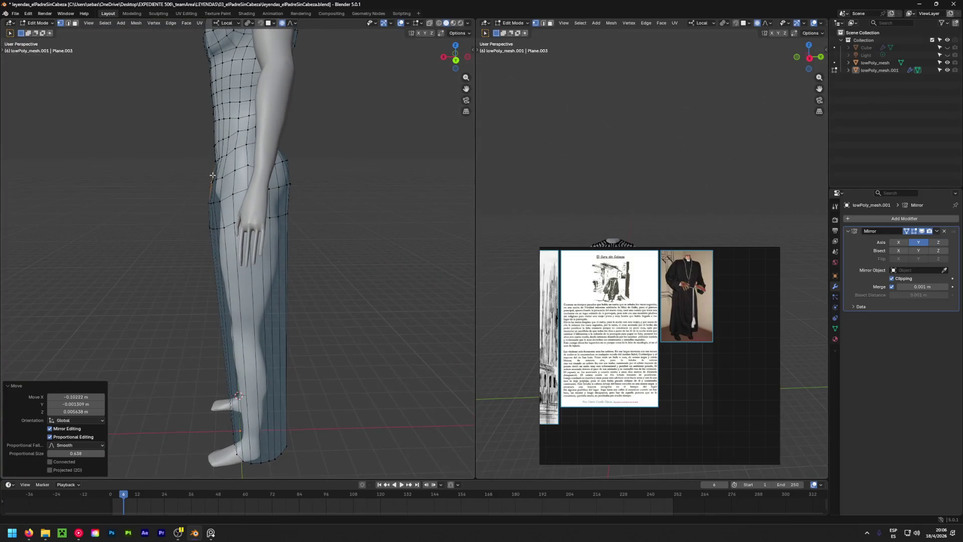
scroll(212, 175, "up", 3)
middle_click_drag(213, 176, 228, 348)
key("g")
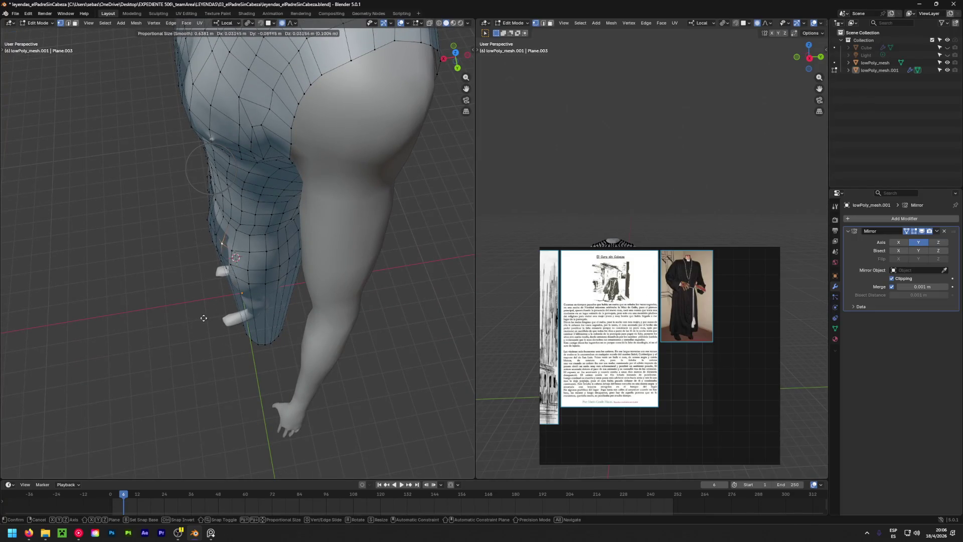
Make several proportional moves near the hip to loosen the lower robe around the legs.
left_click(199, 266)
middle_click_drag(198, 267, 274, 286)
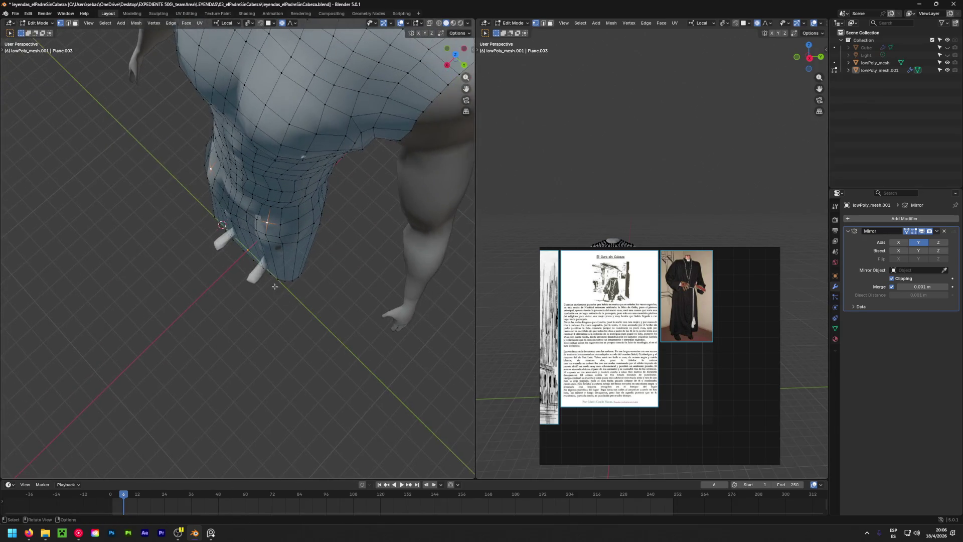
key("g")
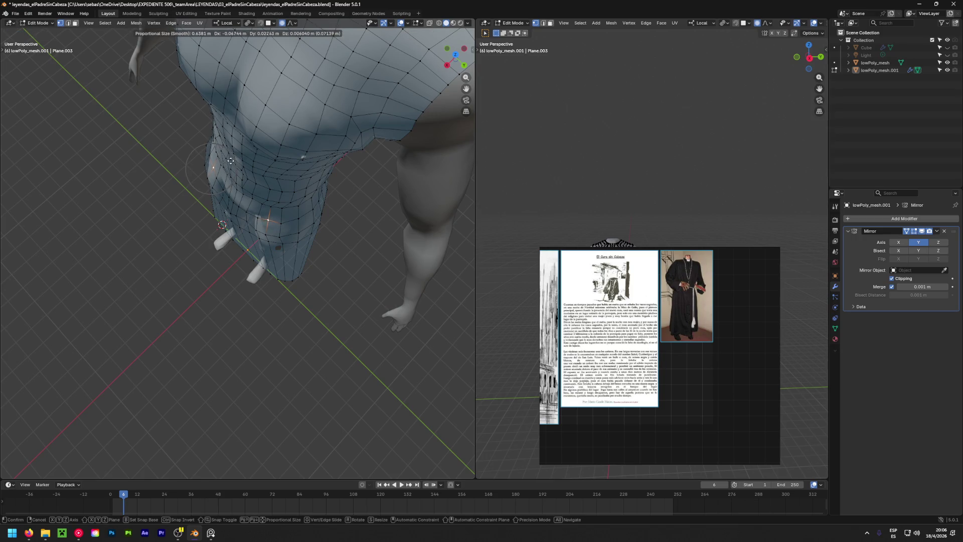
left_click(217, 159)
key("g")
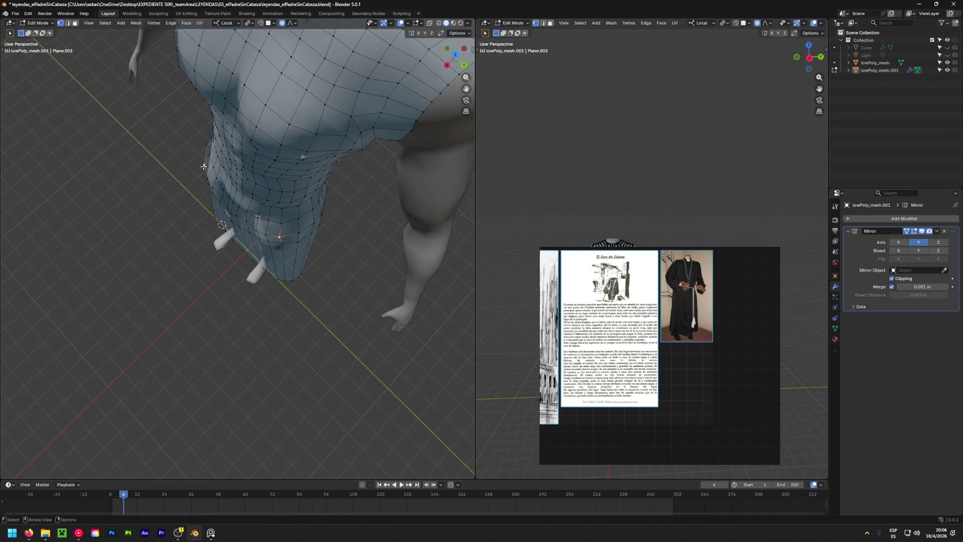
left_click(223, 161)
key("g")
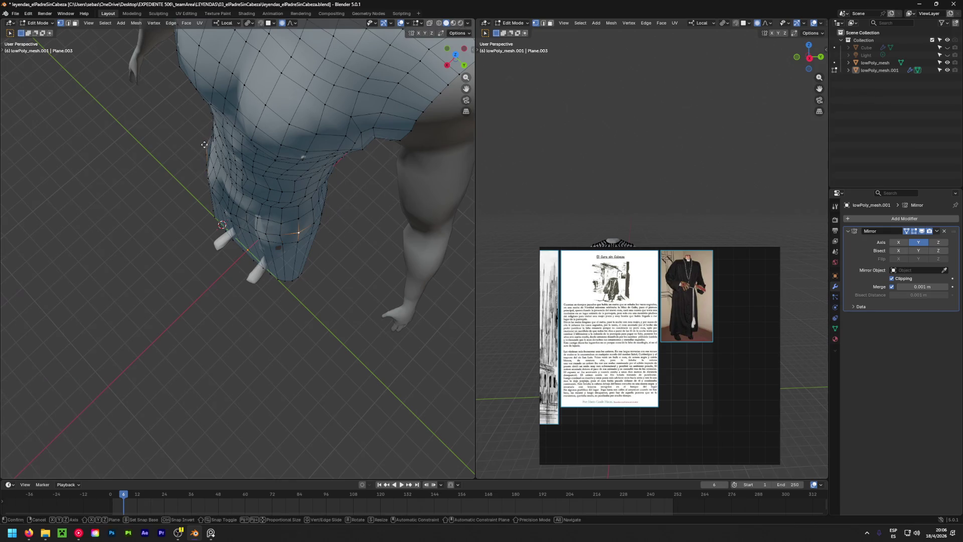
left_click(228, 155)
mouse_move(228, 154)
middle_mouse_down()
mouse_move(249, 124)
mouse_move(293, 111)
middle_mouse_up()
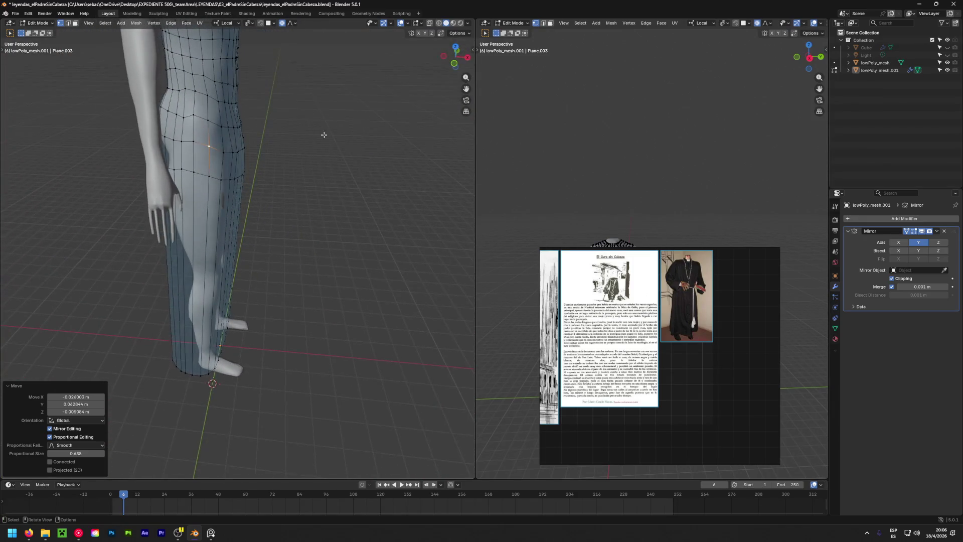
Move a robe vertex near the hip twice with soft falloff so it clears the legs.
mouse_move(293, 111)
middle_mouse_down()
mouse_move(244, 153)
mouse_move(301, 176)
middle_mouse_up()
left_click(242, 152)
key("g")
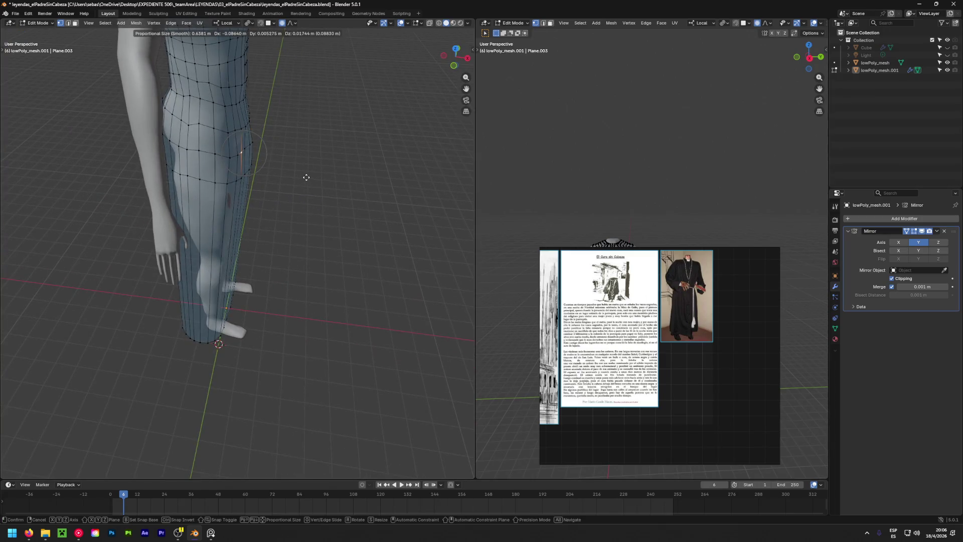
left_click(313, 179)
scroll(313, 180, "up", 3)
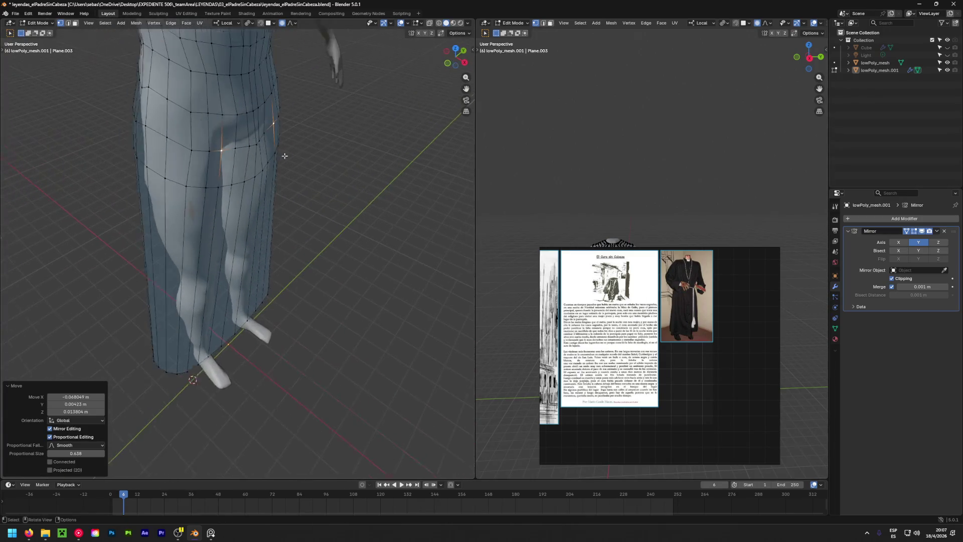
mouse_move(313, 180)
middle_mouse_down()
mouse_move(357, 180)
mouse_move(345, 173)
middle_mouse_up()
key("g")
left_click(308, 175)
scroll(364, 119, "up", 3)
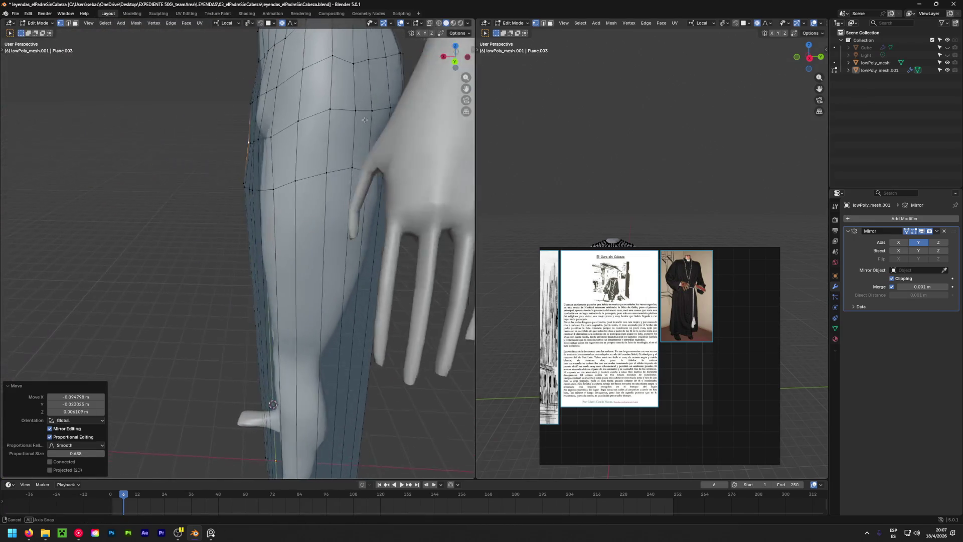
scroll(364, 119, "down", 5)
mouse_move(365, 119)
middle_mouse_down()
mouse_move(385, 174)
mouse_move(34, 167)
mouse_move(186, 152)
middle_mouse_up()
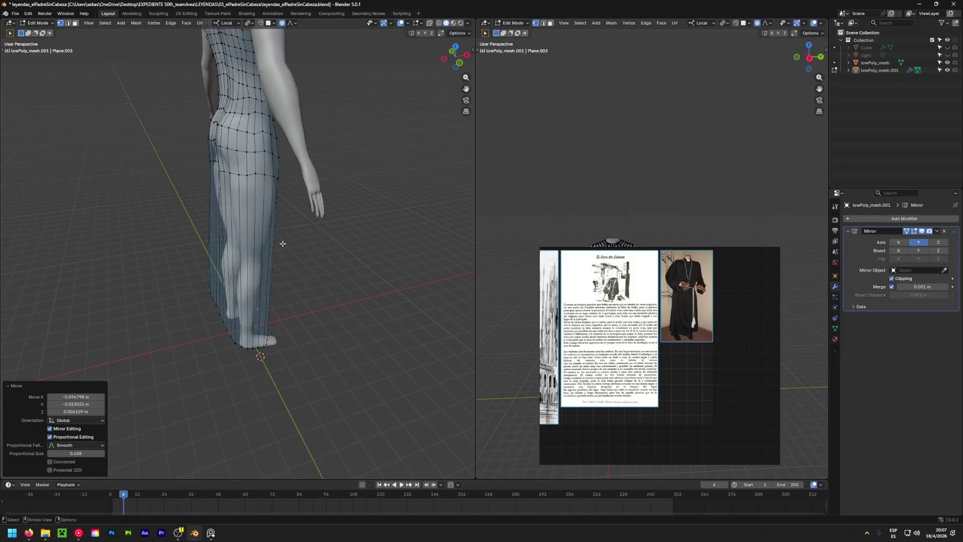
mouse_move(283, 243)
middle_mouse_down()
mouse_move(161, 230)
mouse_move(338, 198)
middle_mouse_up()
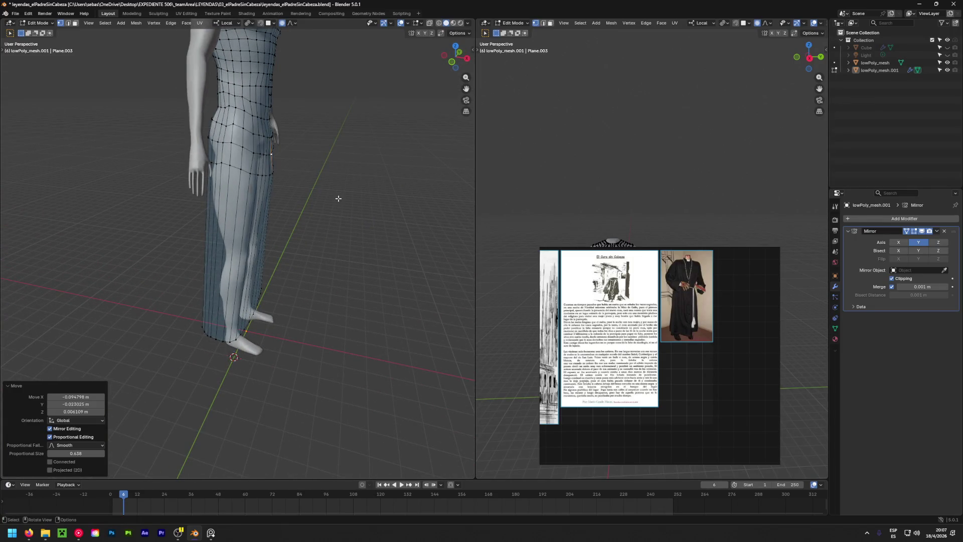
middle_click_drag(340, 199, 219, 292)
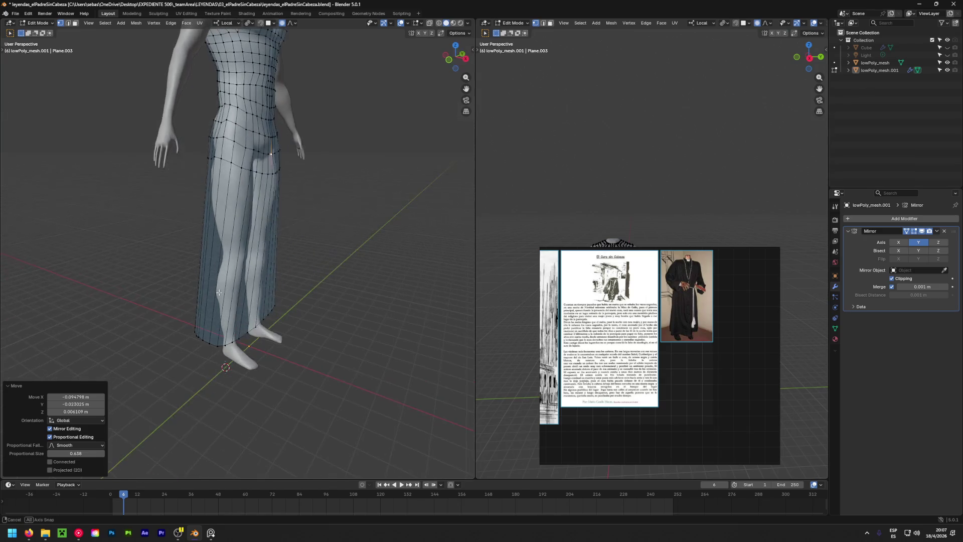
Shift lower robe vertices from the side view and begin moving a hem vertex near the feet.
mouse_move(259, 328)
middle_mouse_down()
mouse_move(299, 334)
mouse_move(357, 321)
mouse_move(256, 337)
middle_mouse_up()
key("g")
left_click(408, 323)
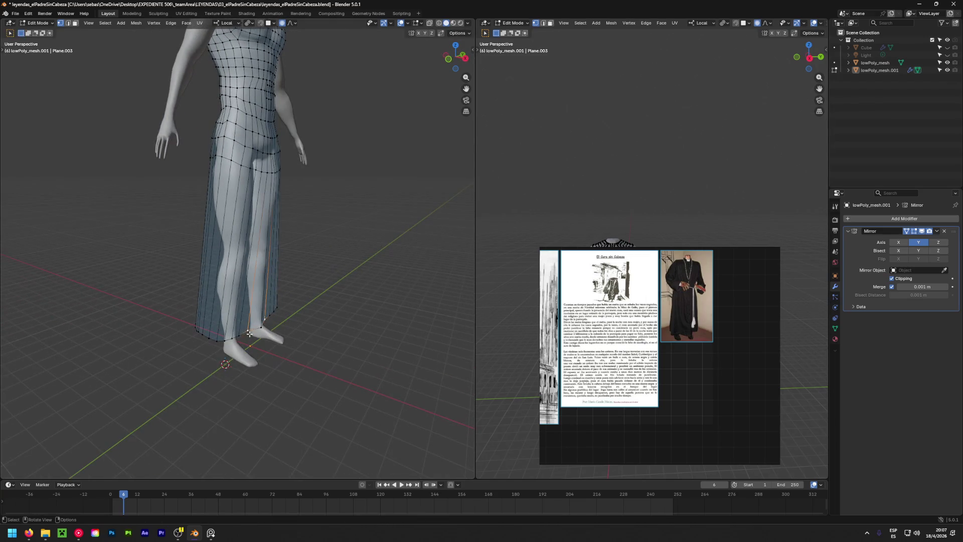
key("g")
left_click(255, 337)
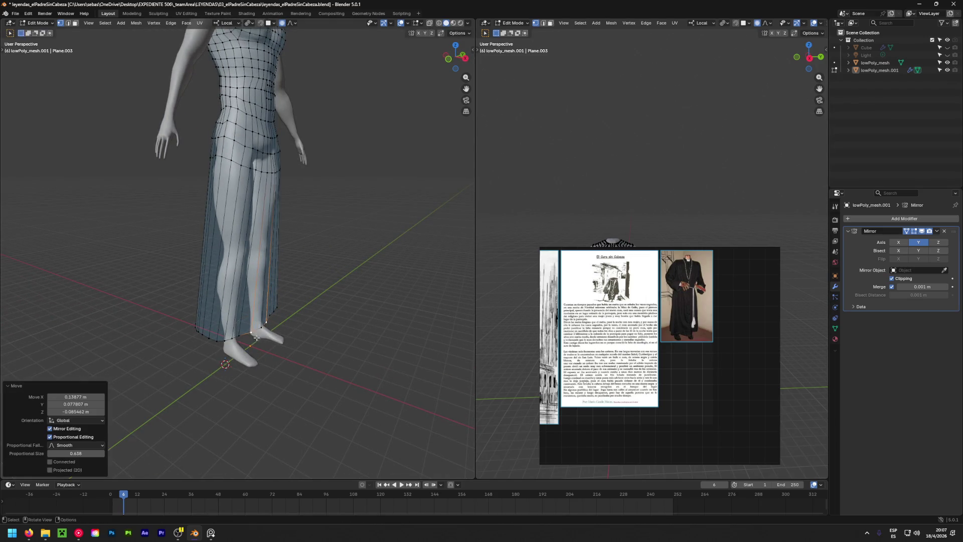
scroll(238, 342, "up", 3)
key("g")
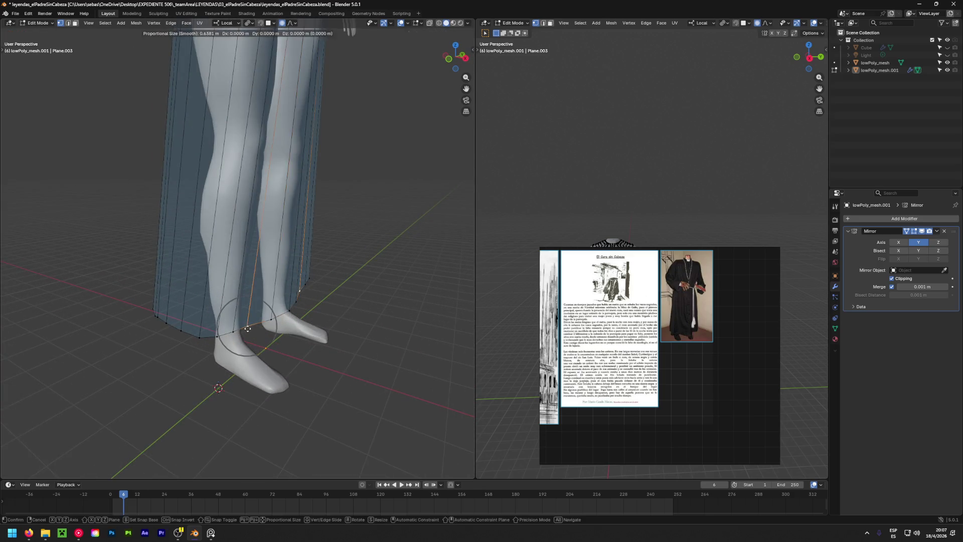
Push the first hem vertices outward near the feet, undoing one misplaced move.
left_click(242, 341)
key("g")
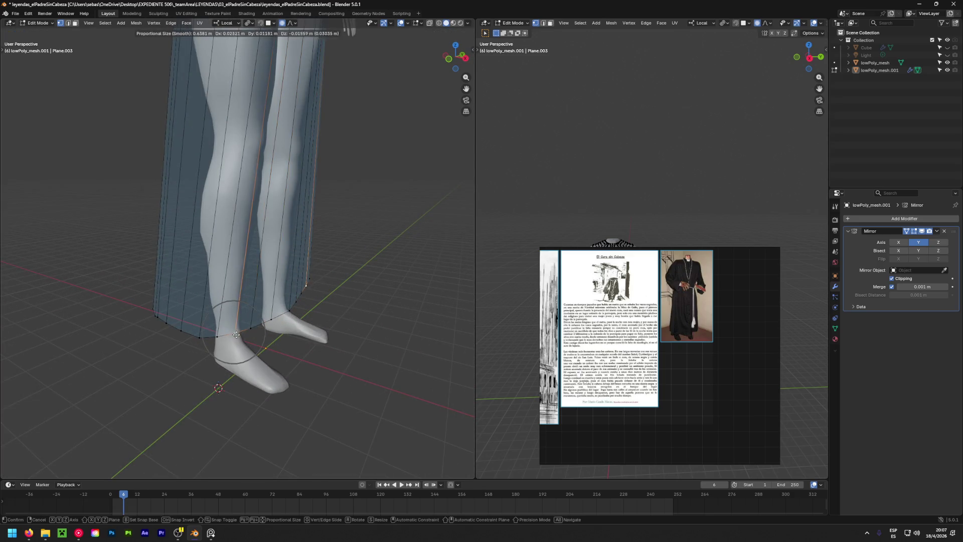
left_click(235, 352)
key("ctrl+z")
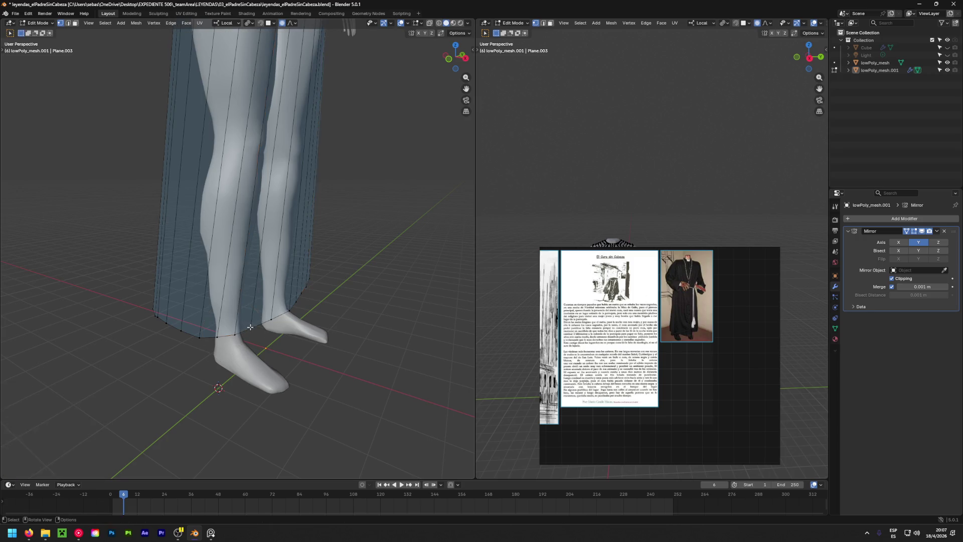
key("g")
left_click(267, 332)
key("g")
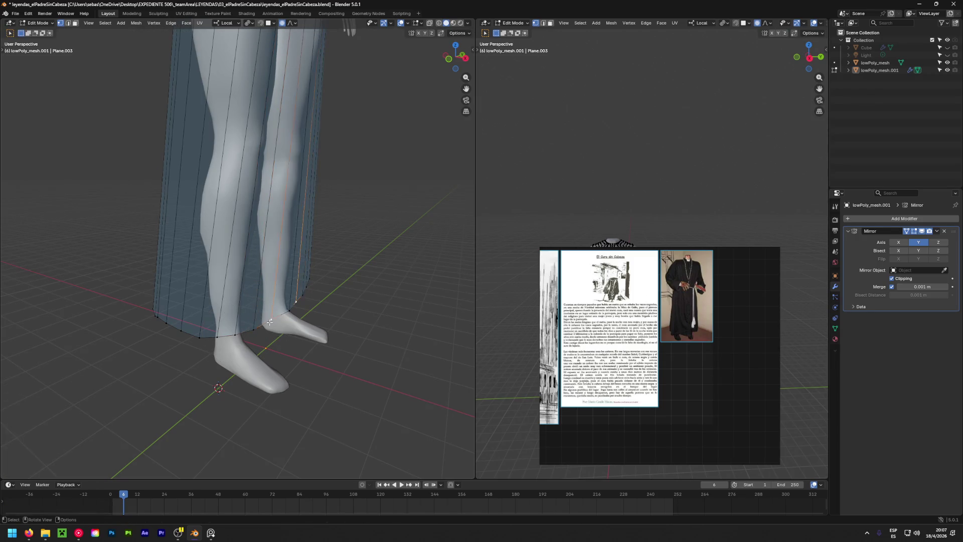
left_click(293, 331)
Flare the remaining hem vertices outward so the robe opens evenly around the feet.
key("g")
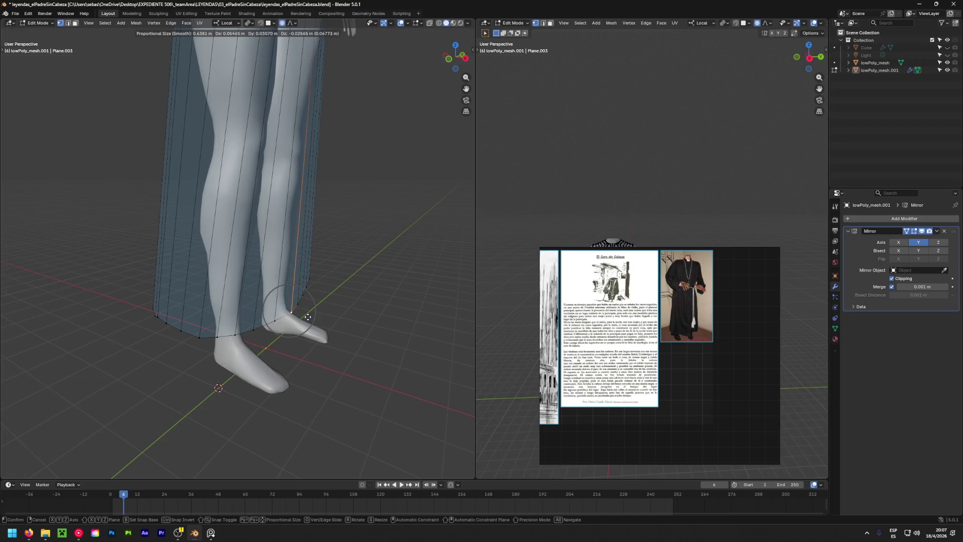
left_click(272, 319)
key("g")
left_click(255, 328)
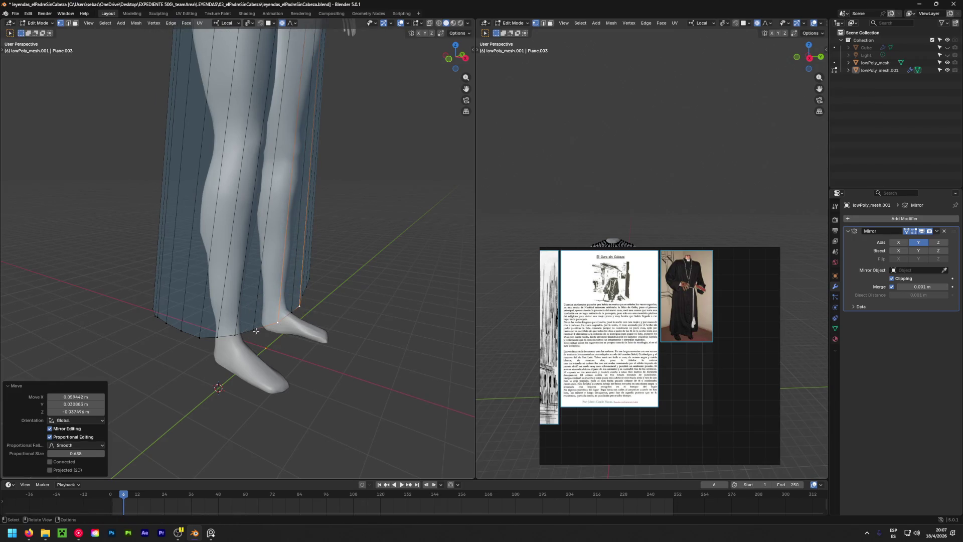
key("g")
left_click(256, 330)
scroll(256, 331, "down", 3)
mouse_move(316, 316)
middle_mouse_down()
mouse_move(401, 294)
mouse_move(350, 322)
mouse_move(314, 307)
mouse_move(356, 285)
mouse_move(369, 248)
mouse_move(316, 334)
mouse_move(172, 348)
middle_mouse_up()
scroll(234, 281, "up", 5)
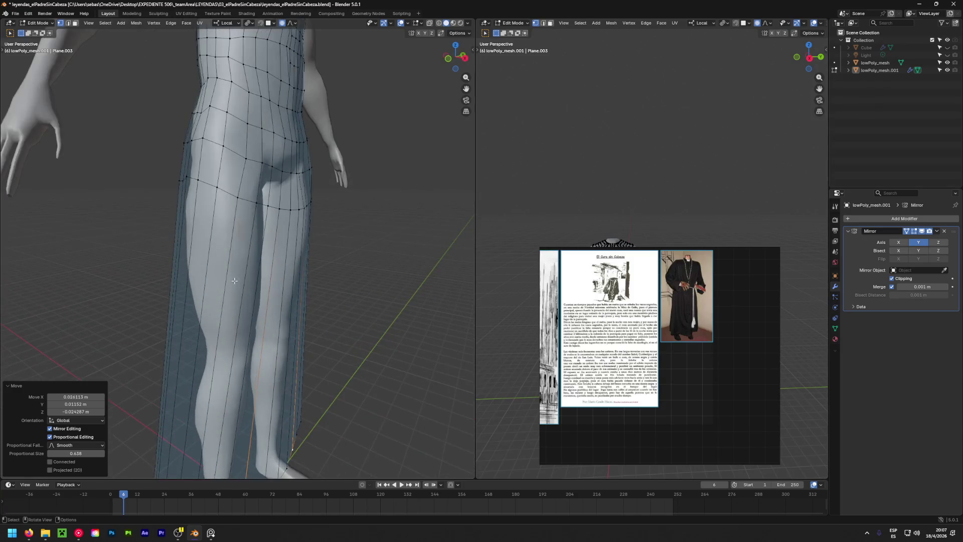
scroll(233, 280, "down", 4)
middle_click_drag(233, 281, 251, 294)
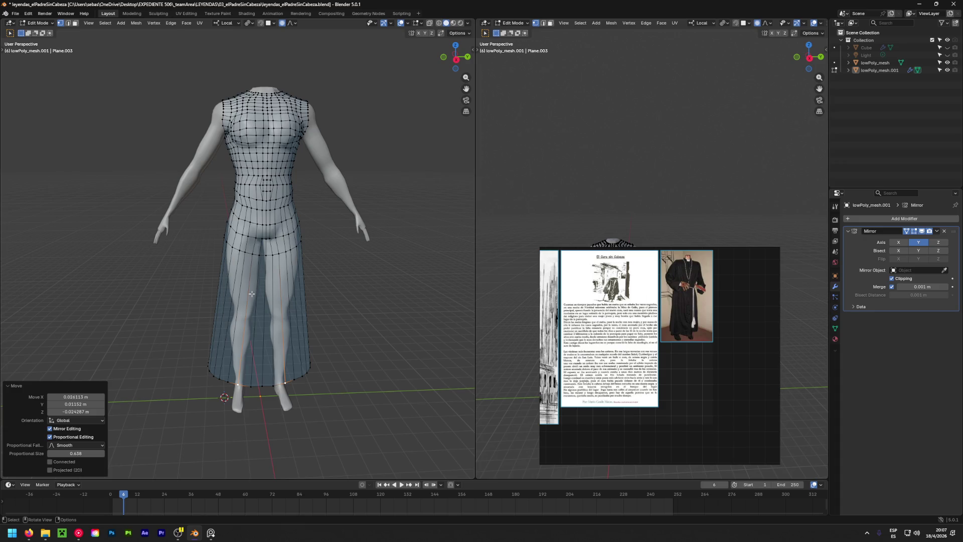
key("ctrl+r")
Loop cut across the upper skirt and scale the new loop slightly outward.
left_click(245, 279)
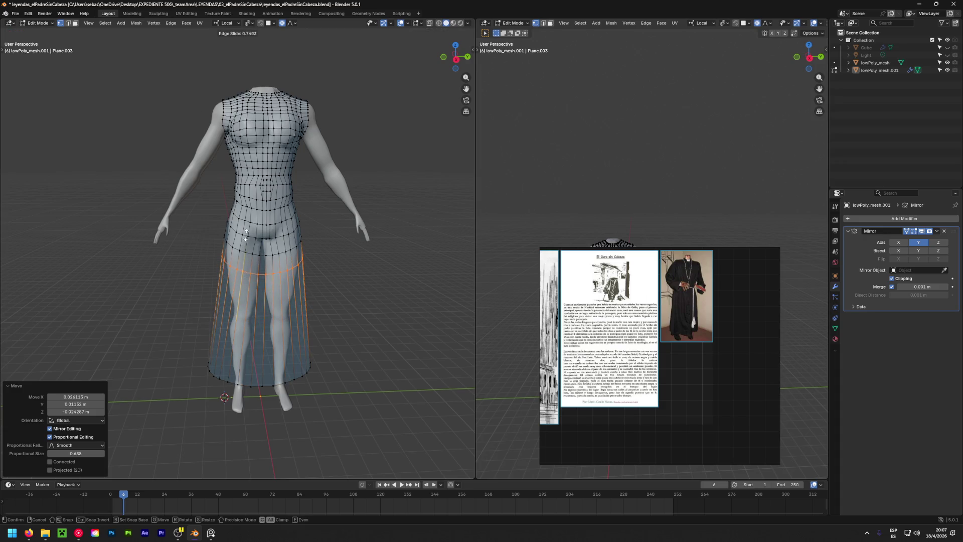
left_click(246, 234)
key("s")
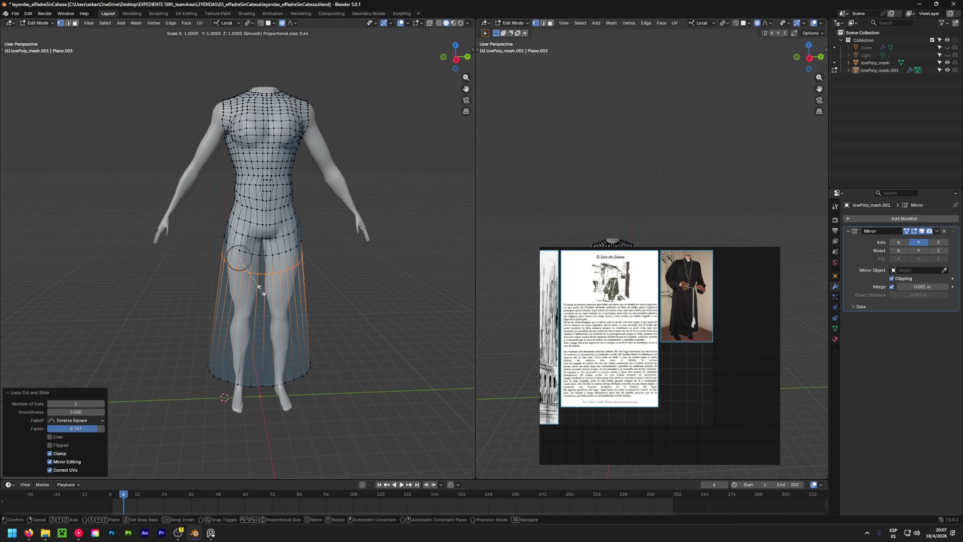
left_click(281, 295)
middle_click_drag(281, 296, 397, 281)
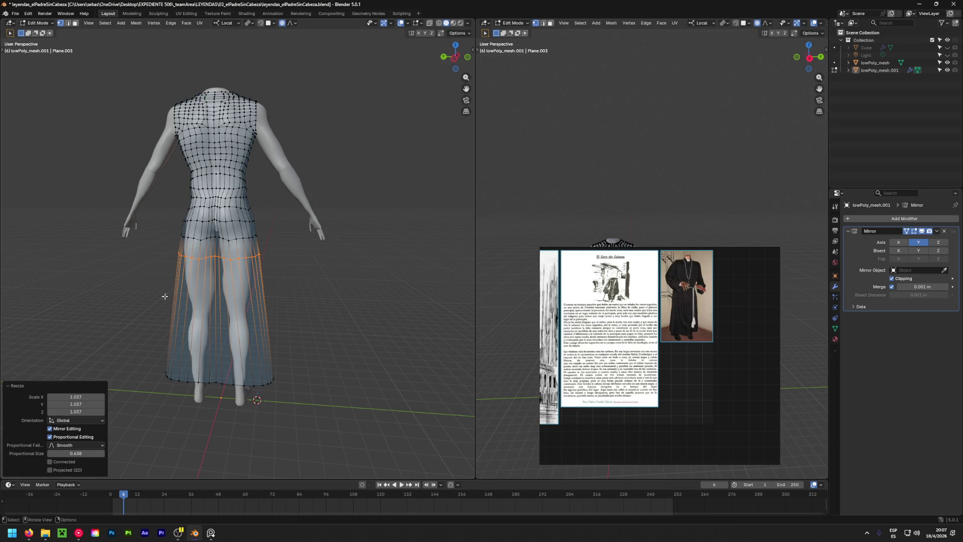
middle_click_drag(165, 296, 465, 299)
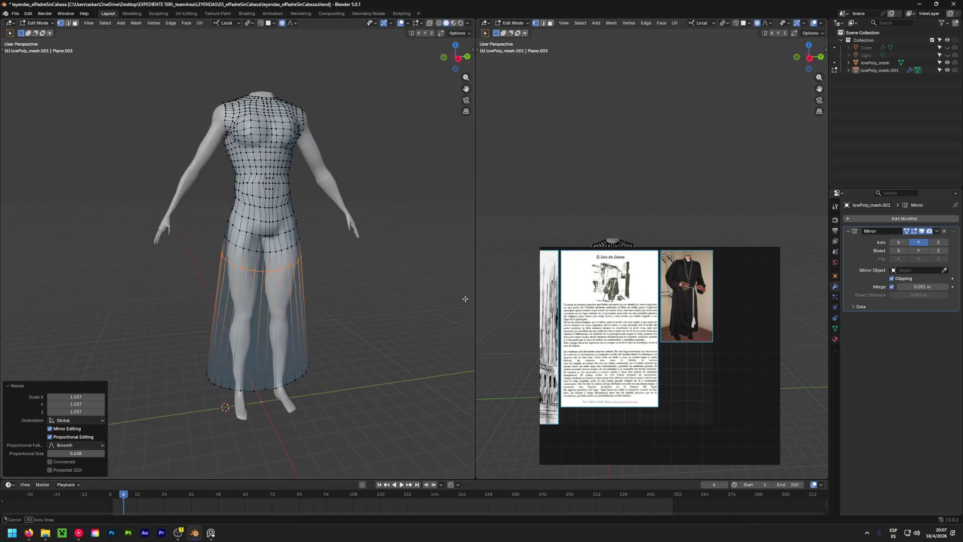
Add more horizontal loop cuts lower on the skirt down toward the hem.
key("ctrl+e")
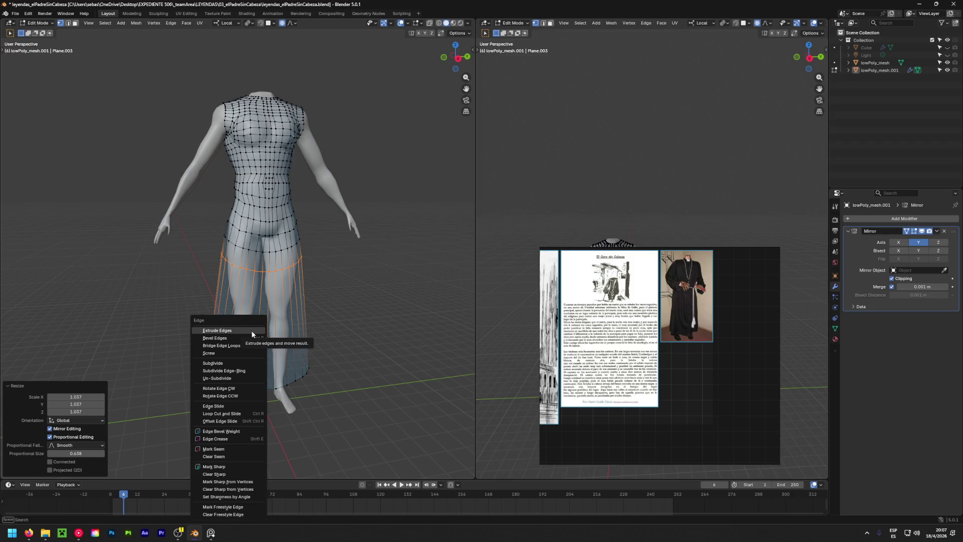
left_click(214, 405)
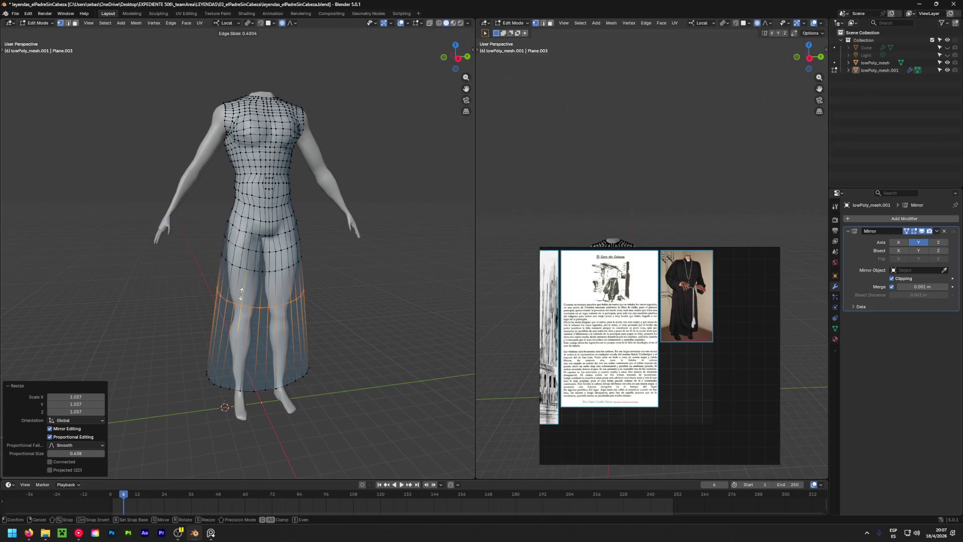
left_click(240, 292)
key("ctrl+r")
left_click(231, 322)
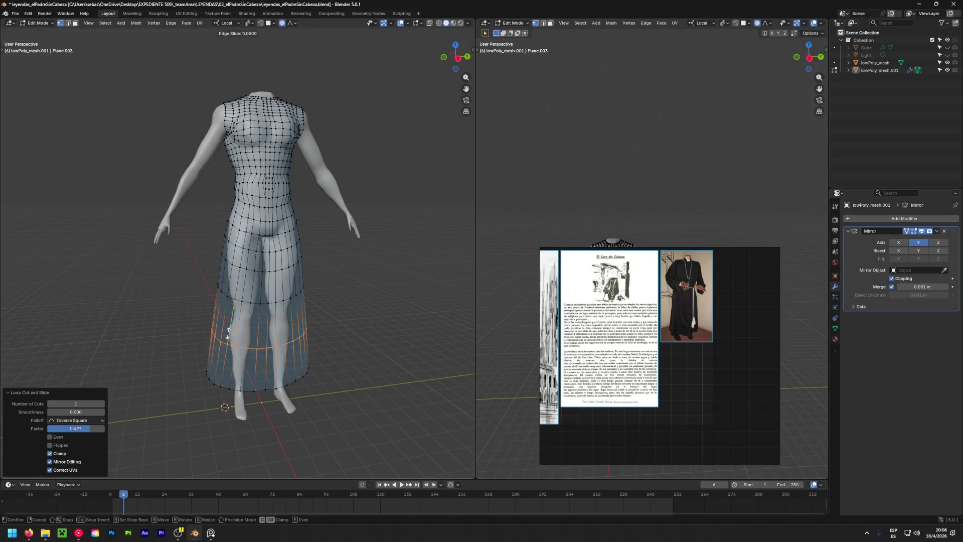
left_click(226, 344)
key("g")
key("g")
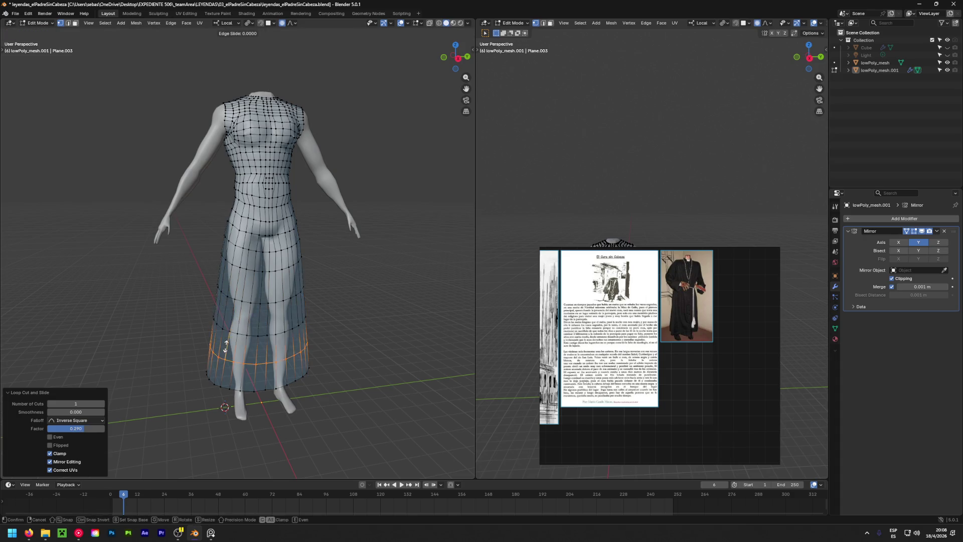
left_click(225, 344)
left_click(153, 333)
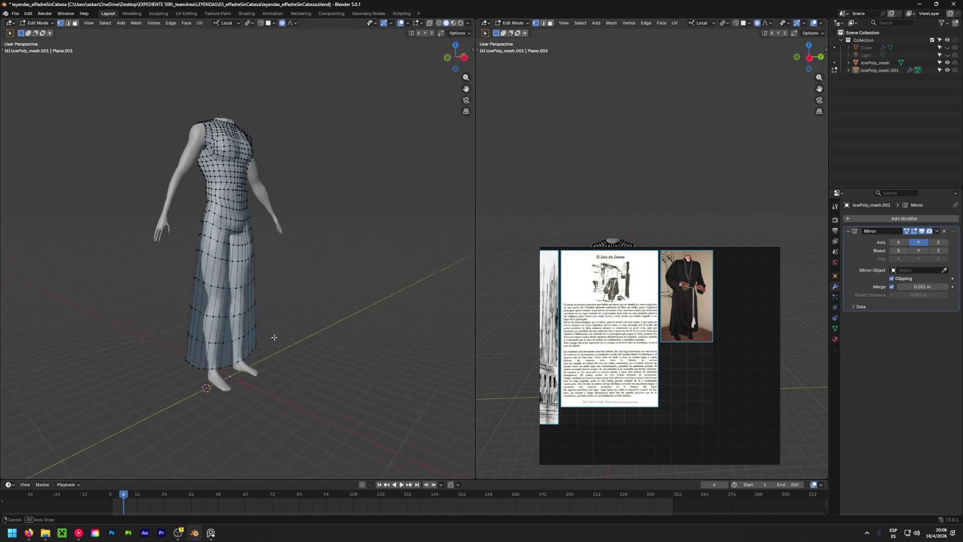
mouse_move(152, 334)
middle_mouse_down()
mouse_move(232, 317)
mouse_move(226, 301)
middle_mouse_up()
scroll(227, 301, "down", 3)
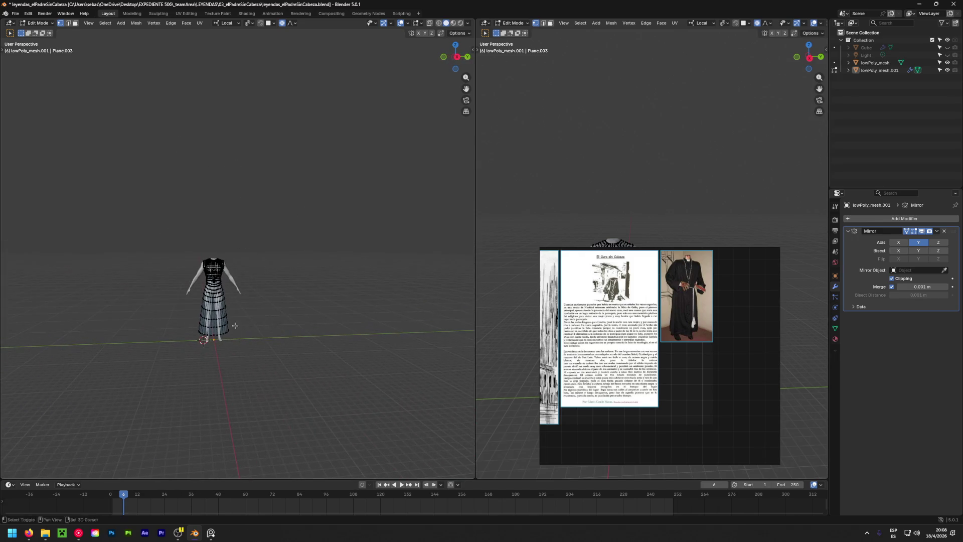
scroll(208, 269, "up", 3)
scroll(208, 270, "up", 3)
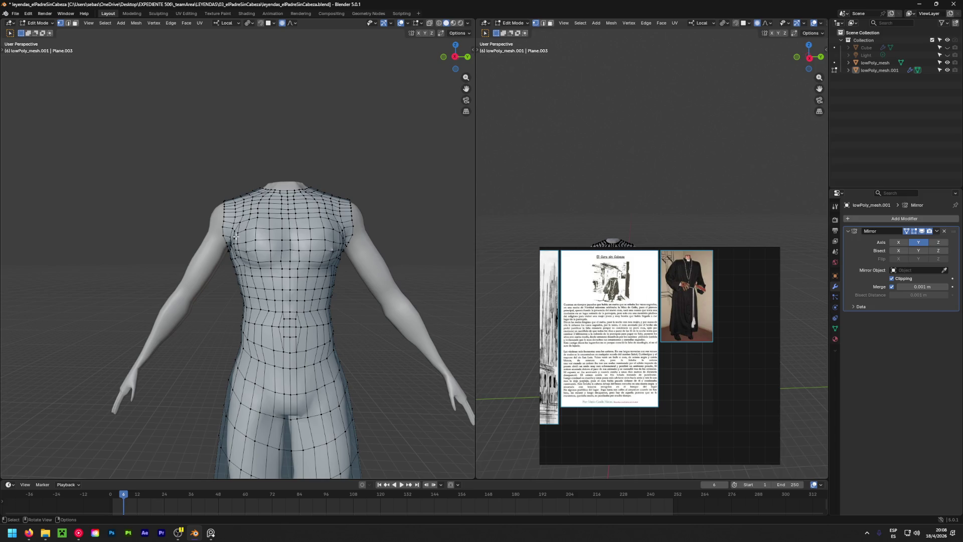
scroll(216, 239, "up", 3)
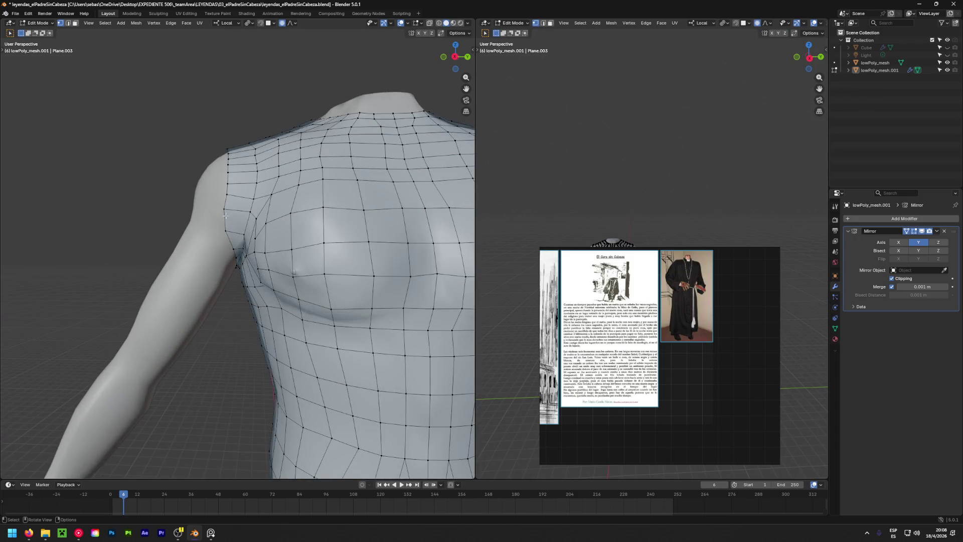
Move individual shoulder and armhole vertices in against the body's shoulder contour.
key("g")
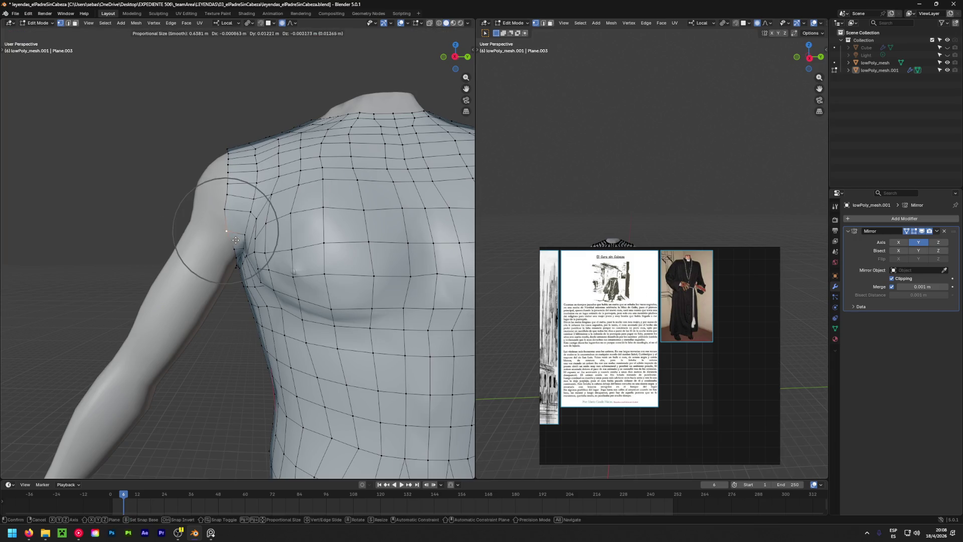
left_click(259, 240)
scroll(268, 103, "up", 2)
scroll(268, 103, "up", 2)
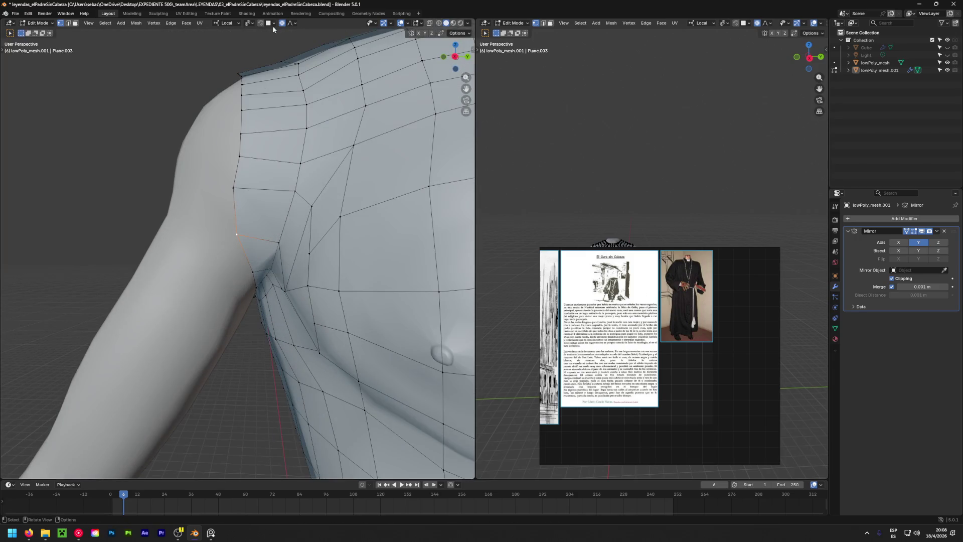
key("g")
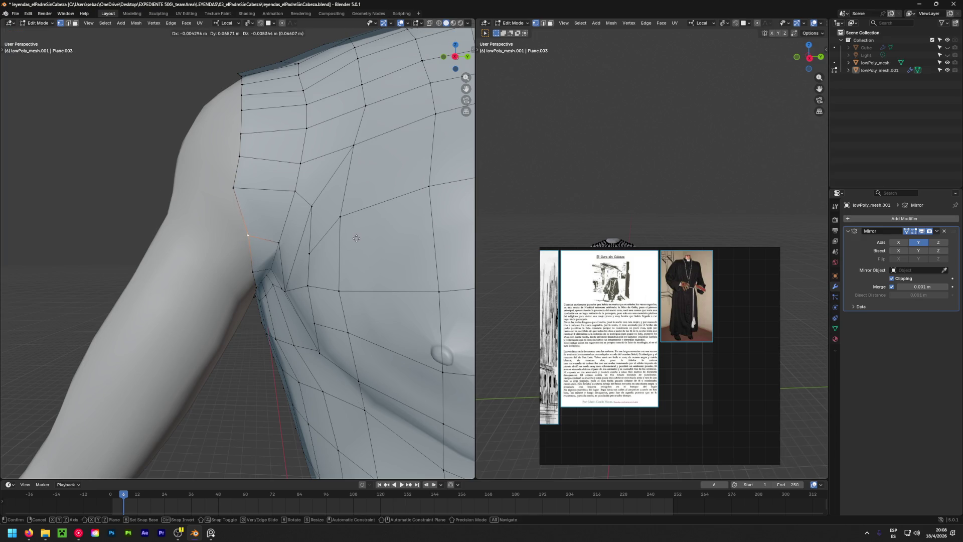
left_click(355, 238)
key("g")
left_click(318, 195)
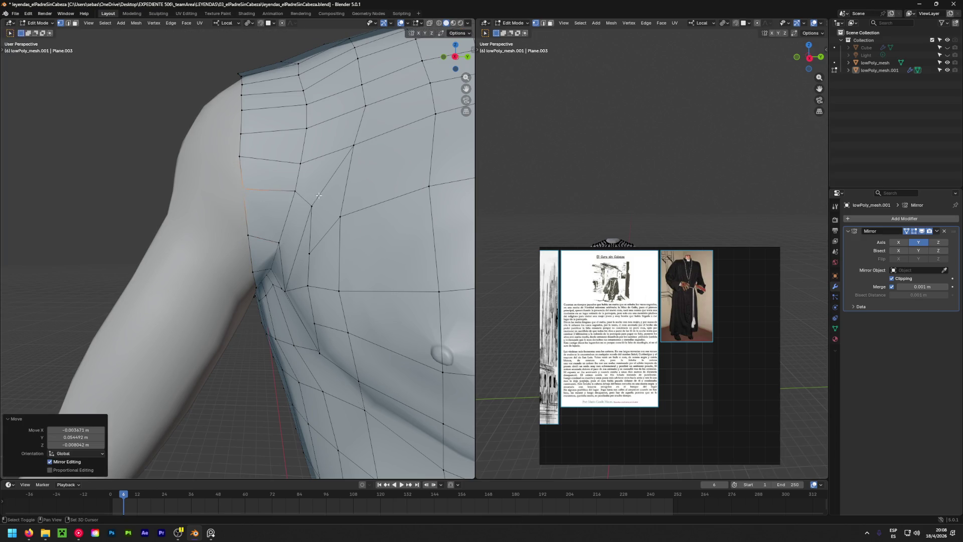
middle_click_drag(263, 188, 213, 375)
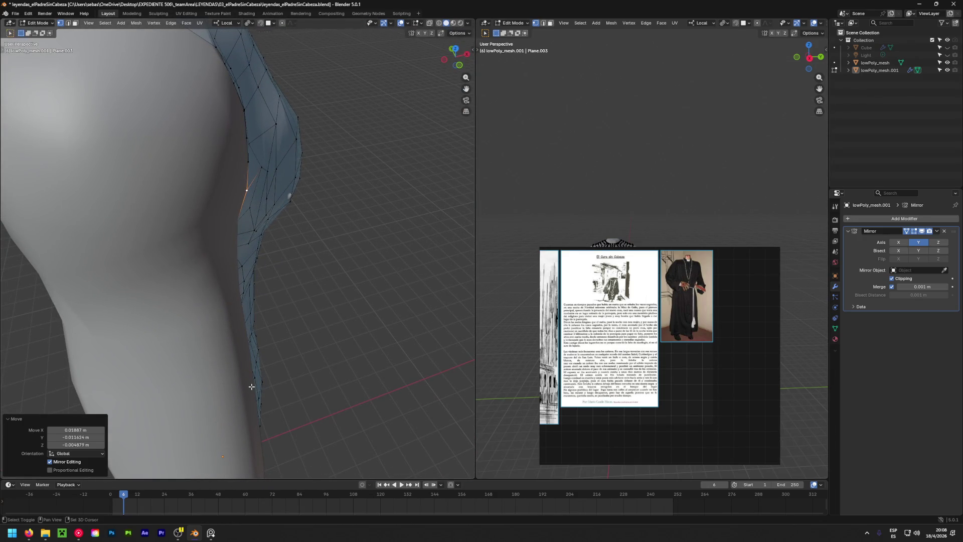
mouse_move(213, 374)
middle_mouse_down()
mouse_move(420, 230)
mouse_move(233, 140)
middle_mouse_up()
scroll(420, 230, "down", 5)
key("g")
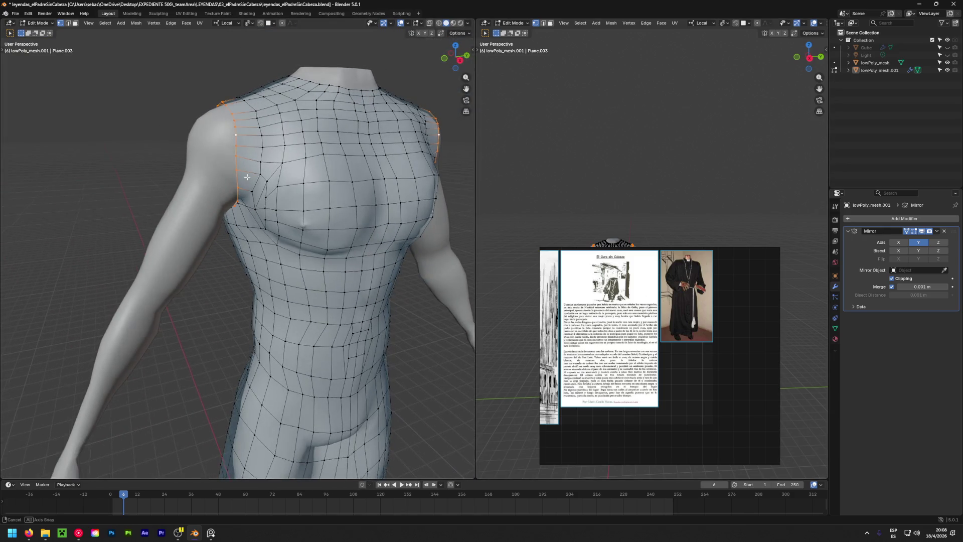
scroll(196, 177, "up", 1)
scroll(205, 176, "up", 2)
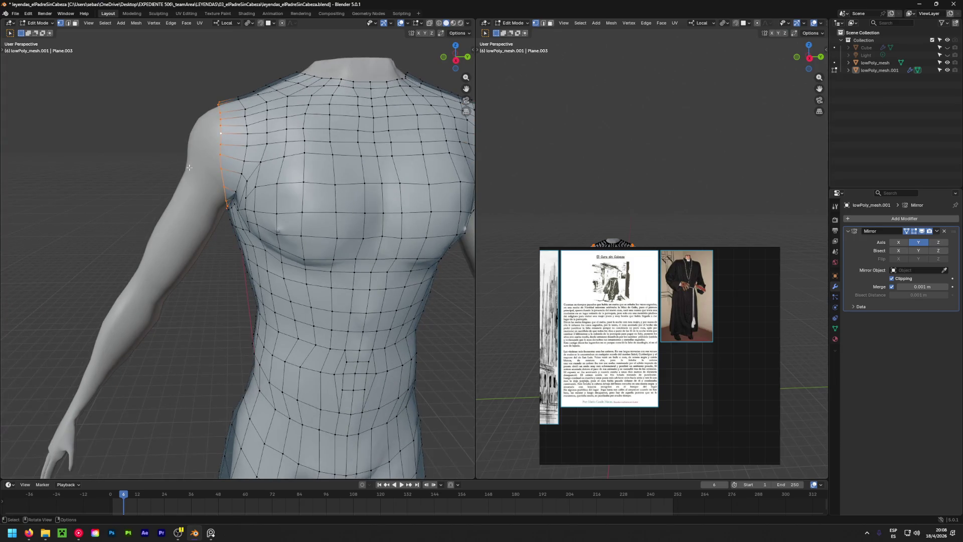
Extrude the armhole edge into a sleeve start, tilting and positioning it along the upper arm.
key("g")
left_click(182, 170)
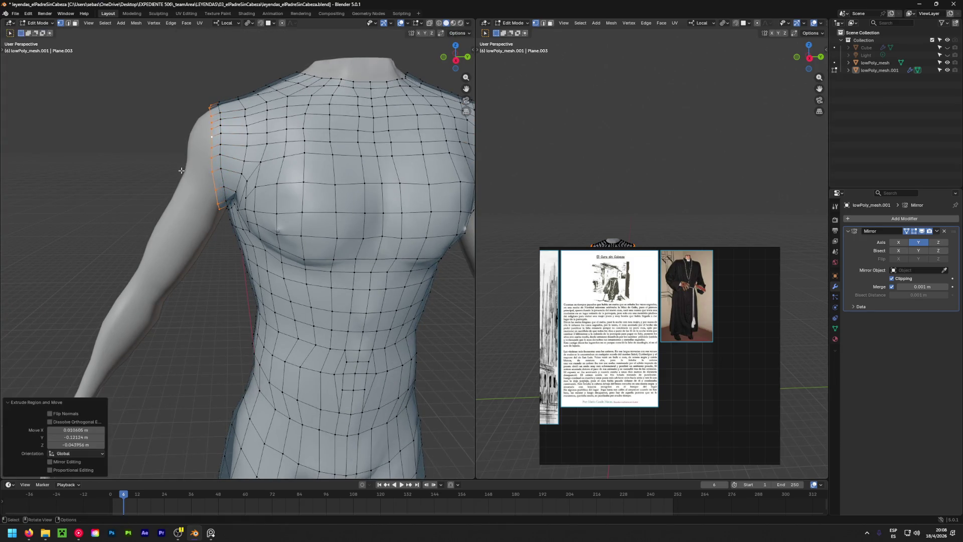
key("r")
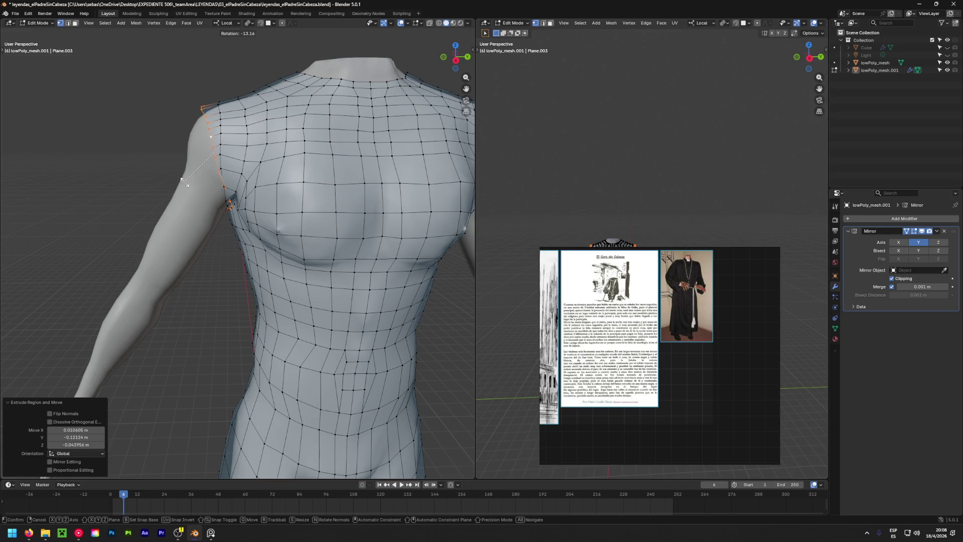
left_click(186, 184)
key("g")
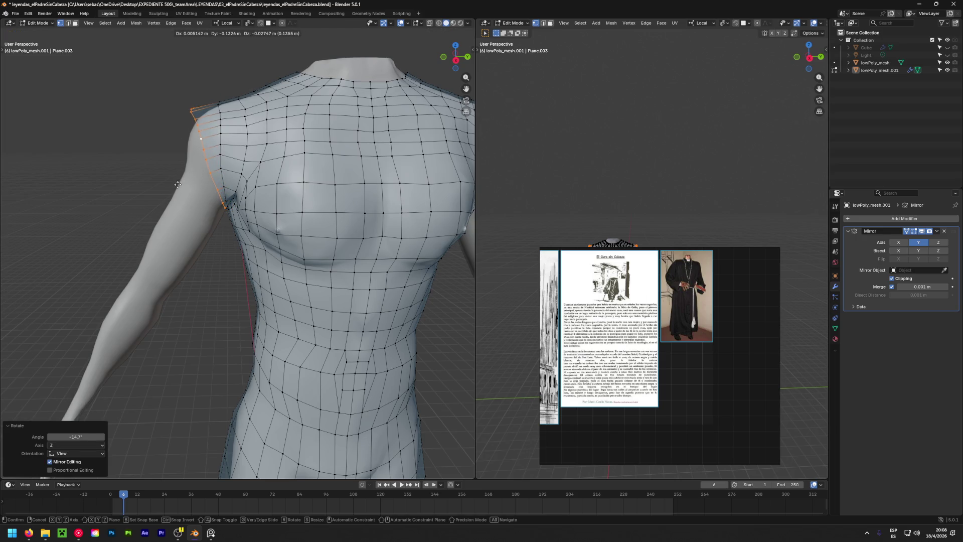
left_click(177, 184)
key("g")
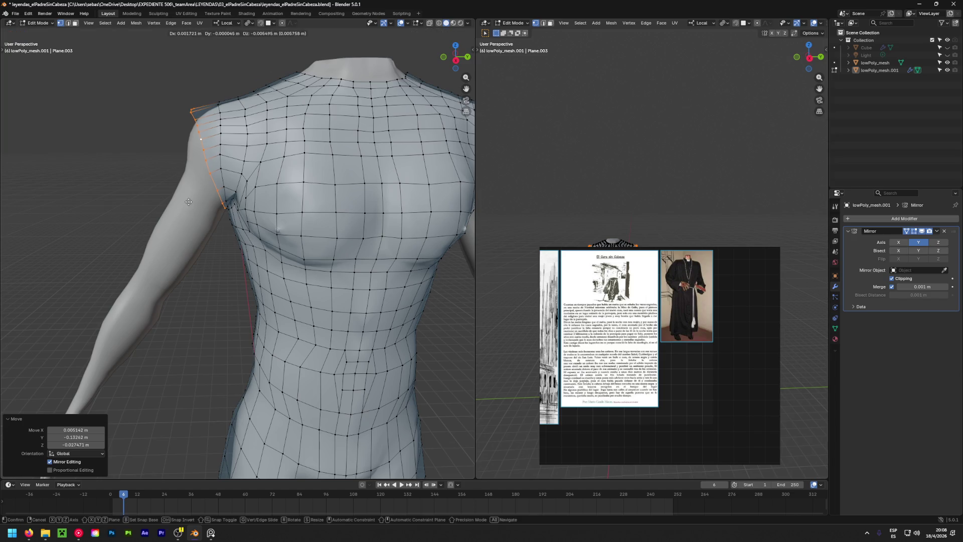
left_click(190, 204)
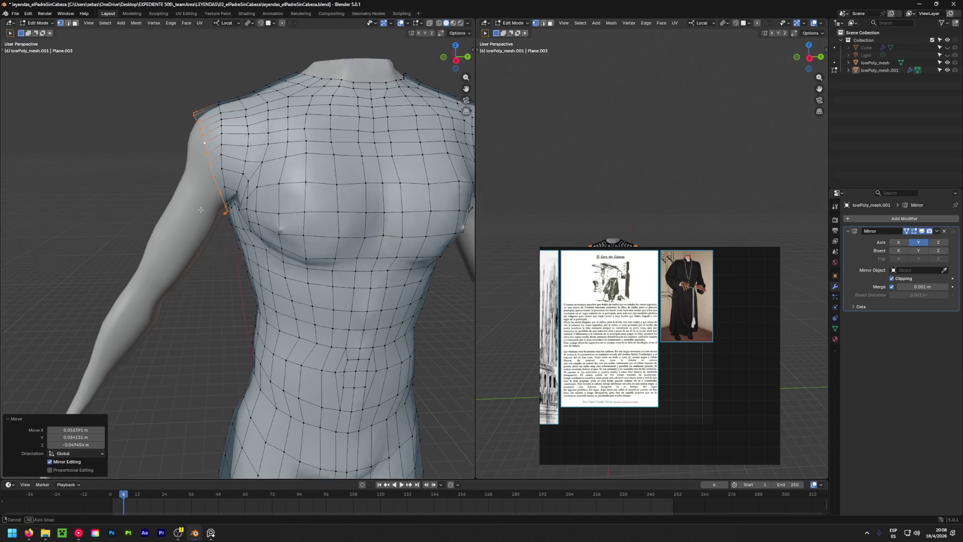
Scale the new sleeve edge down so it hugs the shoulder, checking from behind.
mouse_move(191, 204)
middle_mouse_down()
mouse_move(358, 217)
mouse_move(201, 213)
middle_mouse_up()
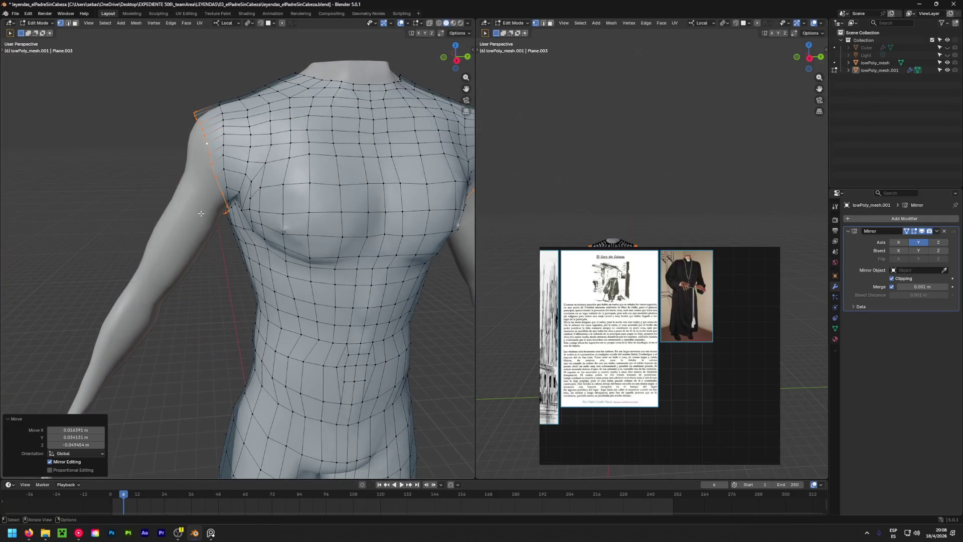
key("s")
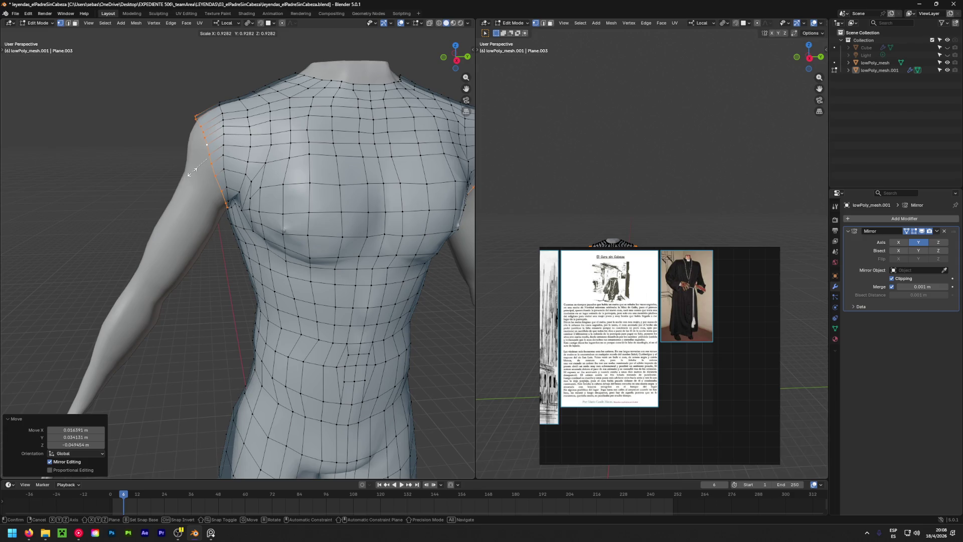
left_click(192, 172)
mouse_move(193, 172)
middle_mouse_down()
mouse_move(156, 123)
mouse_move(406, 241)
mouse_move(456, 237)
mouse_move(406, 235)
mouse_move(432, 189)
mouse_move(414, 201)
middle_mouse_up()
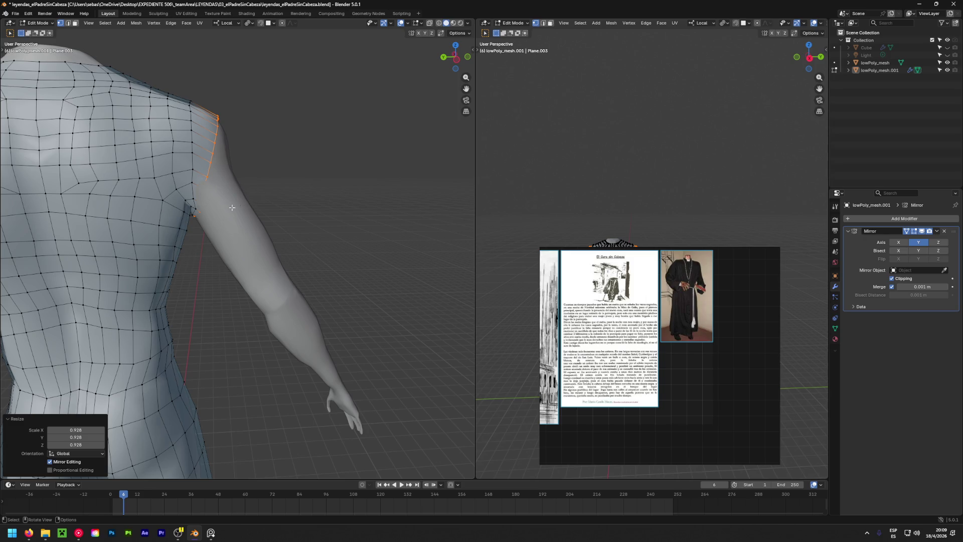
From the side view, extrude another sleeve ring down the arm, angled, placed and narrowed around it.
middle_click_drag(231, 206, 173, 220, "alt")
key("e")
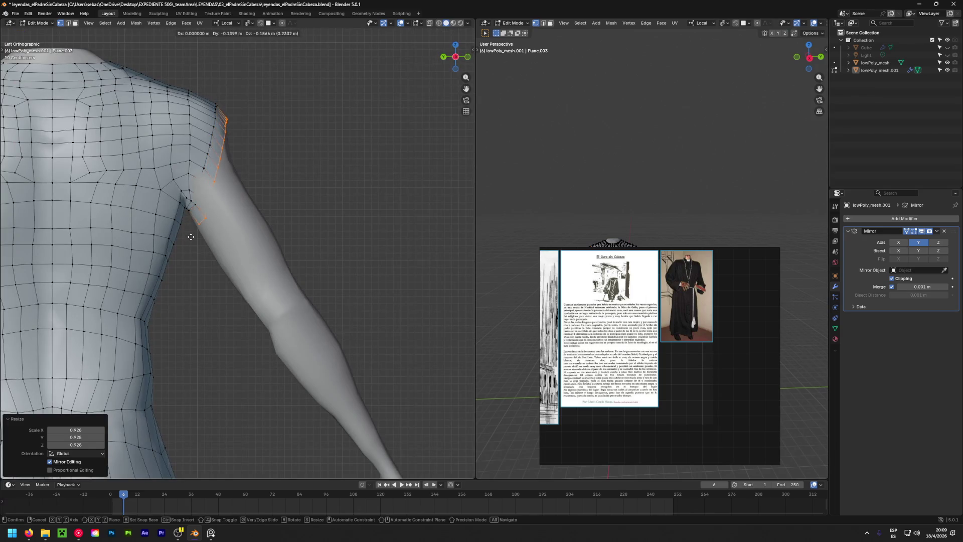
left_click(190, 237)
key("r")
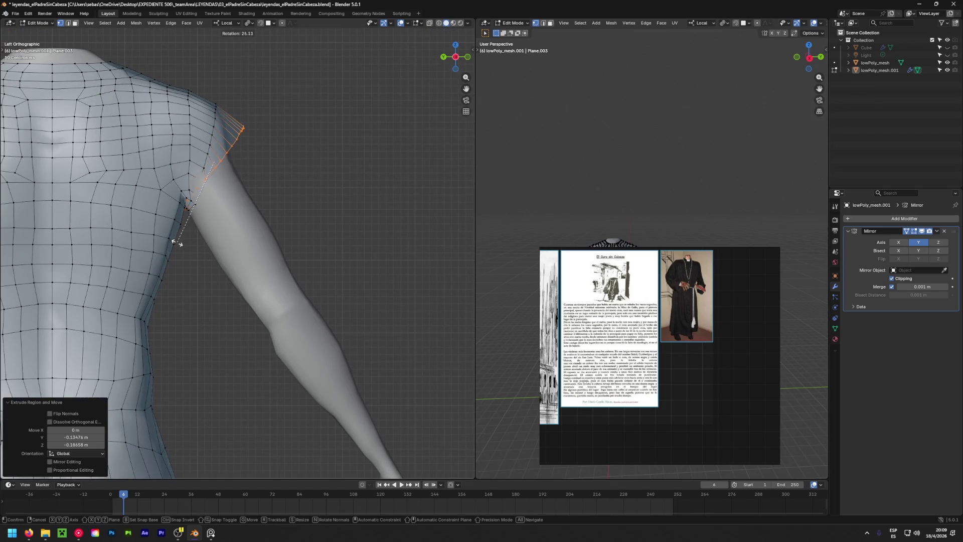
left_click(170, 240)
key("g")
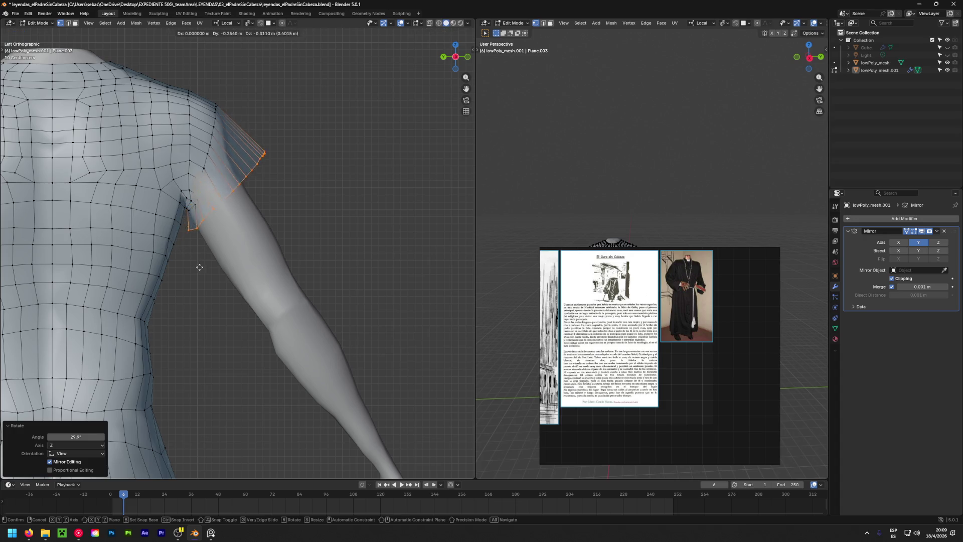
left_click(200, 269)
key("s")
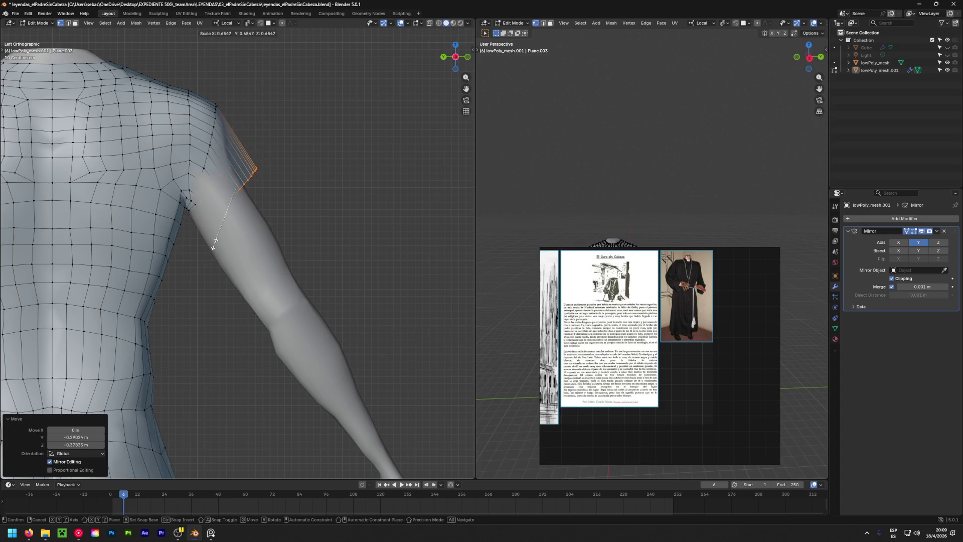
left_click(215, 241)
key("g")
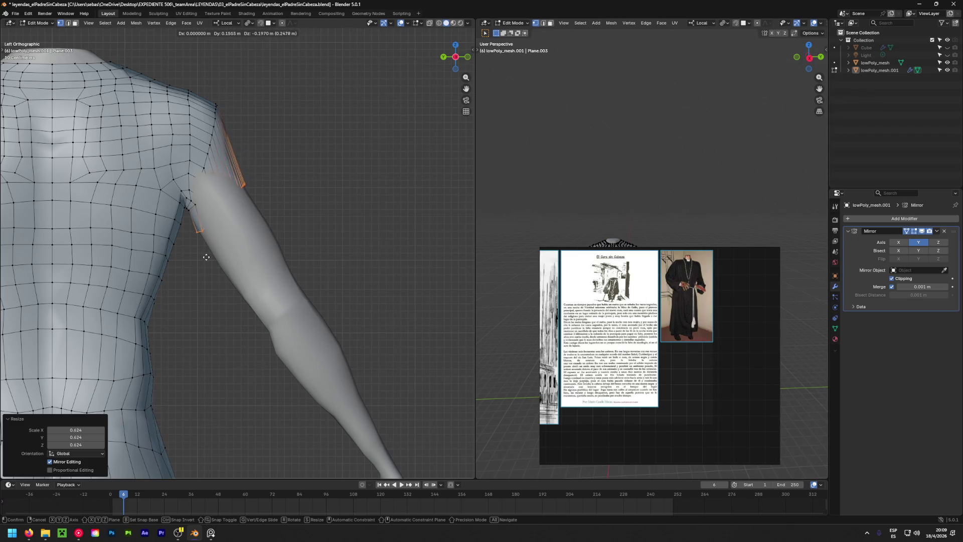
mouse_move(299, 223)
middle_mouse_down()
mouse_move(69, 168)
mouse_move(90, 245)
mouse_move(46, 208)
middle_mouse_up()
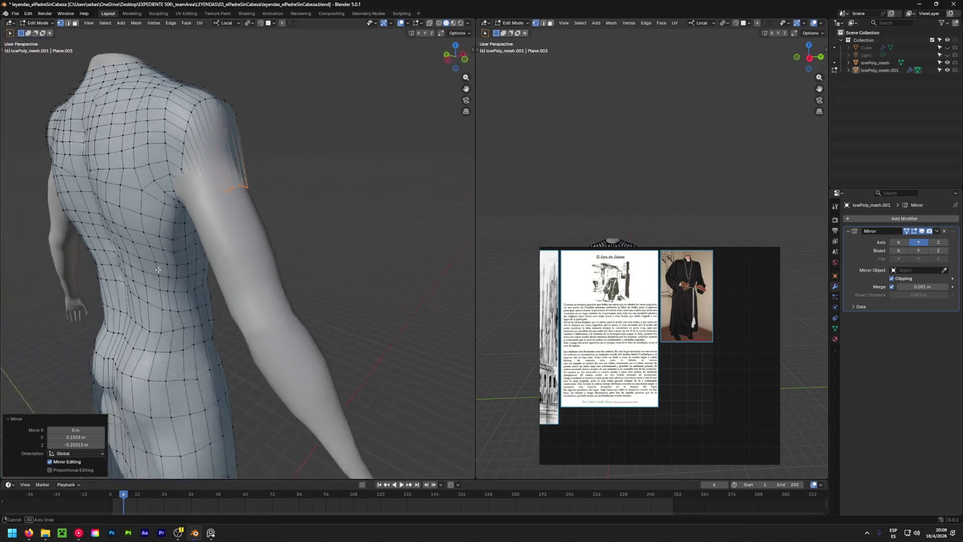
mouse_move(323, 250)
middle_mouse_down()
mouse_move(541, 198)
mouse_move(173, 137)
mouse_move(220, 115)
middle_mouse_up()
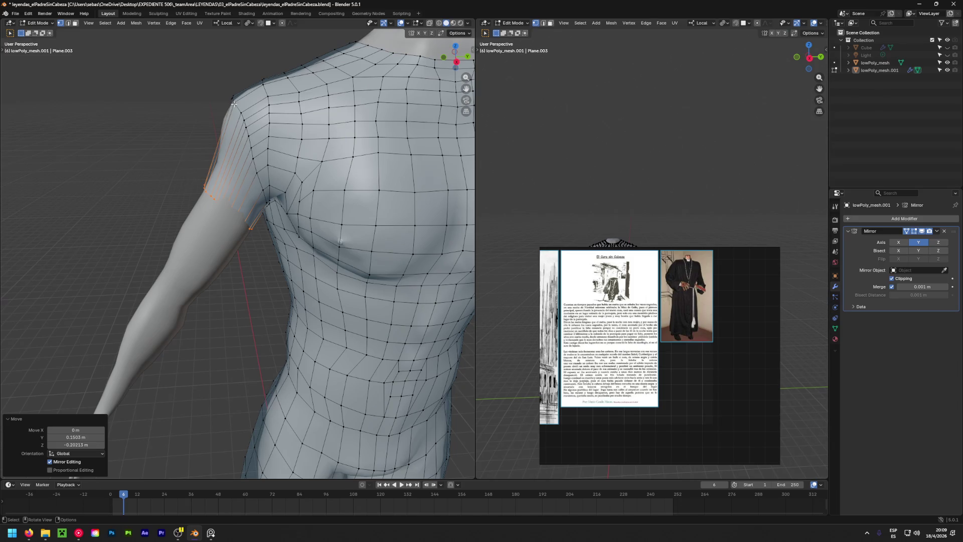
Shift the vertical shoulder edge loop, then edge-slide it along the shoulder seam.
left_click(237, 100, "alt")
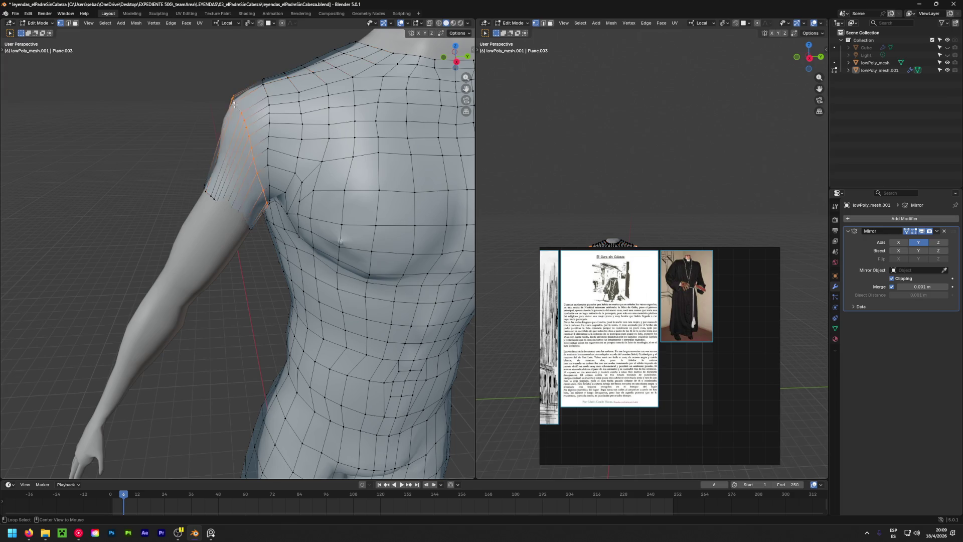
key("g")
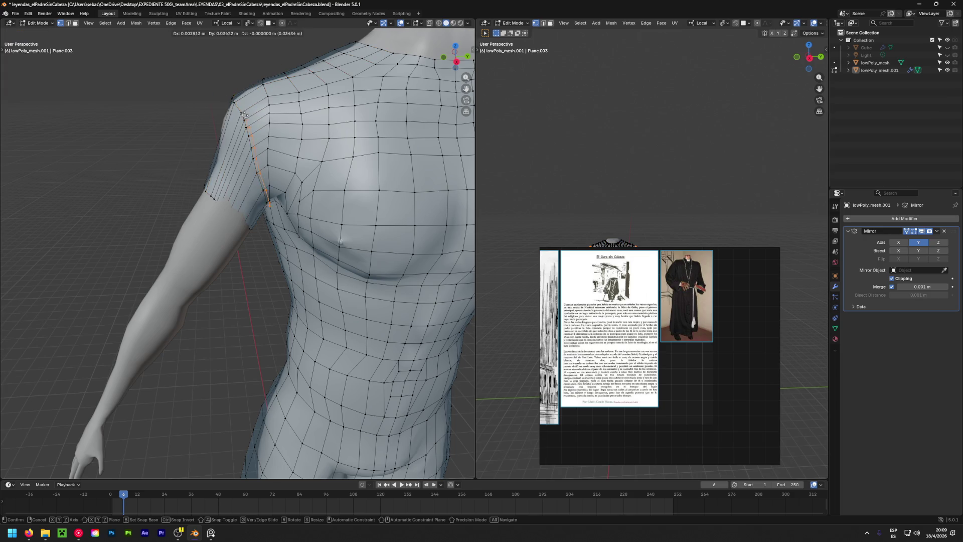
left_click(234, 117)
key("ctrl+z")
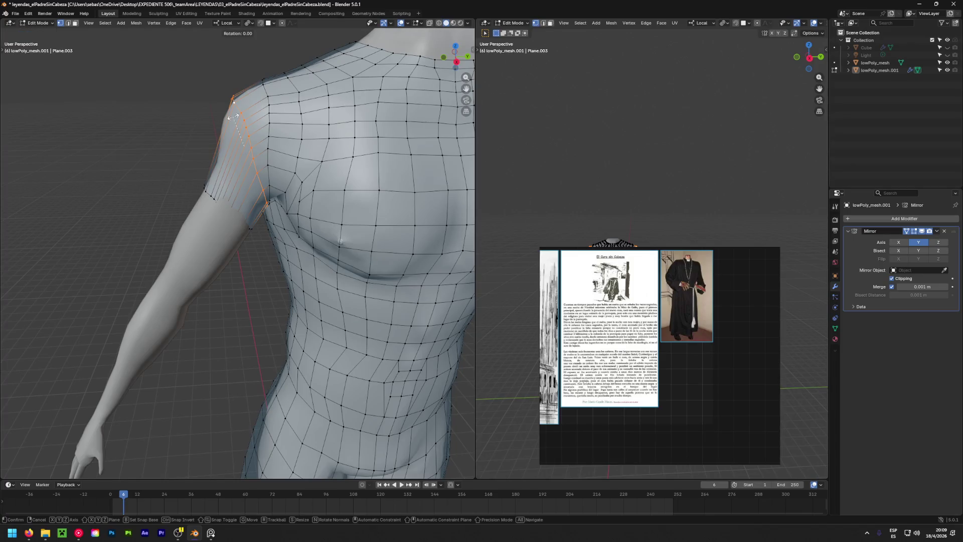
key("ctrl+shift+z")
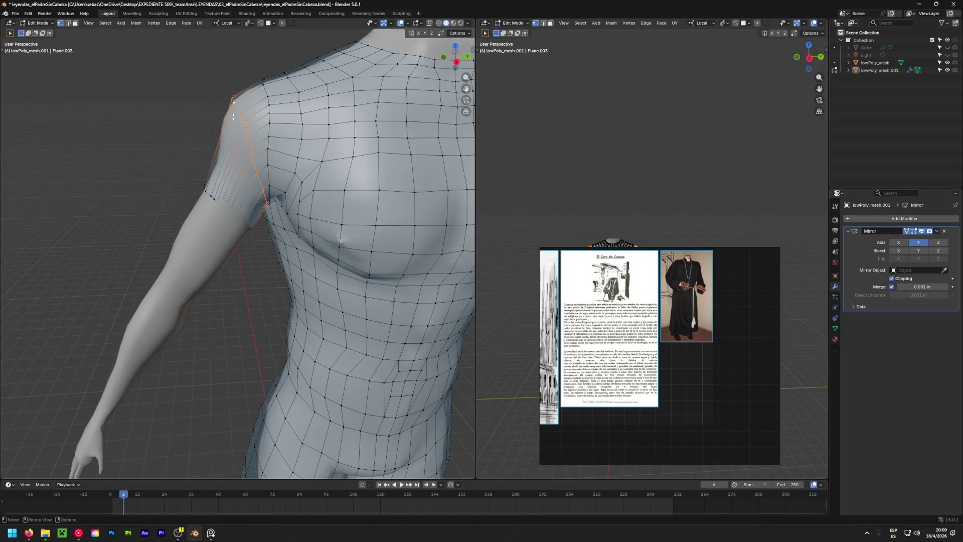
key("F3")
key("Return")
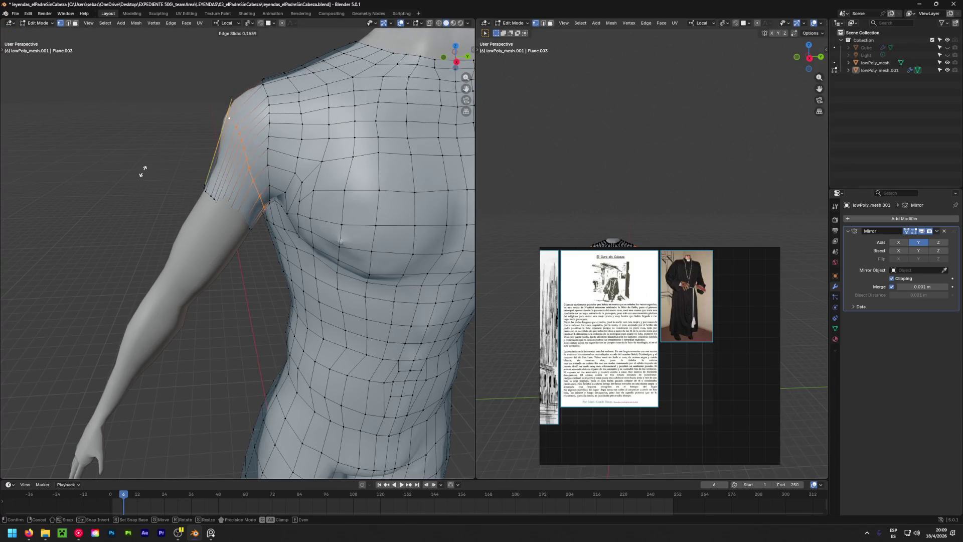
left_click(152, 152)
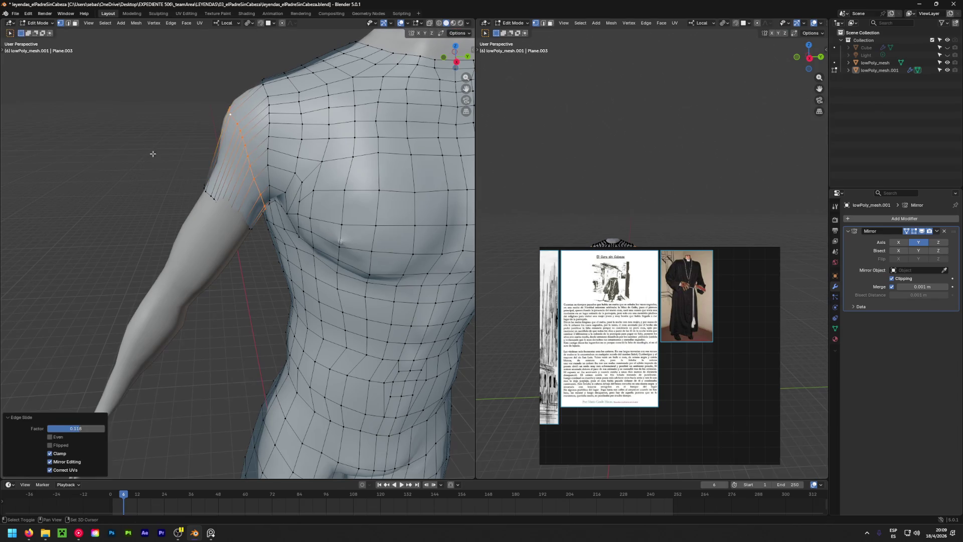
mouse_move(150, 152)
middle_mouse_down()
mouse_move(360, 209)
mouse_move(166, 251)
mouse_move(419, 243)
mouse_move(236, 171)
mouse_move(231, 120)
mouse_move(274, 106)
middle_mouse_up()
scroll(230, 105, "up", 3)
Move a single shoulder vertex next to the seam into place.
left_click(229, 99)
key("g")
left_click(285, 98)
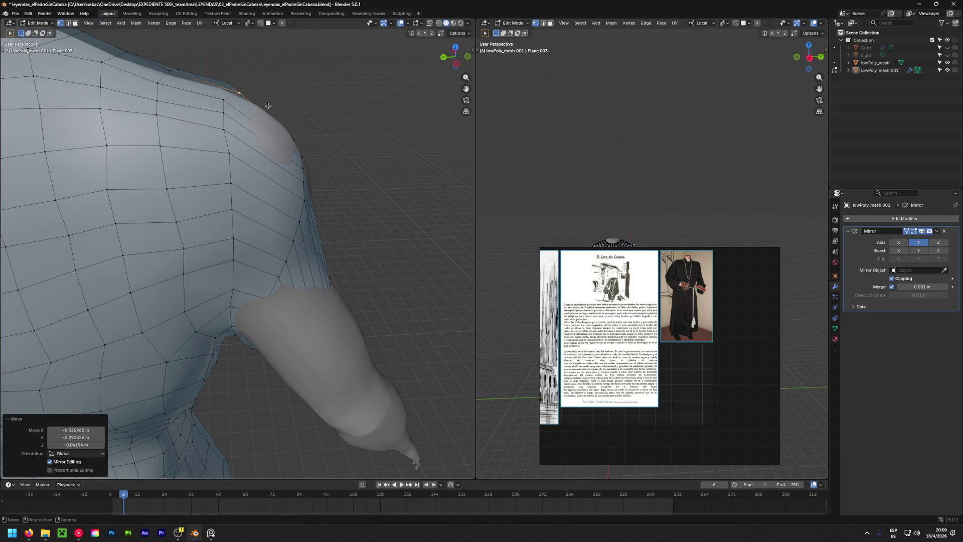
Undo the vertex move, slide the shoulder edge loop to its final spot and inspect it from back to chest.
key("ctrl+z")
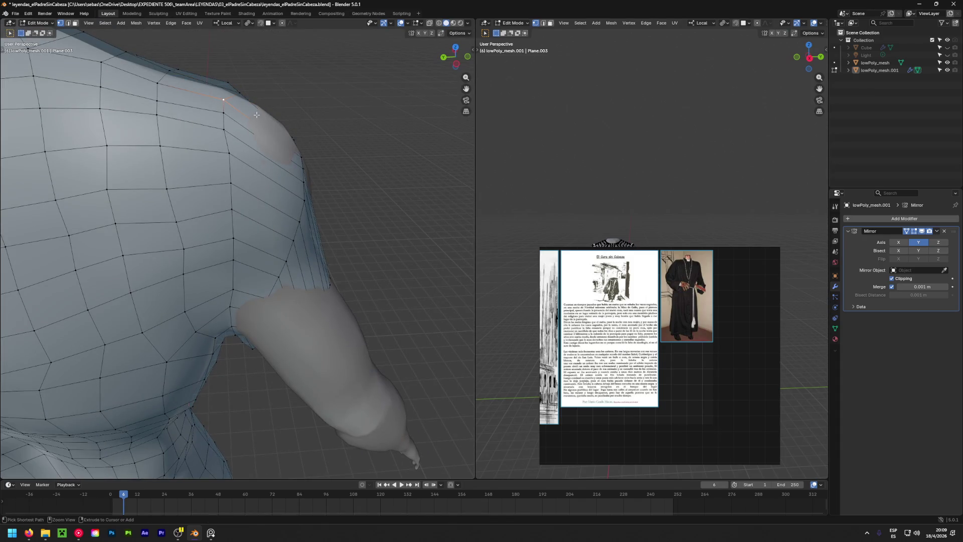
middle_click_drag(267, 112, 230, 181)
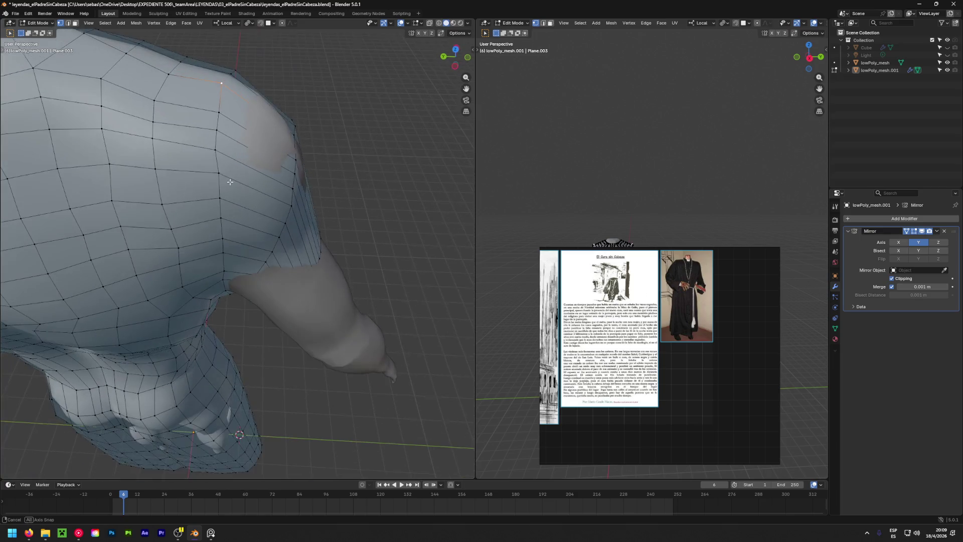
left_click(216, 132, "alt")
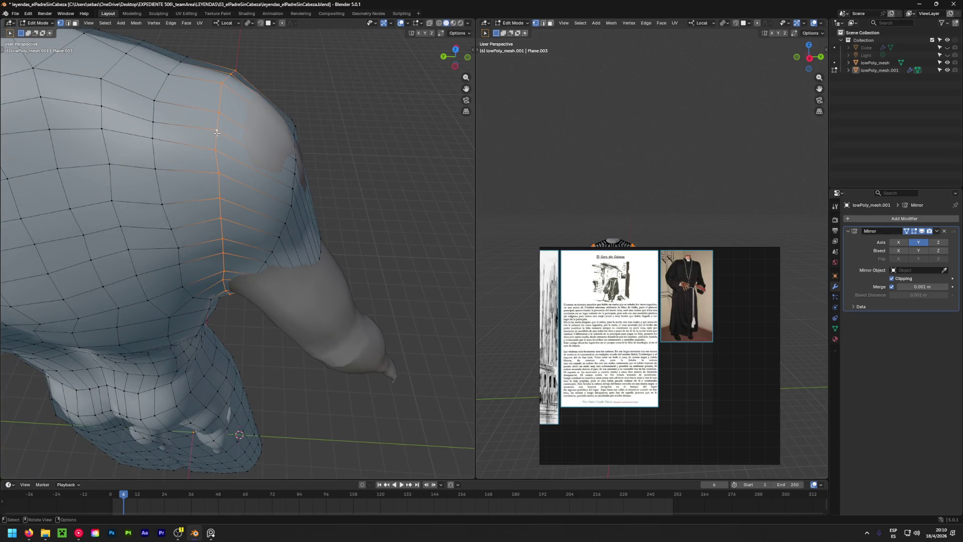
key("g")
key("g")
left_click(372, 161)
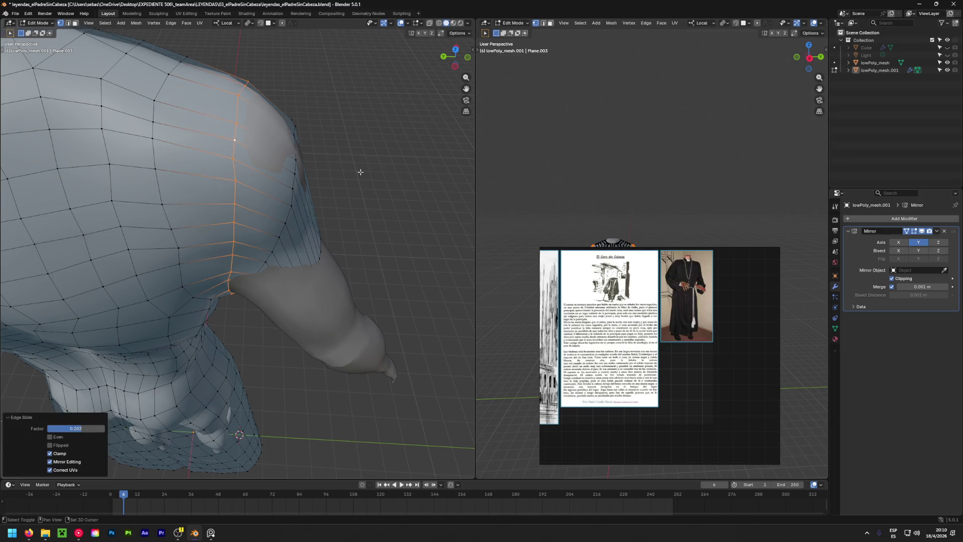
scroll(359, 167, "up", 3)
middle_click_drag(359, 168, 289, 427)
scroll(290, 428, "down", 3)
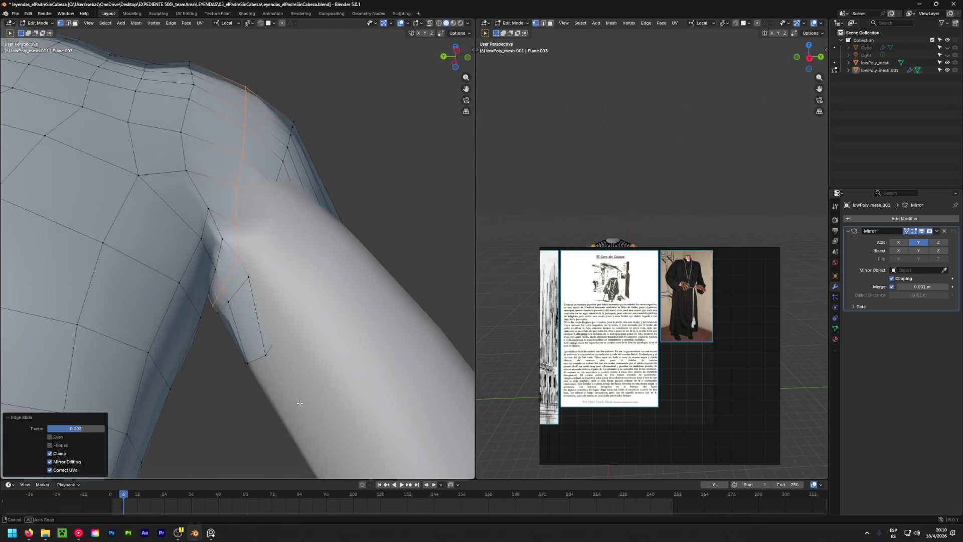
scroll(208, 142, "down", 3)
middle_click_drag(209, 141, 251, 170)
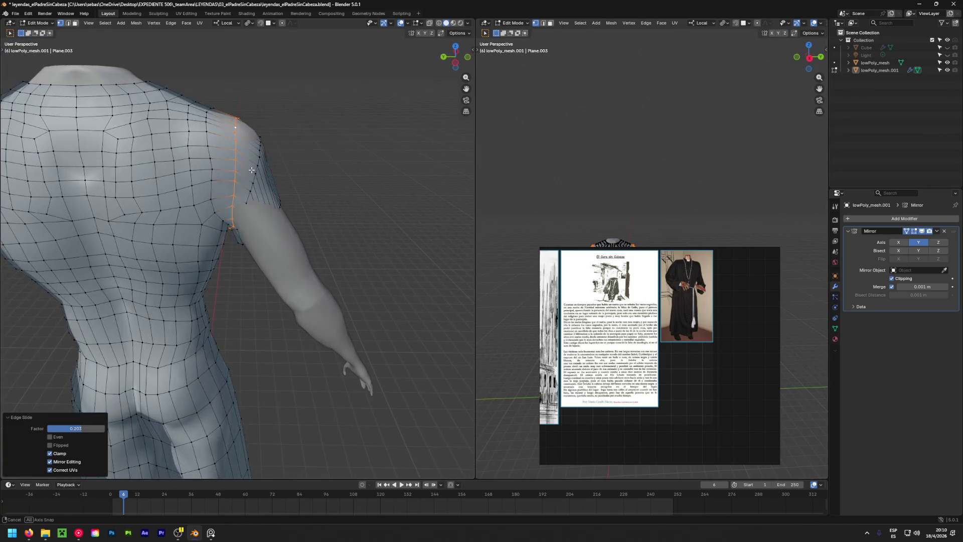
middle_click_drag(210, 123, 248, 173)
Reposition the first two shoulder vertices so they sit on the body's shoulder.
left_click(281, 178)
scroll(268, 212, "up", 3)
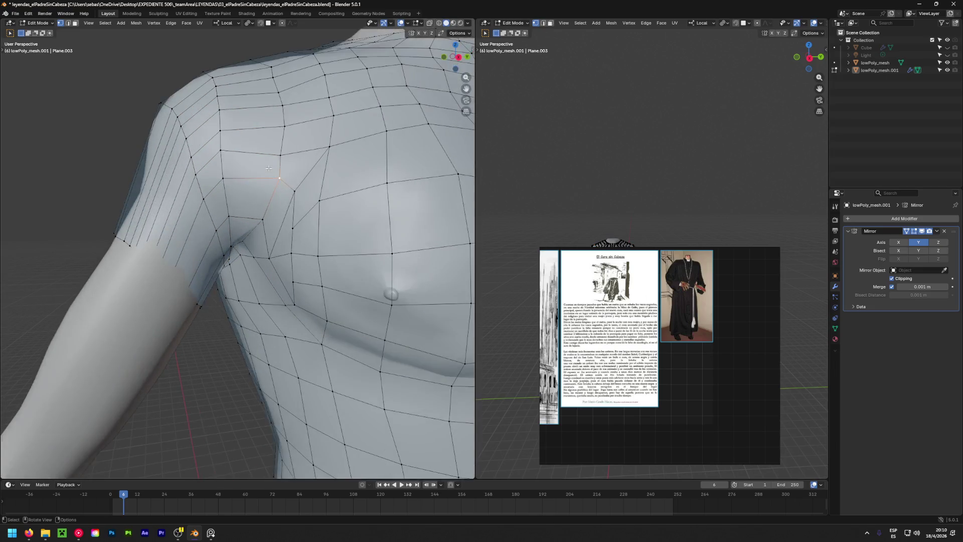
scroll(269, 212, "up", 3)
key("g")
left_click(191, 259)
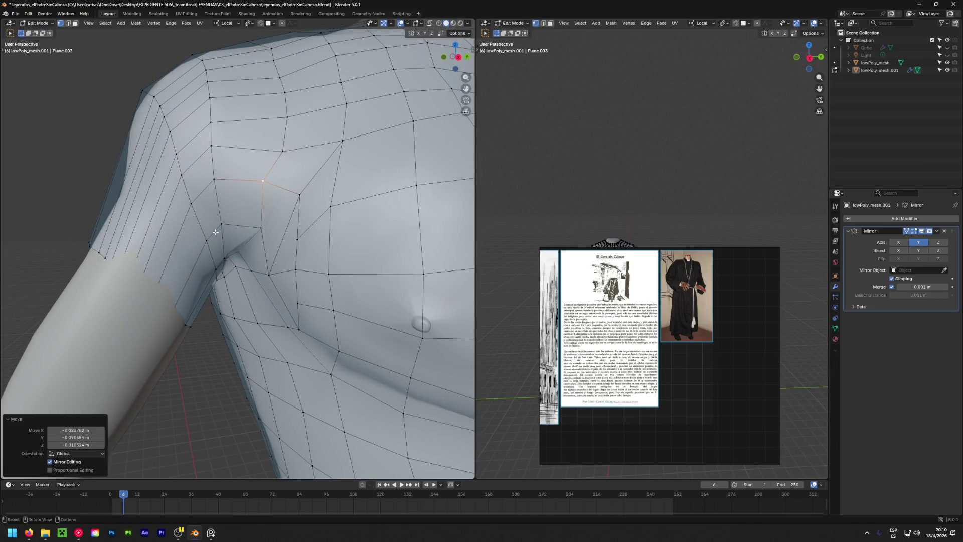
key("g")
left_click(280, 154)
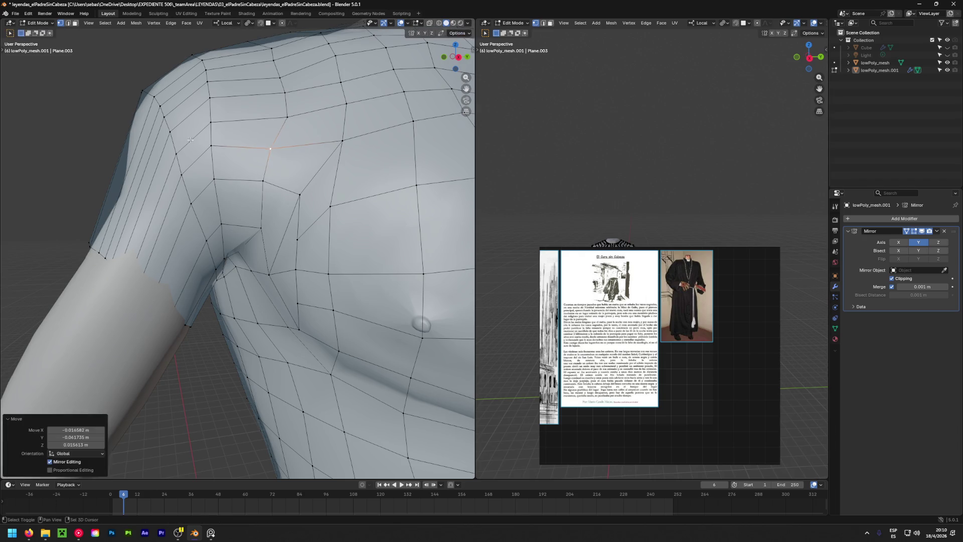
middle_click_drag(280, 155, 277, 214)
left_click(275, 214)
key("g")
left_click(255, 192)
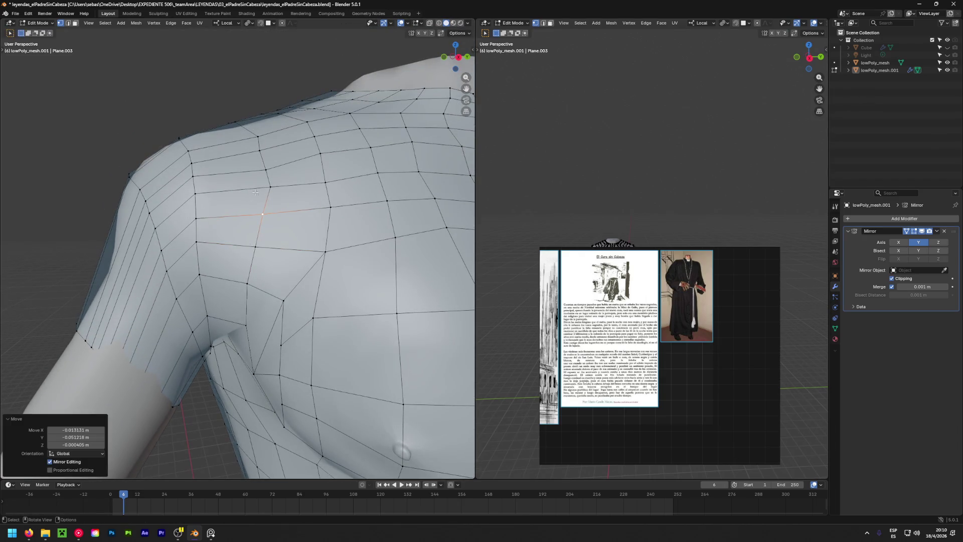
Nudge the vertices up toward the top of the shoulder, checking from above.
left_click(267, 186)
key("g")
left_click(261, 186)
key("g")
left_click(205, 173)
left_click(257, 136)
key("g")
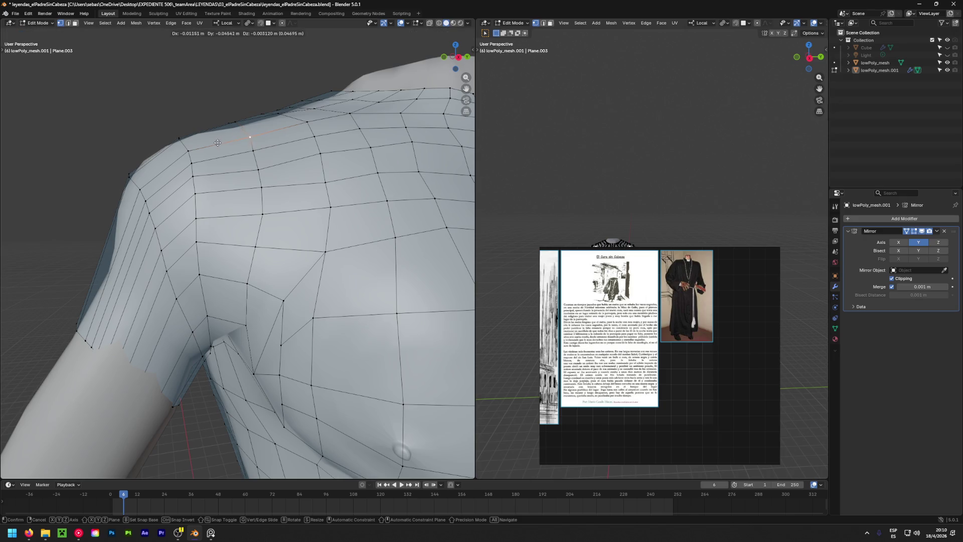
left_click(239, 140)
mouse_move(239, 139)
middle_mouse_down()
mouse_move(291, 234)
mouse_move(210, 136)
middle_mouse_up()
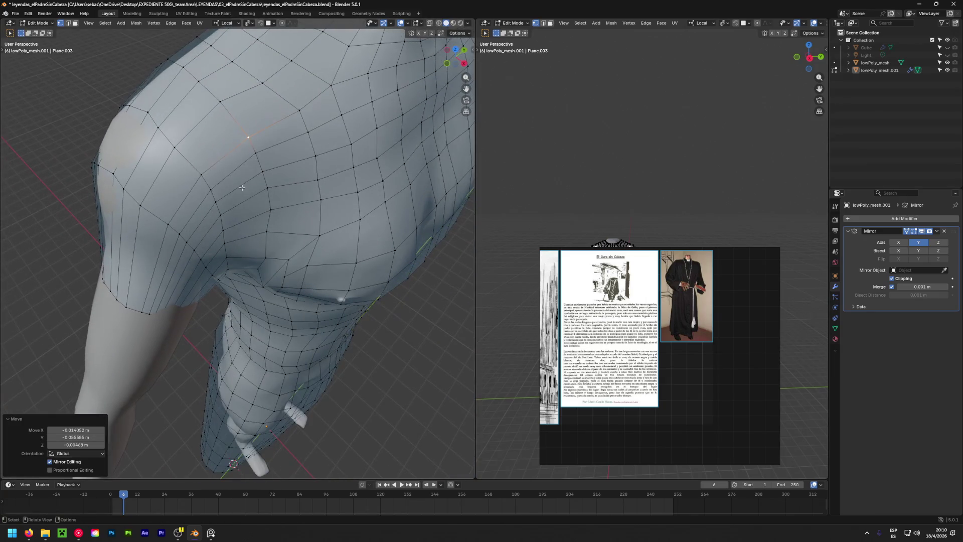
key("g")
left_click(178, 91)
key("g")
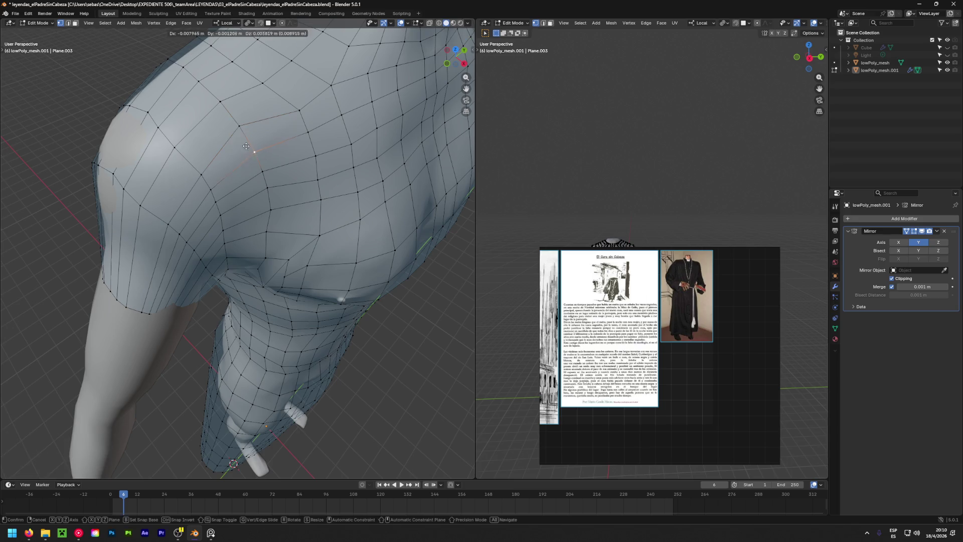
left_click(247, 139)
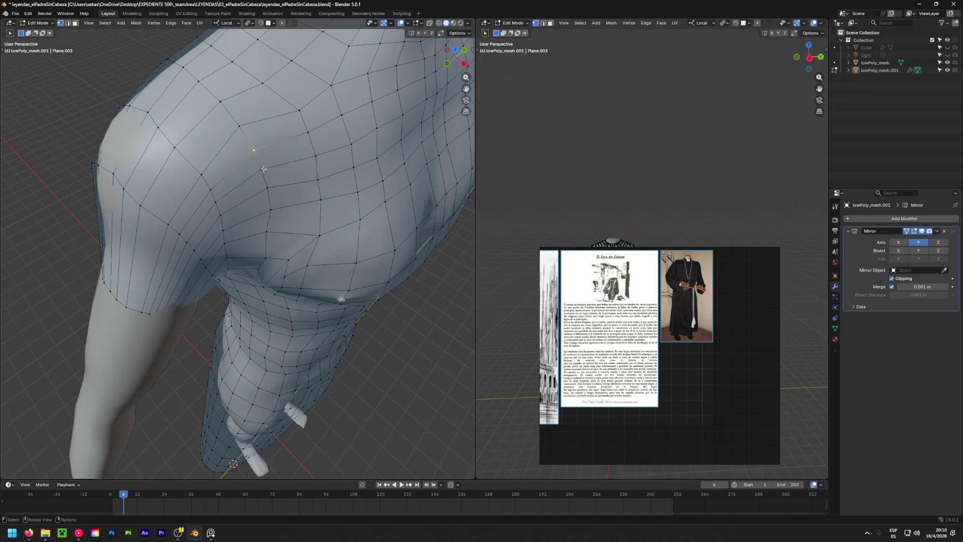
Work the vertices down the side of the shoulder closer to the body contour.
middle_click_drag(262, 175, 225, 150)
key("g")
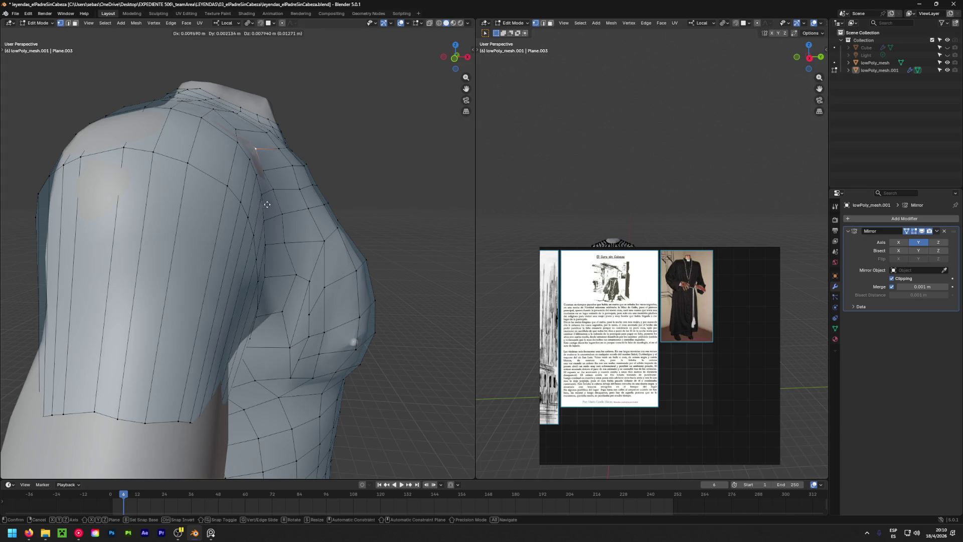
left_click(276, 196)
mouse_move(276, 196)
middle_mouse_down()
mouse_move(224, 192)
mouse_move(393, 159)
middle_mouse_up()
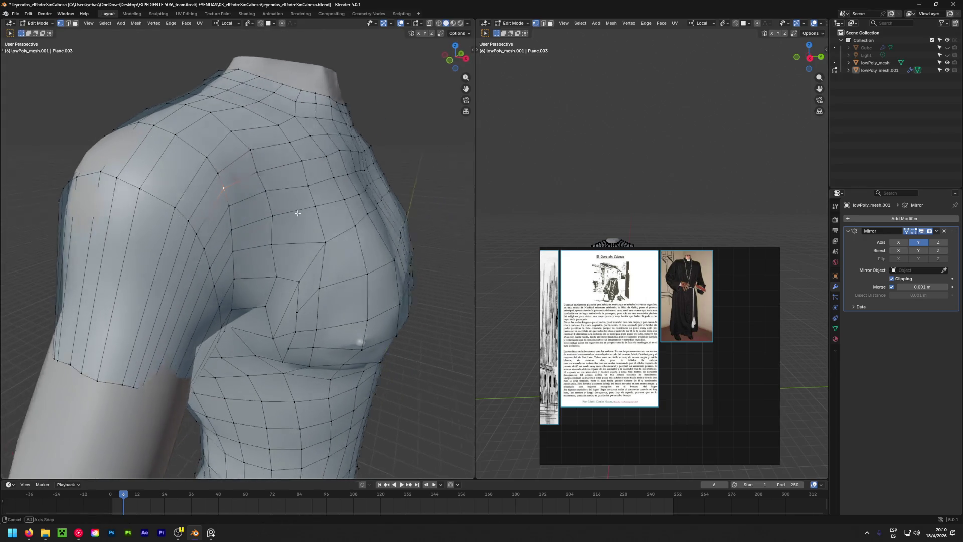
key("g")
left_click(332, 229)
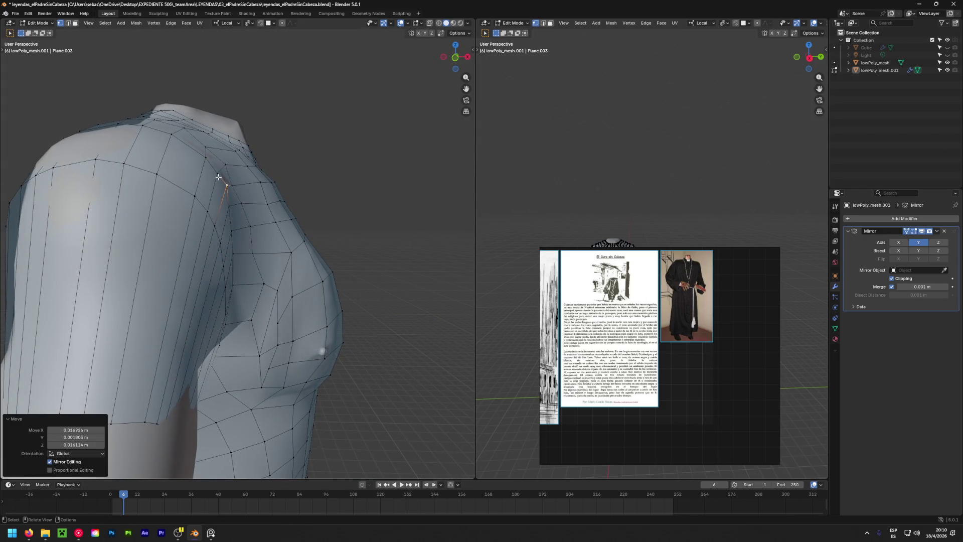
key("g")
left_click(226, 154)
key("g")
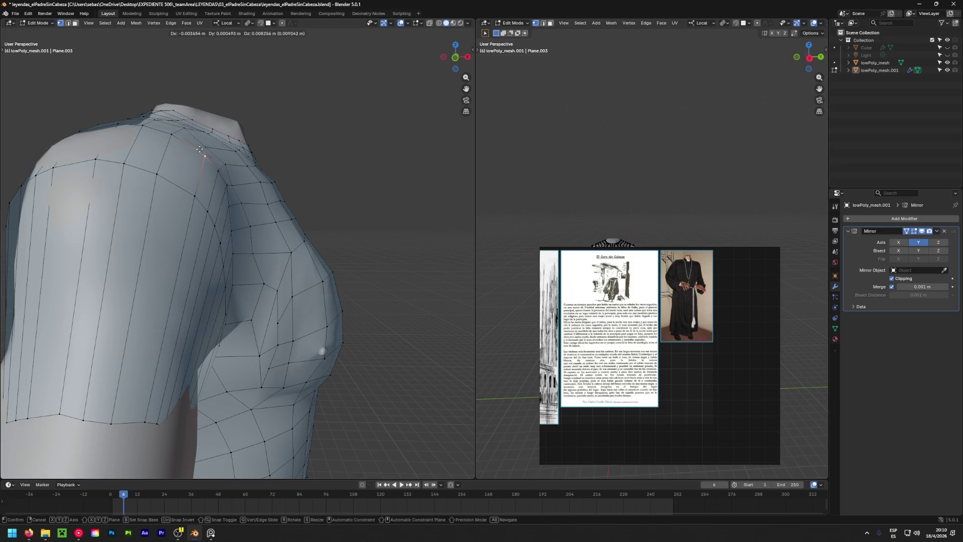
left_click(154, 104)
middle_click_drag(154, 104, 226, 150)
key("g")
left_click(230, 154)
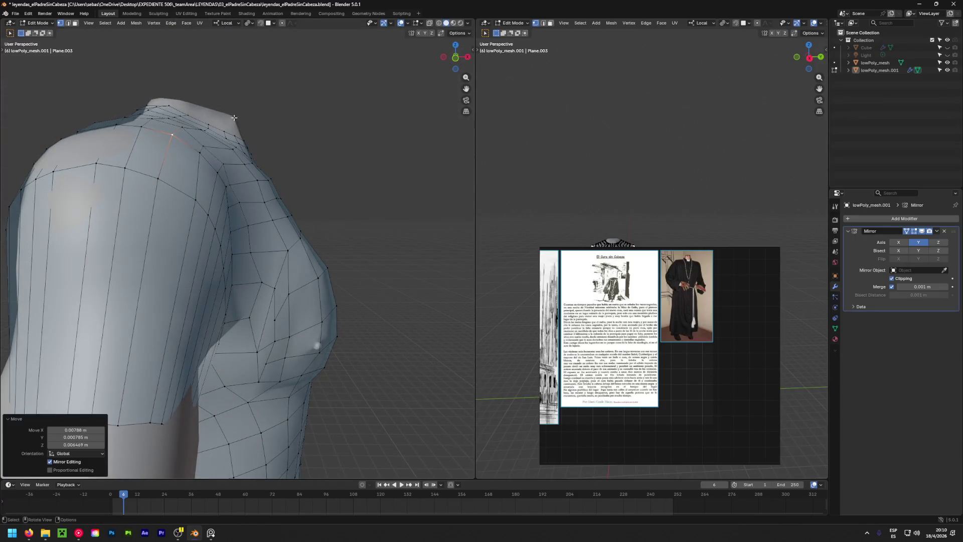
scroll(338, 211, "up", 2)
scroll(425, 238, "up", 3)
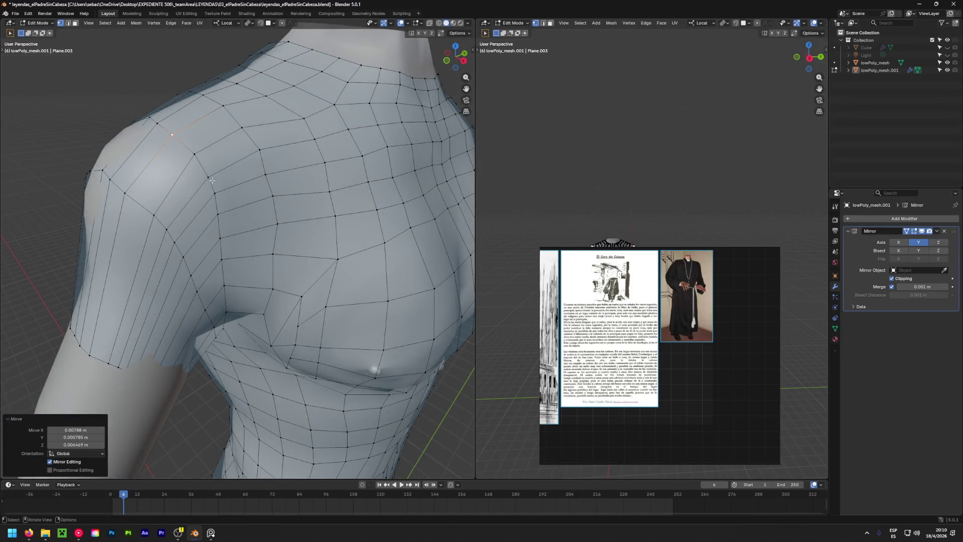
Dismiss Select Similar unchanged and keep tucking shoulder vertices against the body.
key("shift+g")
key("Escape")
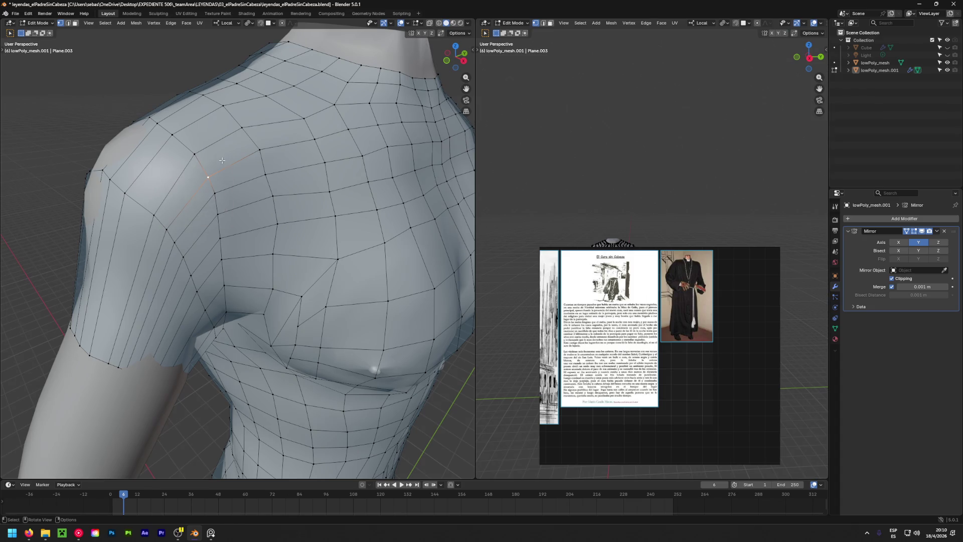
key("g")
left_click(225, 115)
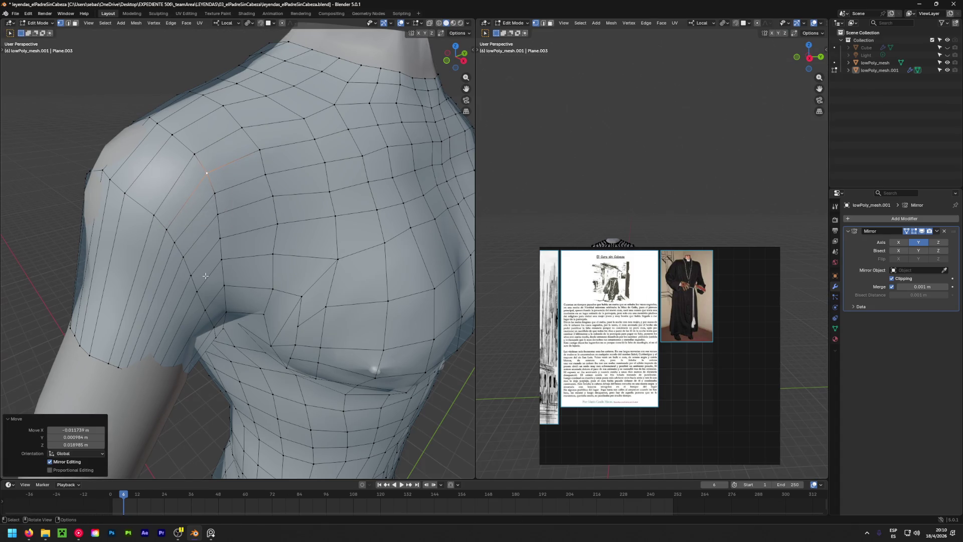
middle_click_drag(144, 186, 188, 158)
key("g")
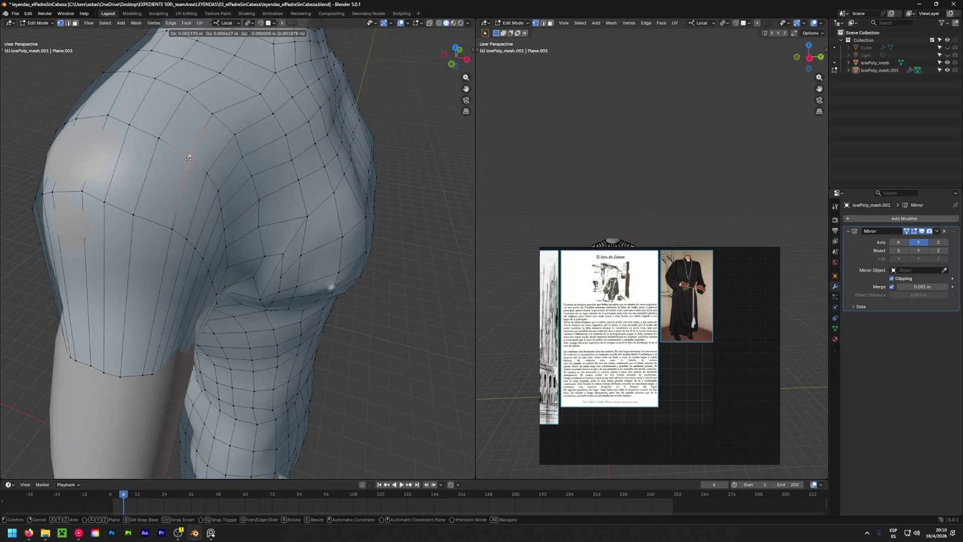
left_click(139, 123)
left_click(203, 173)
key("g")
left_click(181, 150)
Adjust the shoulder vertices seen from behind and from a higher angle.
mouse_move(181, 150)
middle_mouse_down()
mouse_move(328, 112)
mouse_move(214, 151)
mouse_move(265, 97)
mouse_move(178, 212)
middle_mouse_up()
key("g")
left_click(285, 69)
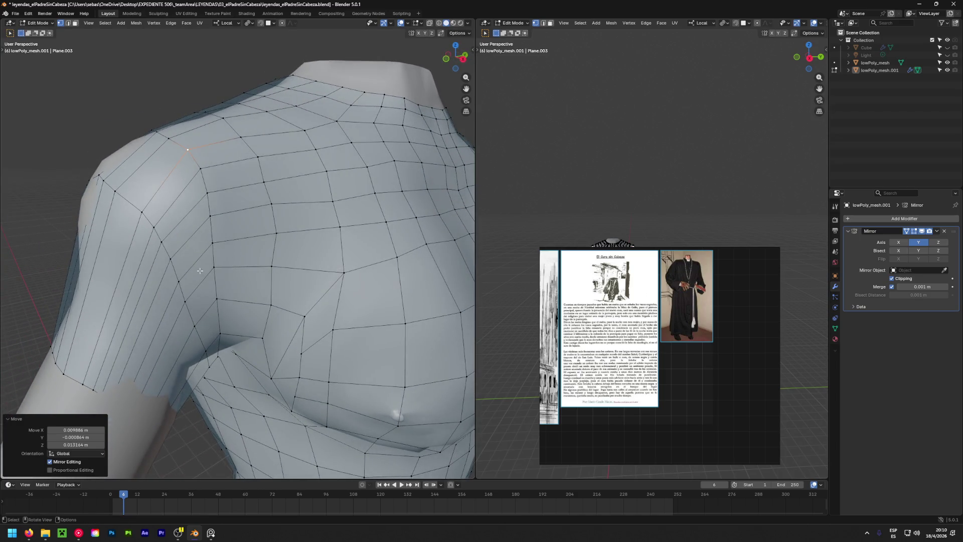
scroll(200, 270, "down", 5)
middle_click_drag(199, 269, 262, 185)
scroll(263, 185, "up", 5)
left_click(262, 185)
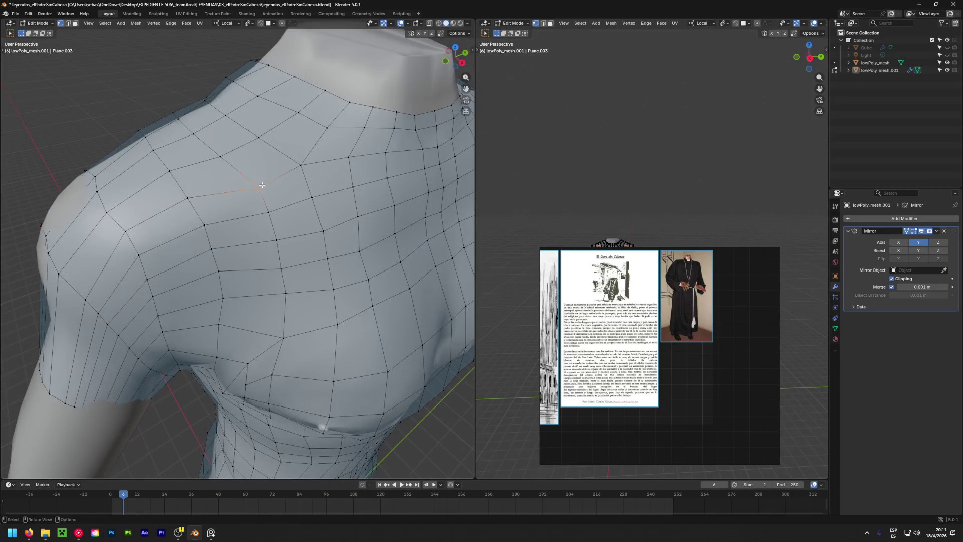
key("g")
left_click(152, 88)
scroll(152, 87, "down", 5)
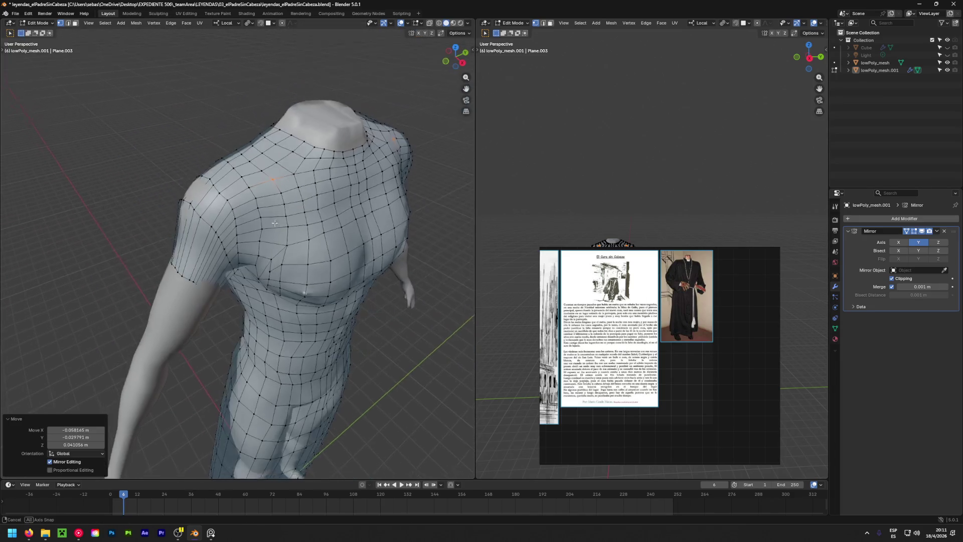
mouse_move(153, 87)
middle_mouse_down()
mouse_move(235, 208)
mouse_move(273, 185)
middle_mouse_up()
scroll(235, 208, "down", 5)
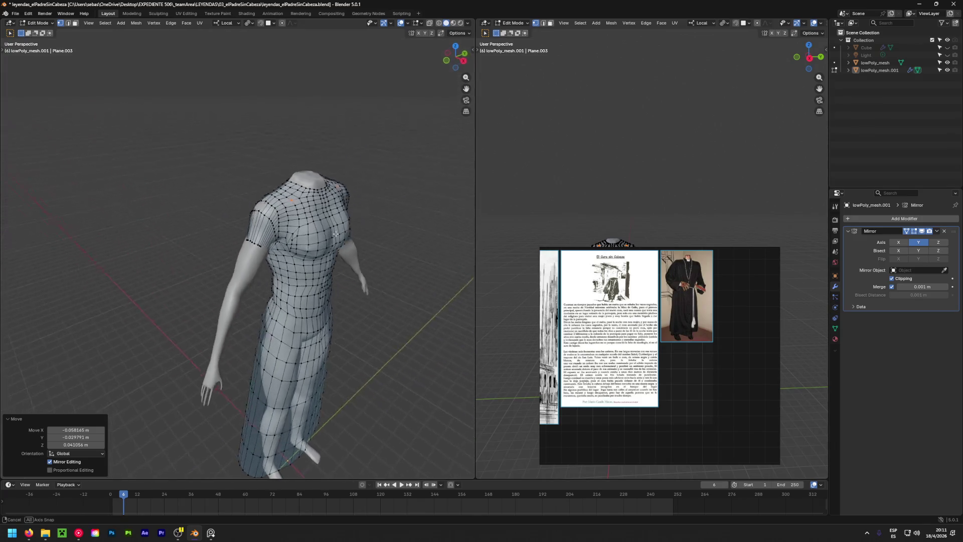
scroll(273, 185, "up", 3)
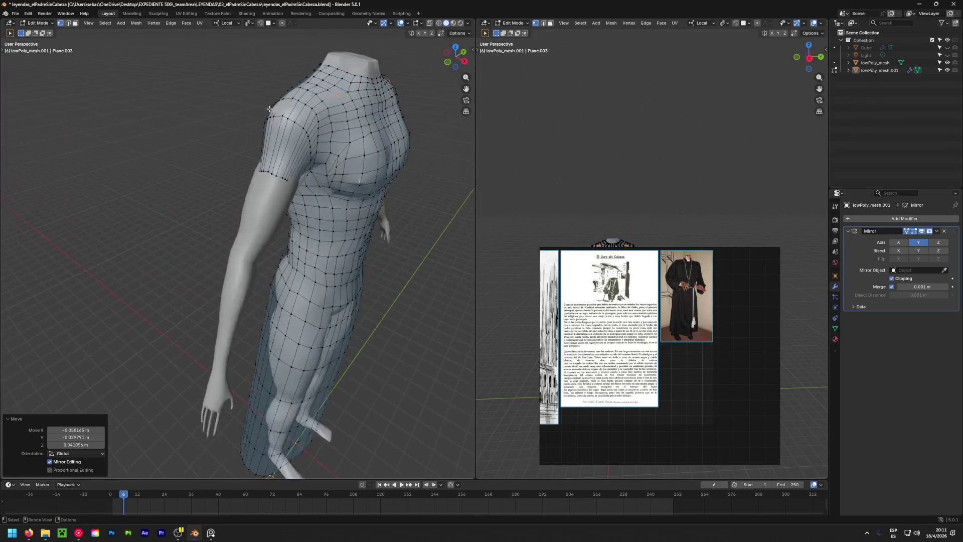
scroll(273, 185, "up", 2)
mouse_move(273, 185)
middle_mouse_down()
mouse_move(81, 163)
mouse_move(226, 117)
middle_mouse_up()
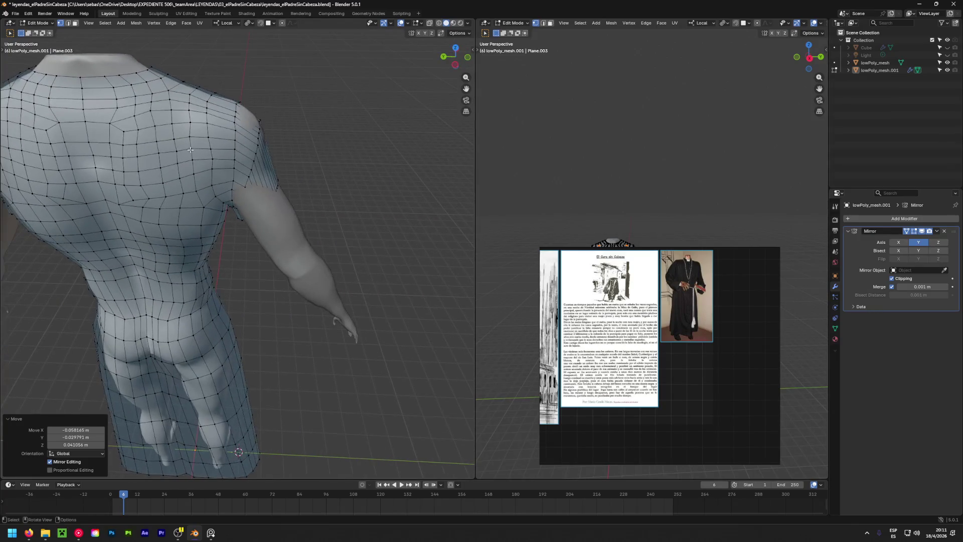
scroll(226, 118, "up", 4)
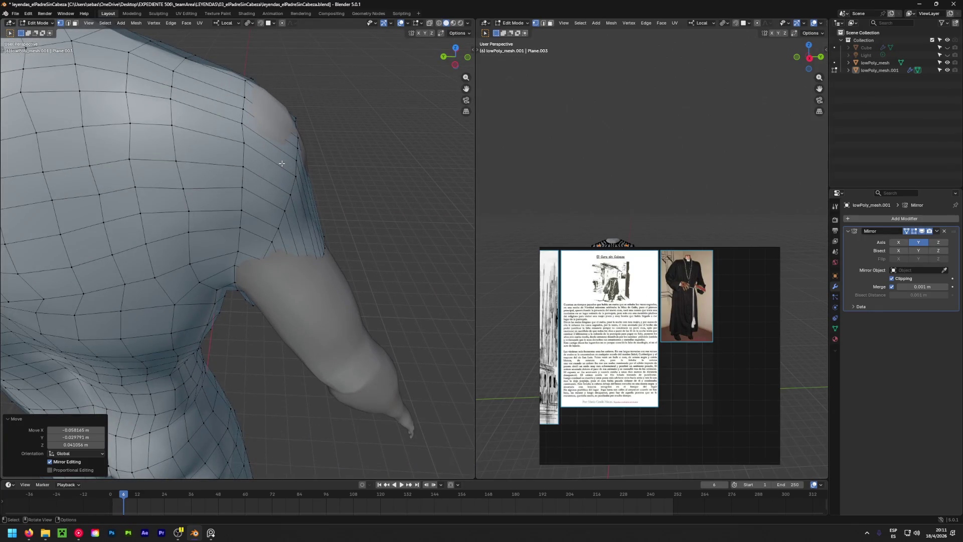
Pull the robe's underarm vertices in tight around the armpit of the base body.
mouse_move(298, 208)
middle_mouse_down()
mouse_move(231, 151)
mouse_move(291, 135)
middle_mouse_up()
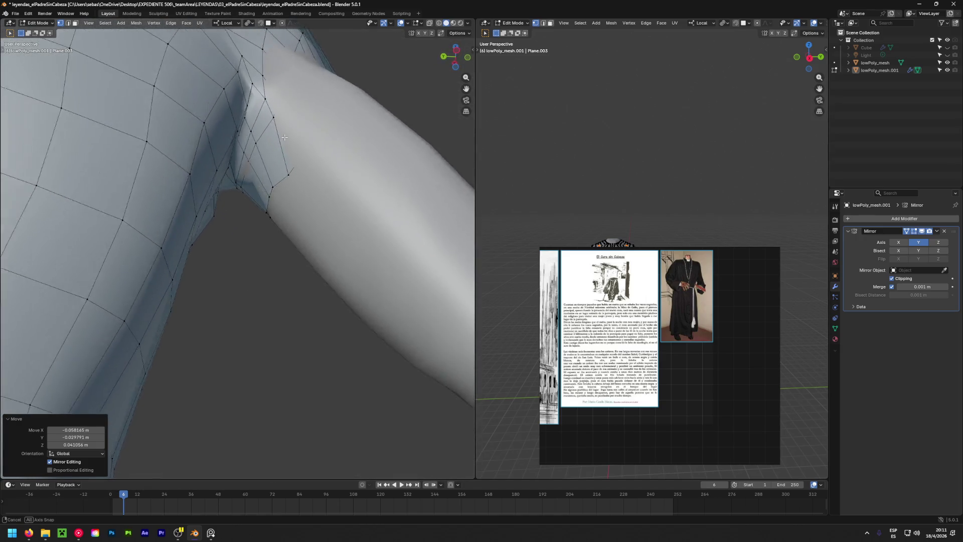
key("g")
middle_click_drag(249, 162, 236, 231)
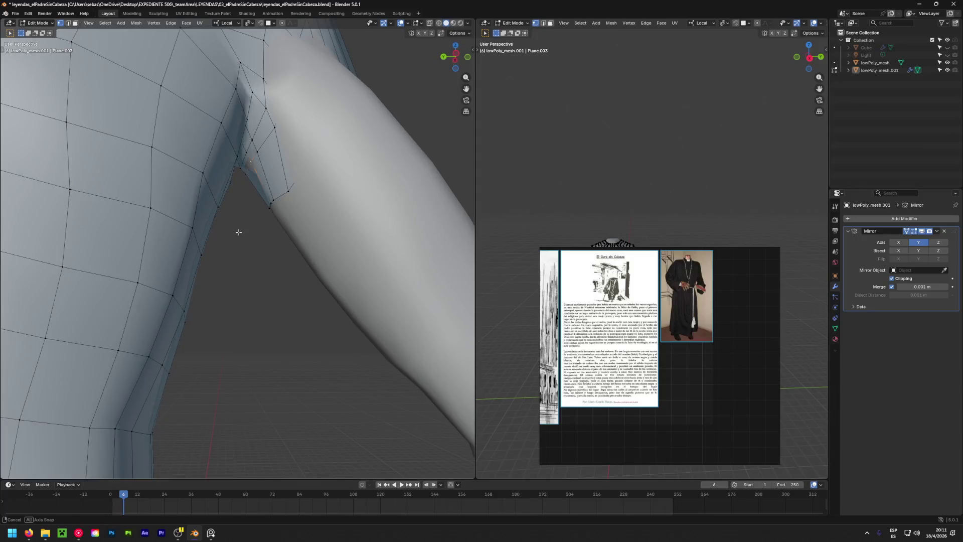
left_click(256, 342)
mouse_move(258, 351)
middle_mouse_down()
mouse_move(319, 275)
mouse_move(290, 262)
middle_mouse_up()
key("g")
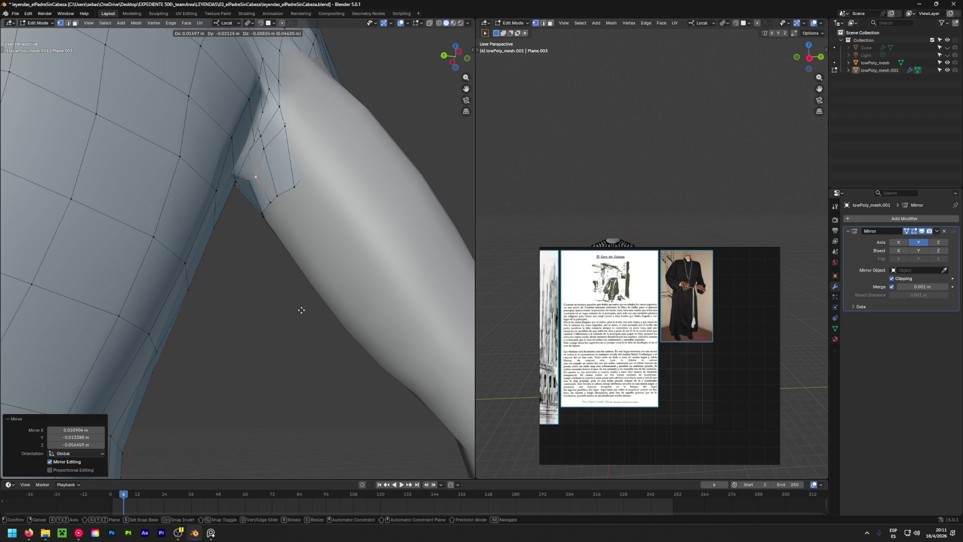
left_click(317, 329)
key("g")
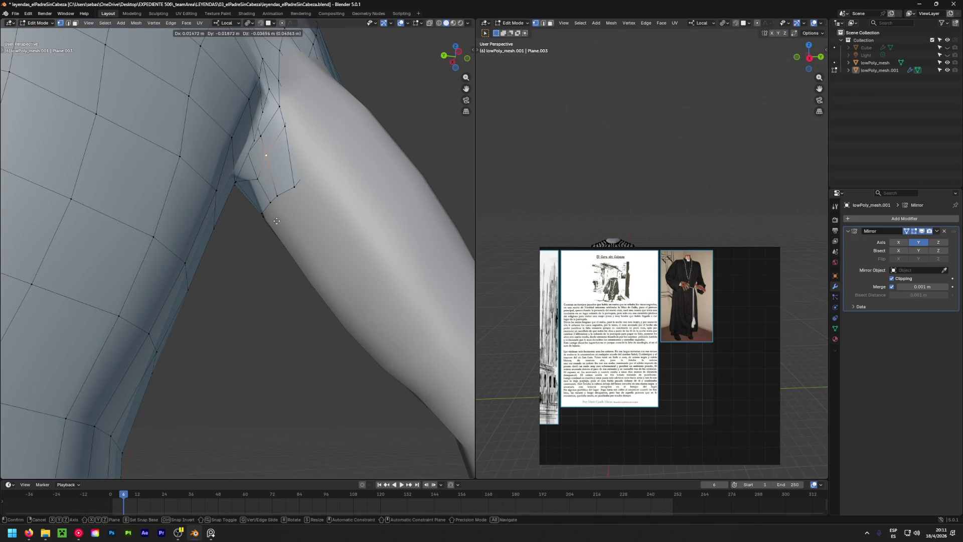
left_click(308, 325)
middle_click_drag(313, 284, 260, 207)
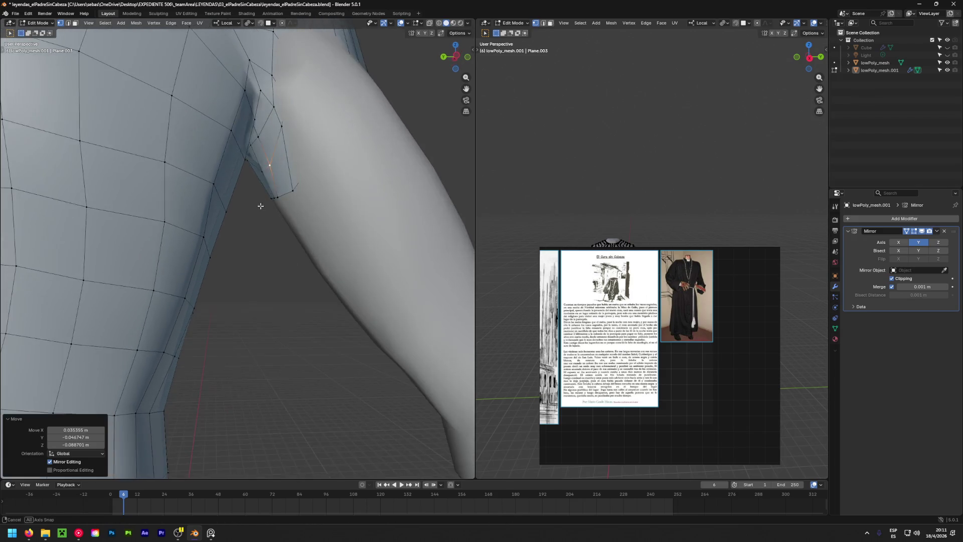
key("g")
left_click(310, 393)
Orbit around the arm and torso to check the underarm and sleeve join.
mouse_move(309, 393)
middle_mouse_down()
mouse_move(255, 227)
mouse_move(167, 290)
middle_mouse_up()
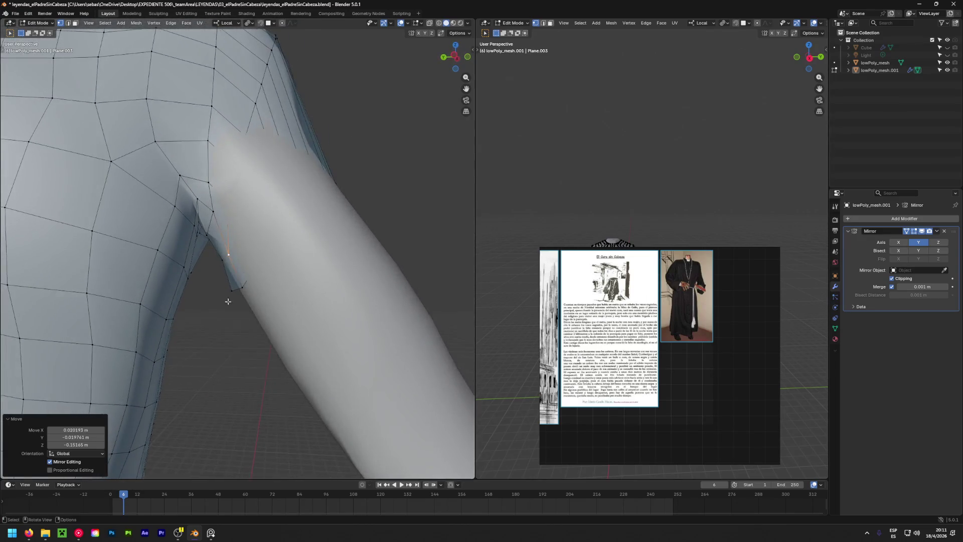
mouse_move(167, 291)
middle_mouse_down()
mouse_move(280, 235)
mouse_move(78, 241)
middle_mouse_up()
mouse_move(247, 126)
middle_mouse_down()
mouse_move(125, 149)
mouse_move(166, 226)
mouse_move(189, 220)
mouse_move(178, 201)
middle_mouse_up()
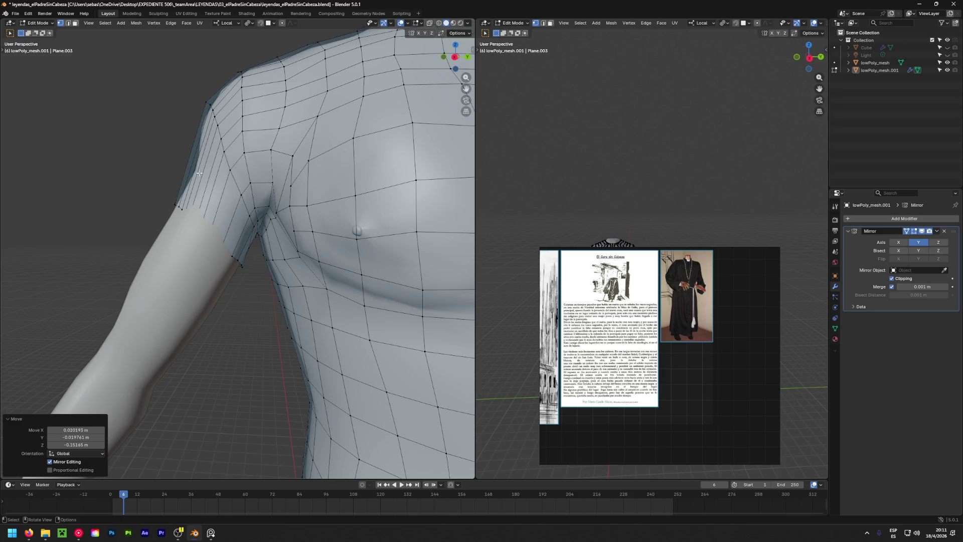
Reposition the vertices over the top of the shoulder to follow the body's curve.
mouse_move(198, 174)
middle_mouse_down()
mouse_move(273, 229)
mouse_move(204, 176)
mouse_move(274, 276)
mouse_move(260, 226)
mouse_move(284, 242)
mouse_move(280, 216)
middle_mouse_up()
key("g")
left_click(259, 225)
key("g")
left_click(292, 161)
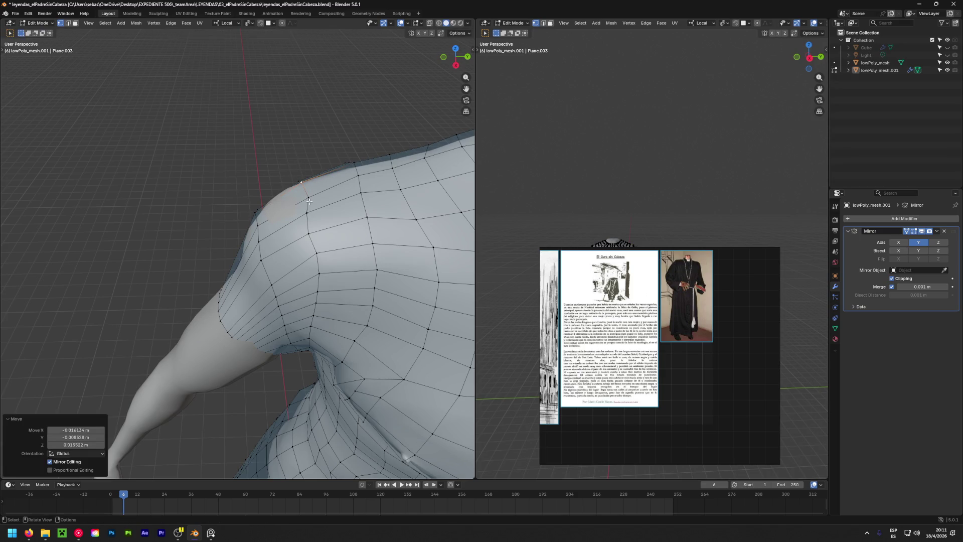
middle_click_drag(295, 173, 281, 134)
key("g")
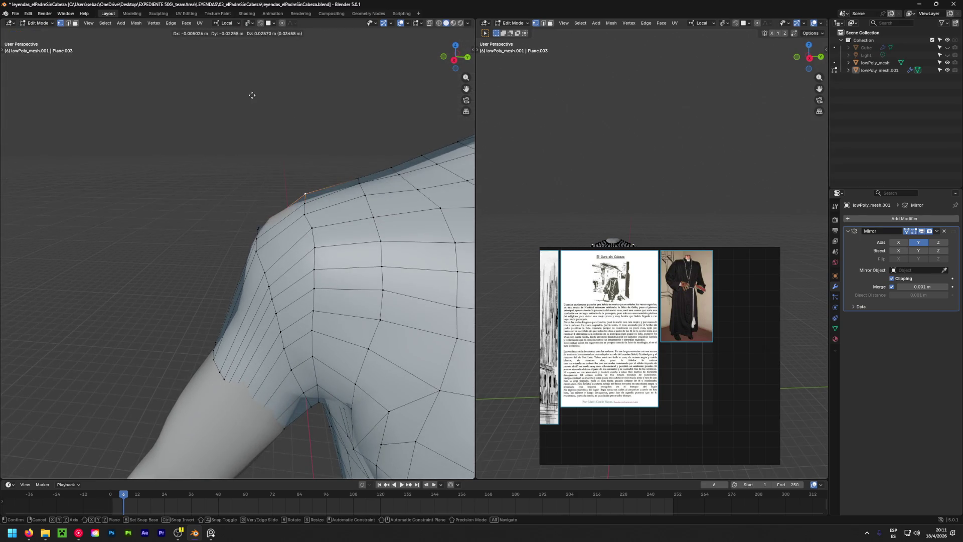
left_click(252, 95)
left_click(304, 211)
key("g")
left_click(277, 147)
mouse_move(278, 149)
middle_mouse_down()
mouse_move(422, 242)
mouse_move(278, 243)
mouse_move(336, 145)
middle_mouse_up()
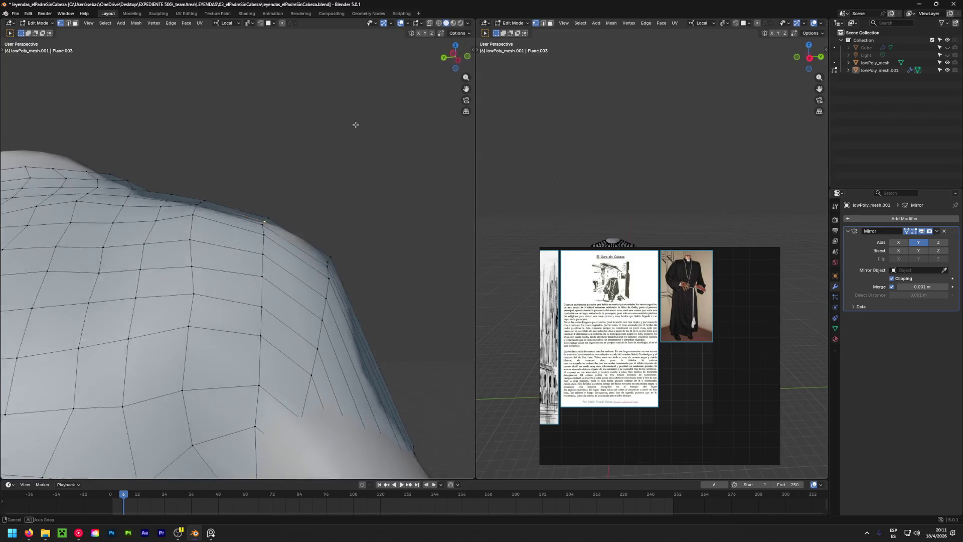
key("g")
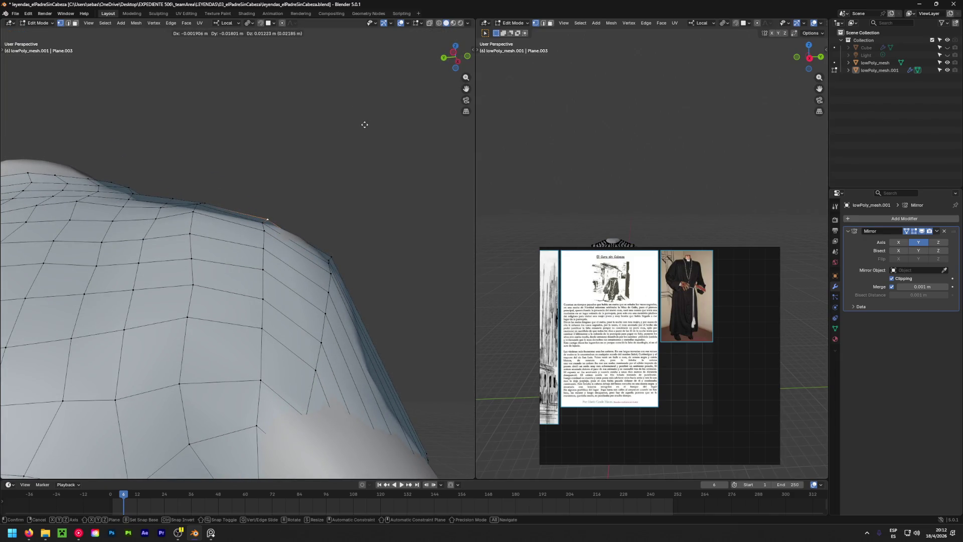
left_click(364, 125)
Move the edge loop along the shoulder ridge onto the body's shoulder line.
key("g")
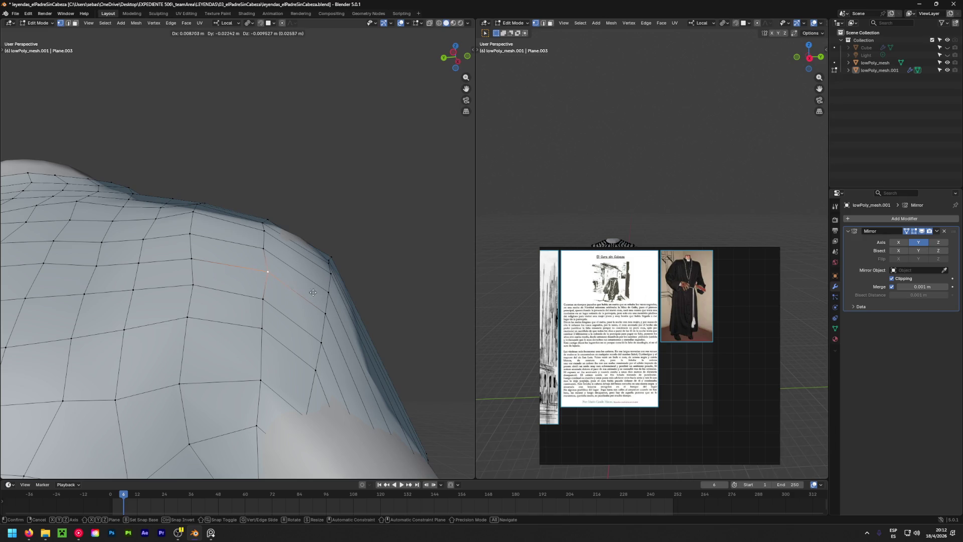
left_click(264, 263)
key("g")
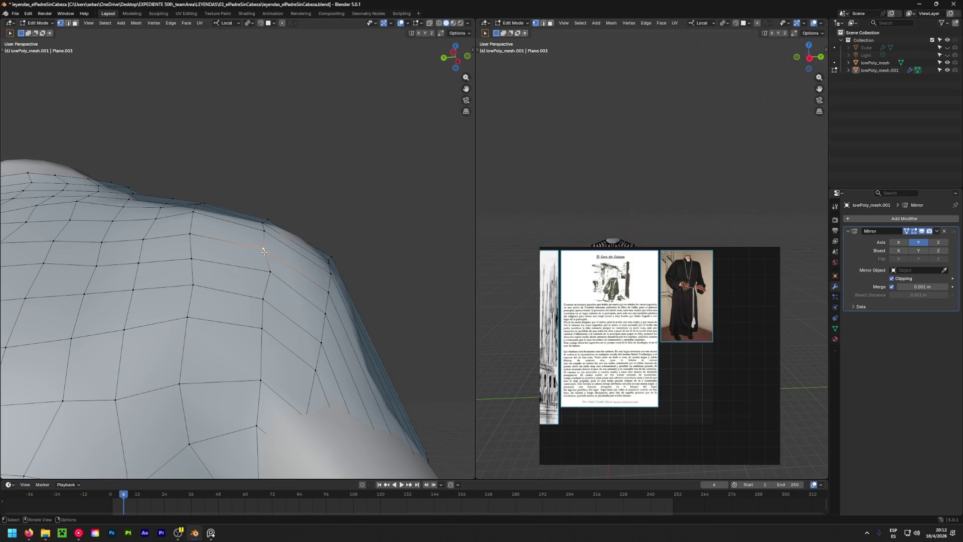
left_click(275, 255)
key("g")
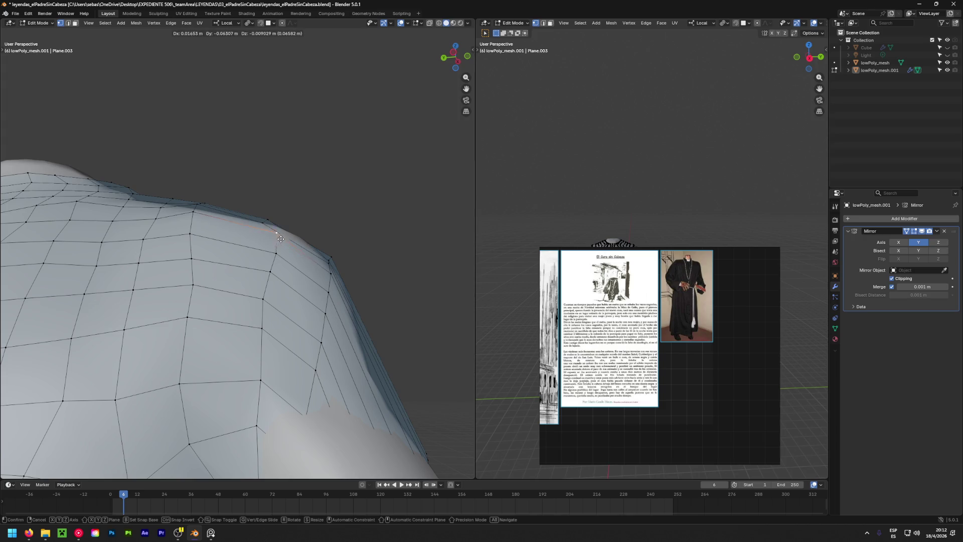
left_click(266, 227)
key("g")
left_click(279, 230)
scroll(278, 226, "down", 3)
middle_click_drag(279, 226, 249, 211)
scroll(248, 210, "up", 5)
Fine-tune individual shoulder vertices around the ridge loop.
key("g")
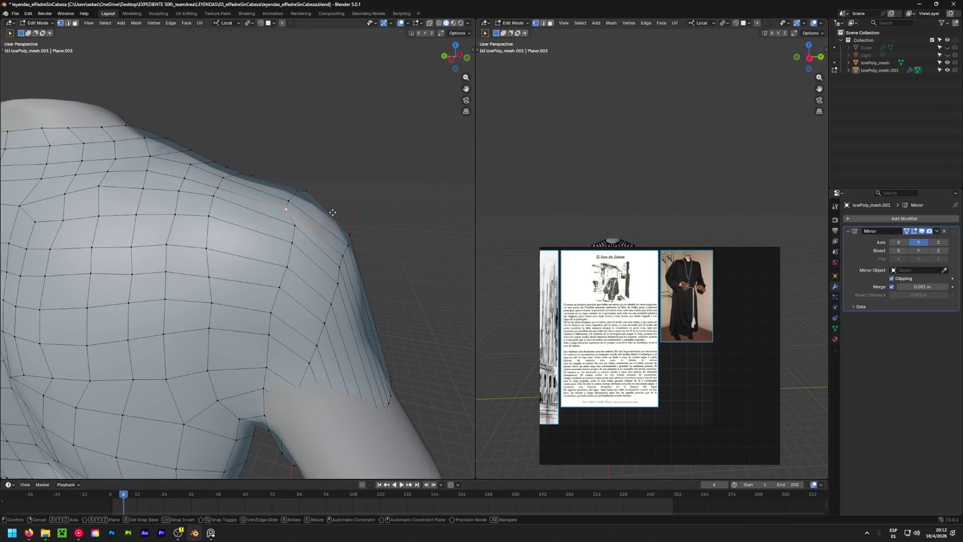
left_click(343, 215)
key("g")
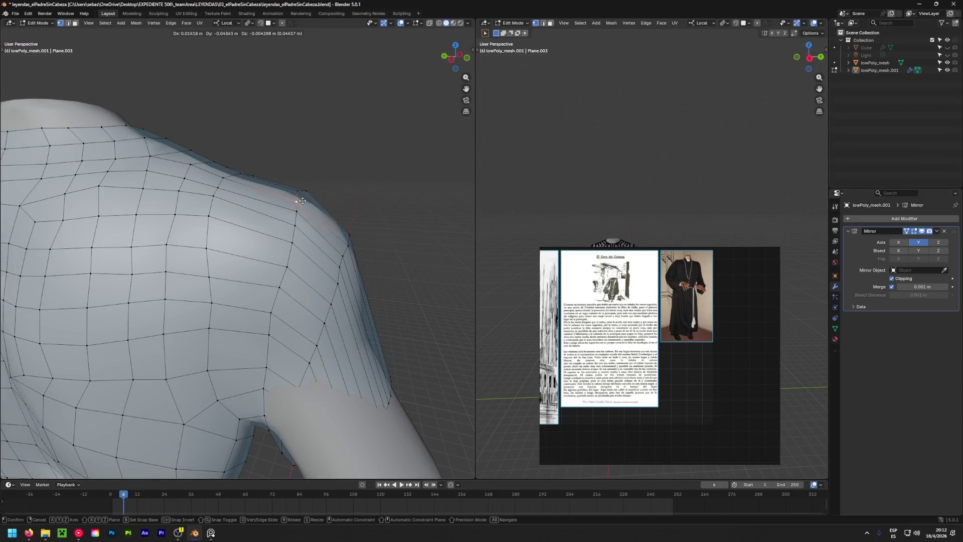
left_click(303, 200)
mouse_move(303, 200)
middle_mouse_down()
mouse_move(273, 226)
mouse_move(339, 193)
mouse_move(324, 269)
middle_mouse_up()
left_click(272, 226)
key("g")
left_click(279, 228)
left_click(324, 270)
key("g")
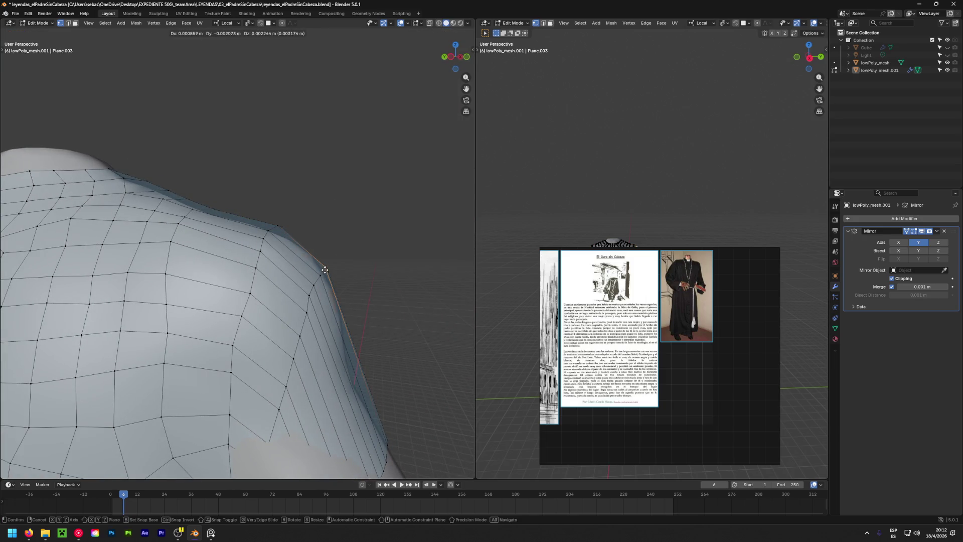
left_click(324, 269)
Move one more shoulder vertex and check the torso and sleeve edge from the front.
mouse_move(324, 268)
middle_mouse_down()
mouse_move(328, 228)
mouse_move(206, 198)
mouse_move(153, 294)
mouse_move(67, 343)
middle_mouse_up()
left_click(321, 258)
key("g")
left_click(322, 219)
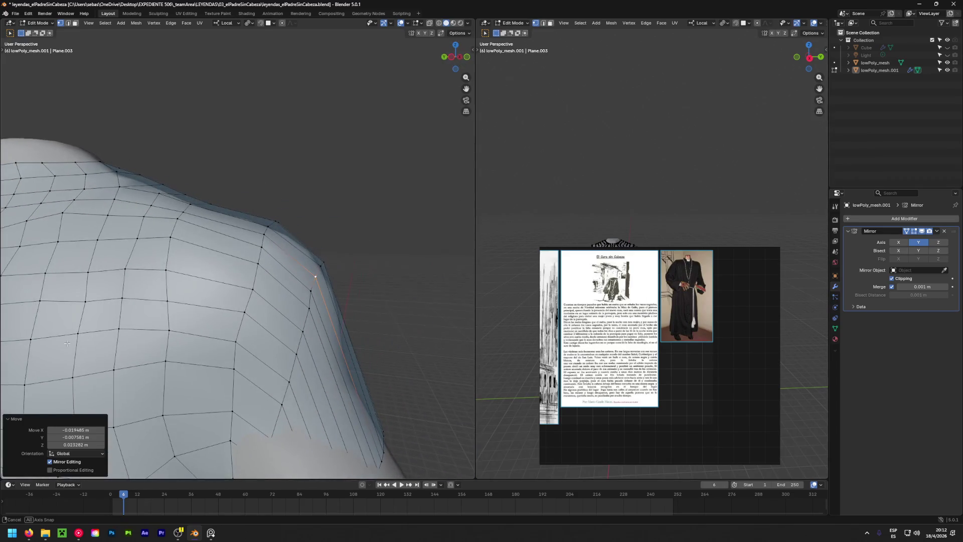
mouse_move(353, 305)
middle_mouse_down()
mouse_move(103, 291)
mouse_move(26, 273)
mouse_move(101, 302)
mouse_move(401, 349)
mouse_move(229, 274)
mouse_move(168, 323)
mouse_move(211, 333)
middle_mouse_up()
scroll(172, 355, "up", 2)
scroll(282, 183, "up", 5)
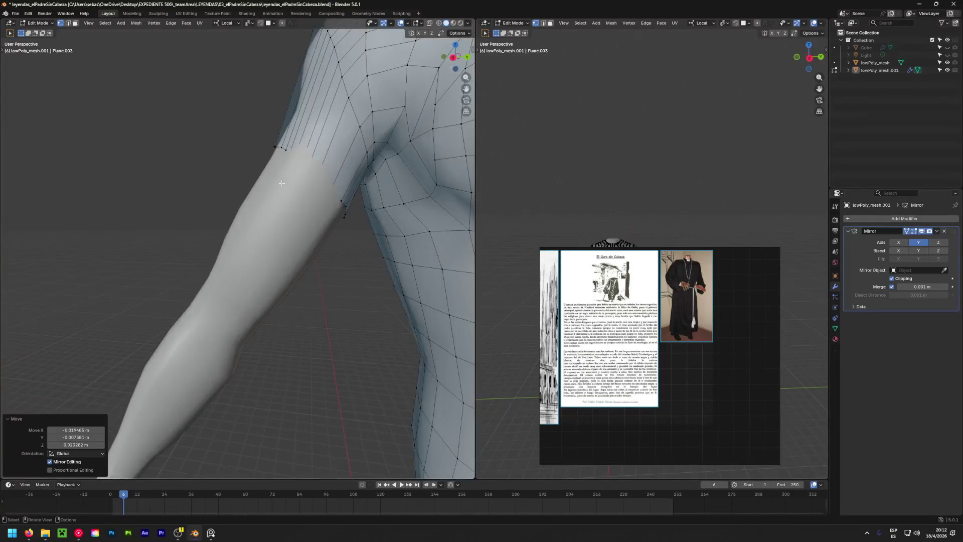
In see-through wireframe, move the first armhole vertices out to sit just outside the shoulder.
middle_click_drag(281, 183, 360, 169)
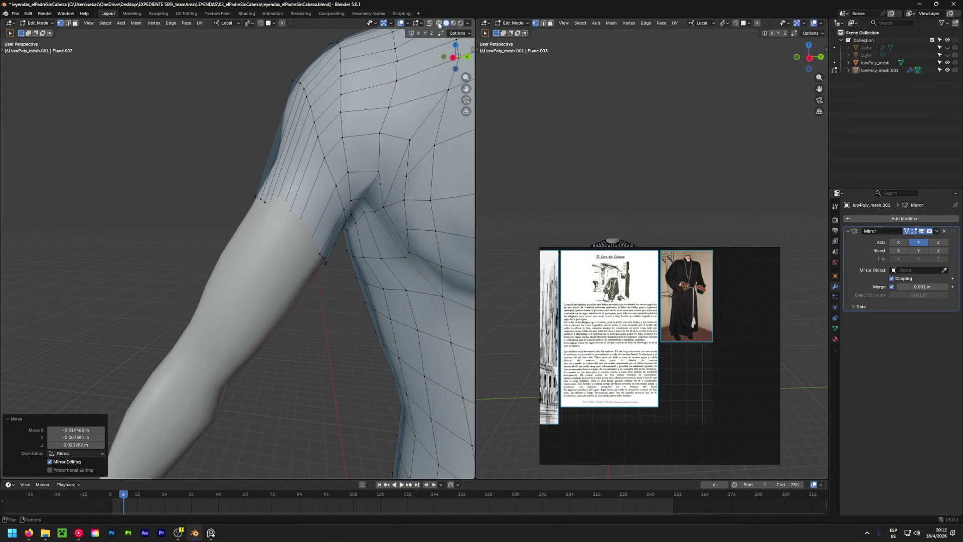
left_click(438, 24)
mouse_move(317, 354)
middle_mouse_down()
mouse_move(296, 327)
mouse_move(281, 252)
mouse_move(365, 337)
middle_mouse_up()
scroll(307, 232, "up", 2)
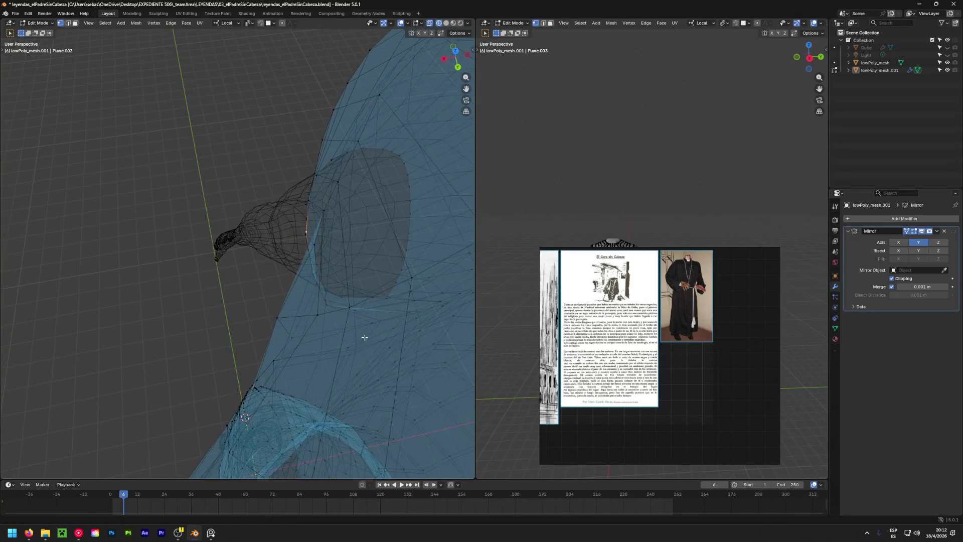
key("g")
left_click(307, 318)
mouse_move(307, 319)
middle_mouse_down()
mouse_move(304, 223)
mouse_move(278, 218)
middle_mouse_up()
key("g")
left_click(269, 204)
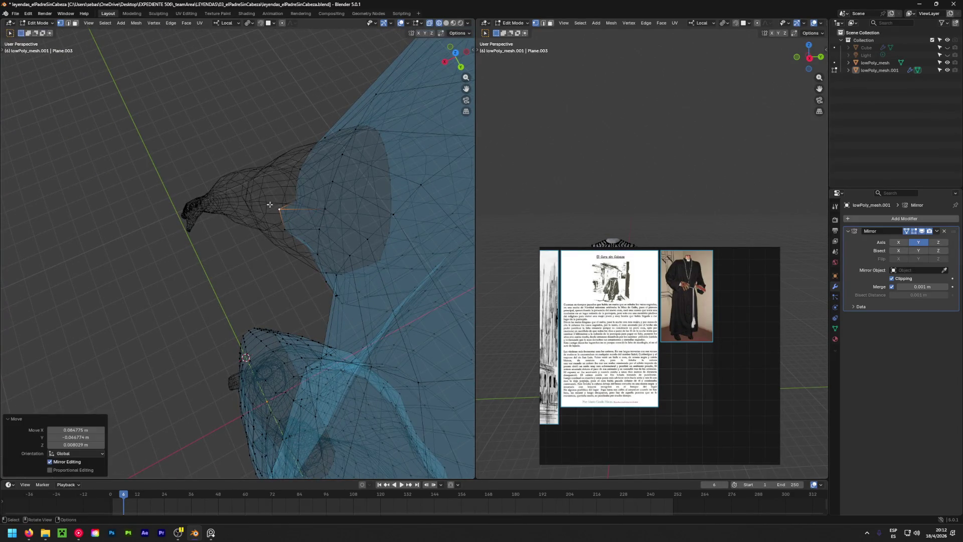
key("g")
left_click(294, 188)
key("g")
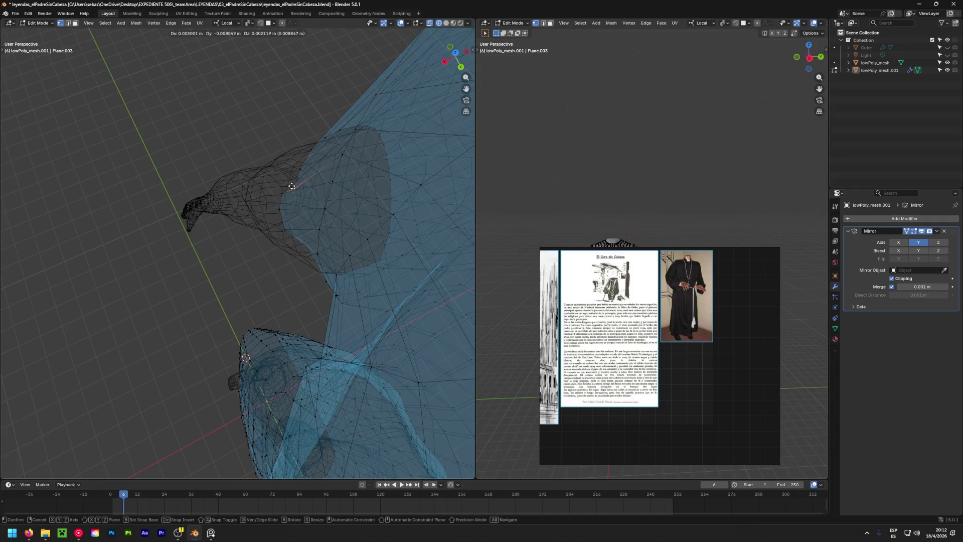
left_click(282, 181)
Reposition the armhole vertices under the armpit so the opening hugs the arm.
middle_click_drag(282, 180, 191, 160)
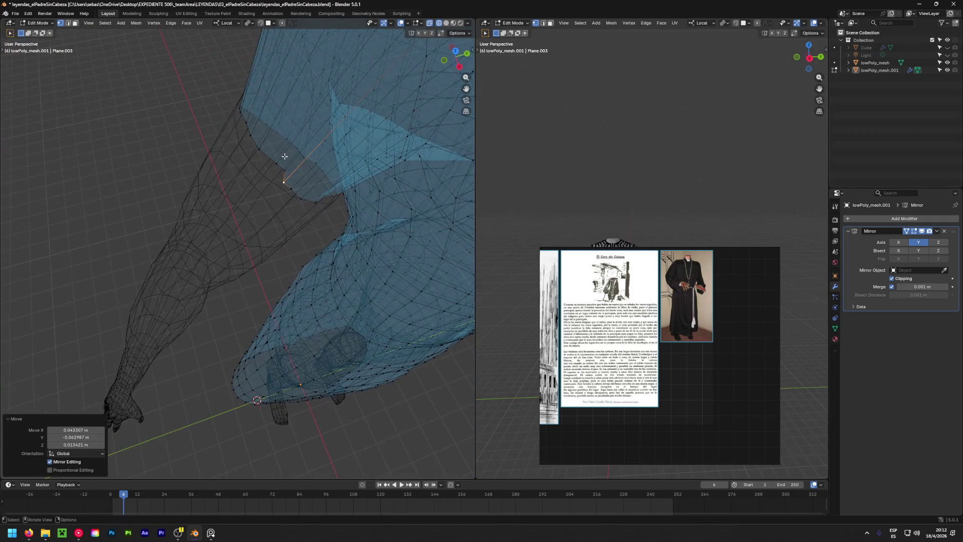
key("g")
mouse_move(281, 166)
middle_mouse_down("alt")
mouse_move(45, 194)
mouse_move(264, 189)
mouse_move(275, 150)
mouse_move(116, 161)
middle_mouse_up("alt")
left_click(44, 194)
key("g")
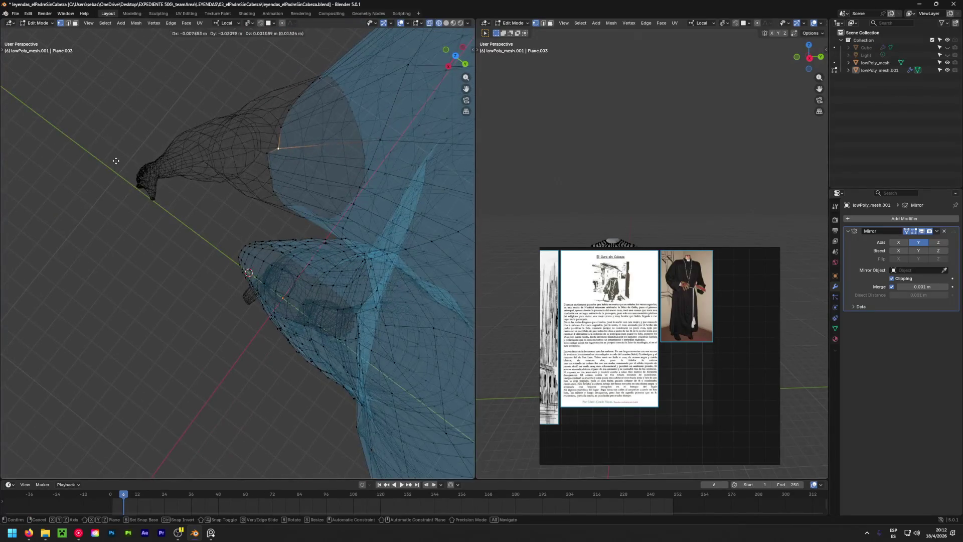
left_click(269, 140)
mouse_move(269, 140)
middle_mouse_down()
mouse_move(214, 91)
mouse_move(9, 231)
middle_mouse_up()
key("g")
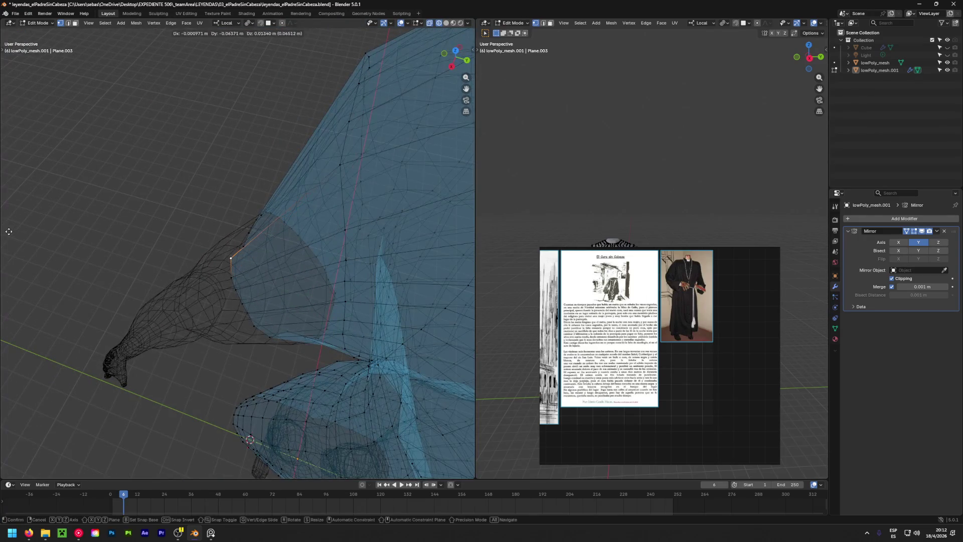
left_click(8, 231)
Nudge the last underarm vertices into place and return the view to solid shading.
middle_click_drag(201, 200, 295, 266)
key("g")
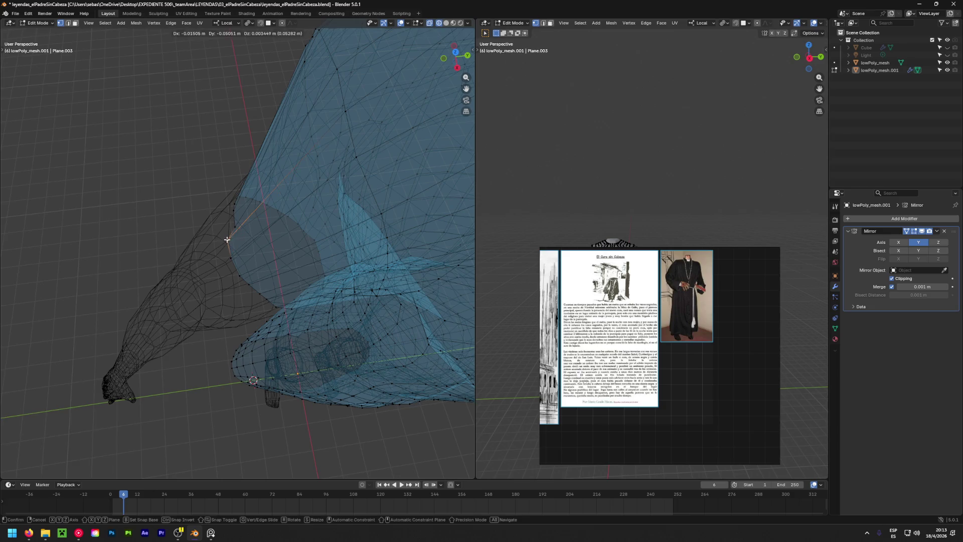
left_click(226, 239)
key("g")
left_click(225, 217)
mouse_move(224, 217)
middle_mouse_down()
mouse_move(18, 105)
mouse_move(461, 5)
middle_mouse_up()
left_click(446, 23)
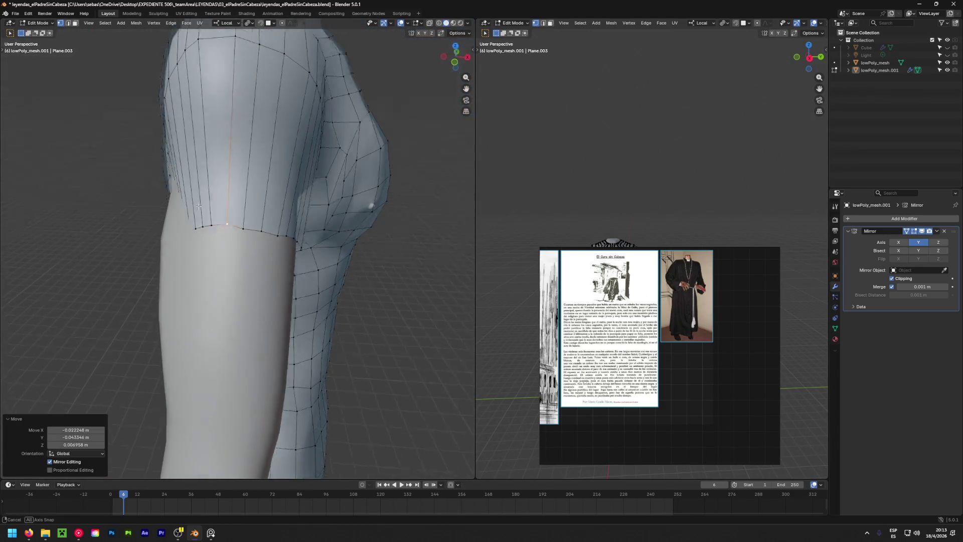
Move the sleeve-edge vertices on the upper arm to fit the arm, then view the whole torso.
middle_click_drag(371, 200, 231, 168)
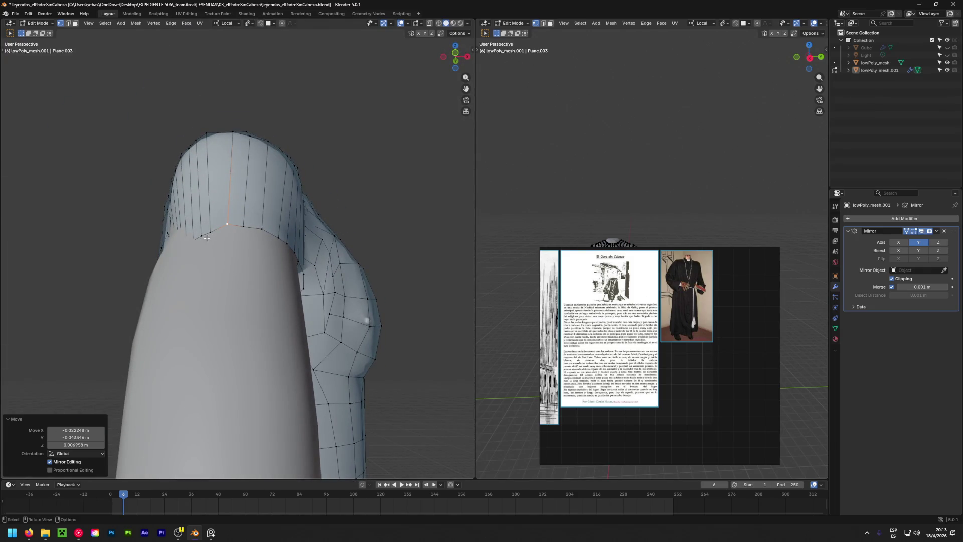
key("g")
left_click(214, 227)
key("g")
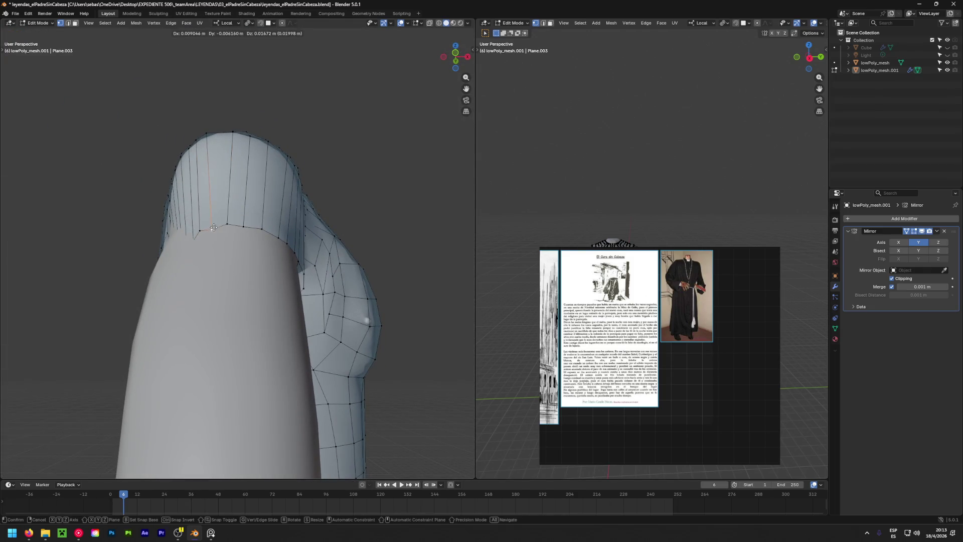
left_click(214, 228)
middle_click_drag(214, 228, 218, 280)
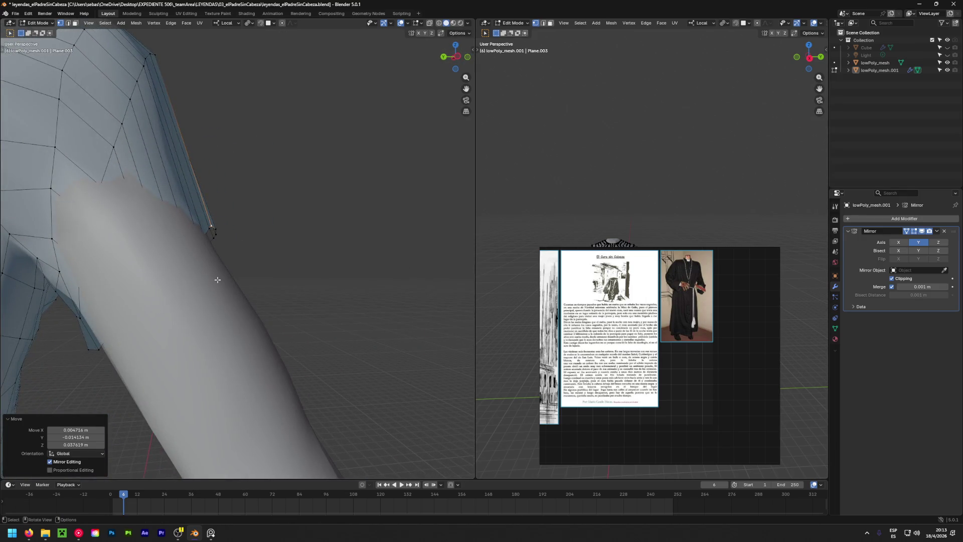
scroll(218, 279, "down", 5)
middle_click_drag(361, 269, 115, 298)
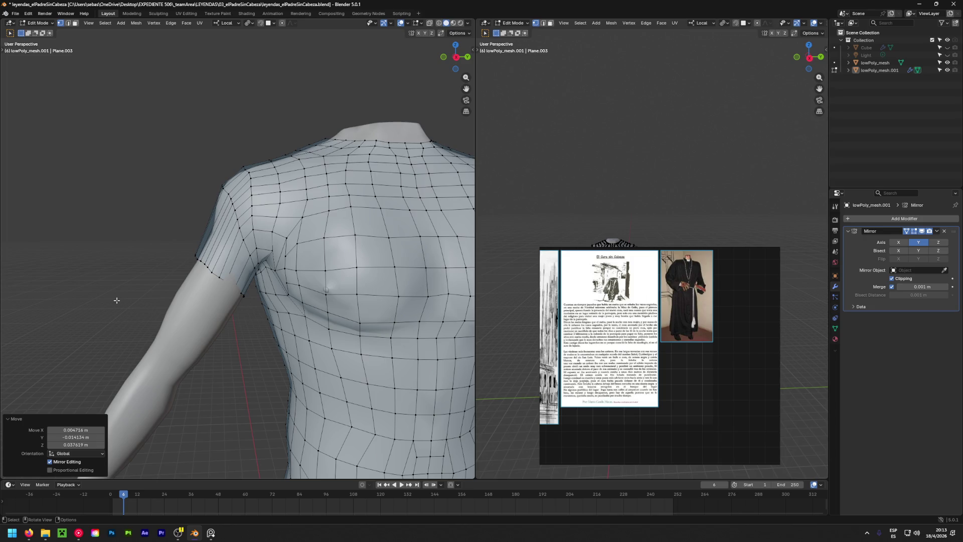
scroll(219, 290, "down", 3)
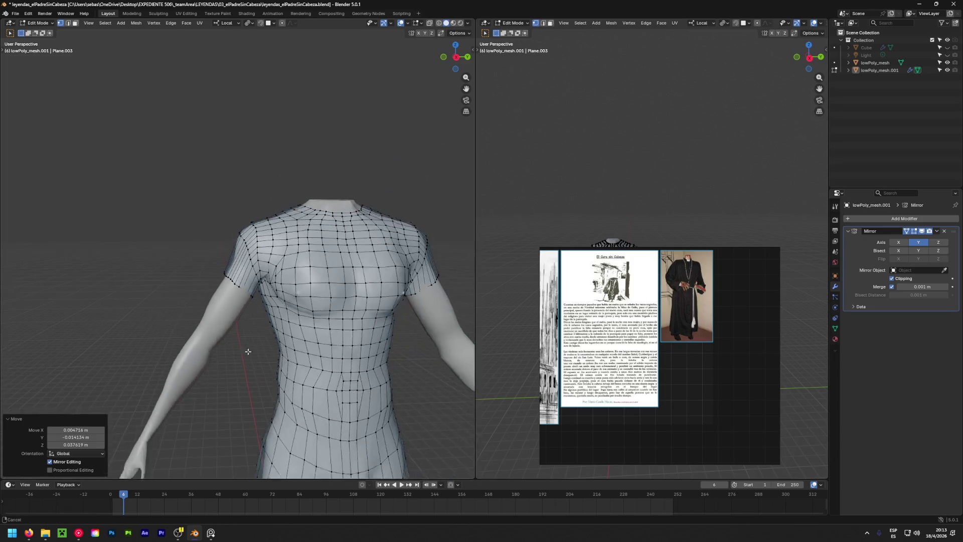
scroll(247, 351, "down", 2)
scroll(243, 241, "up", 1)
scroll(241, 202, "up", 5)
scroll(242, 202, "up", 3)
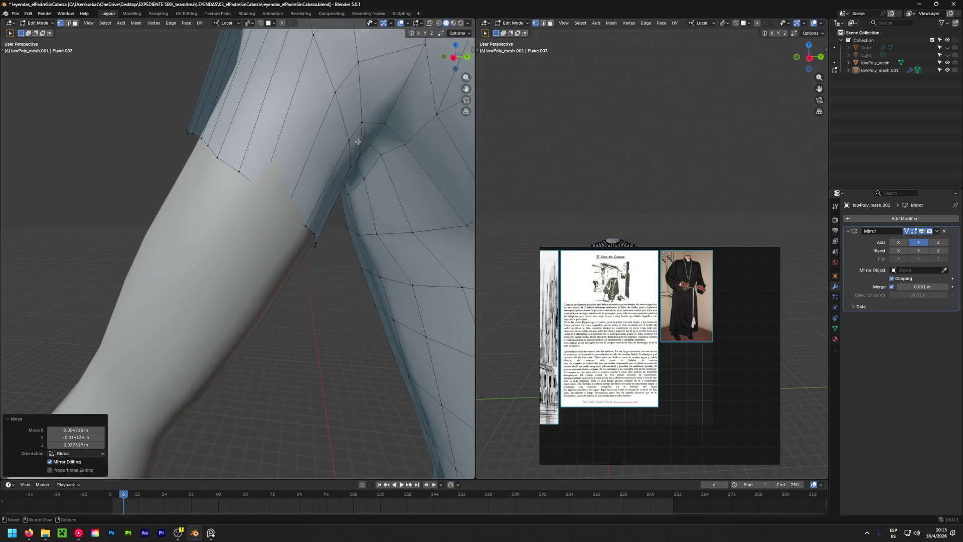
In see-through wireframe, pull an underarm vertex in toward the body, then show the mesh solid.
left_click(439, 22)
mouse_move(264, 219)
middle_mouse_down()
mouse_move(215, 319)
mouse_move(232, 302)
middle_mouse_up()
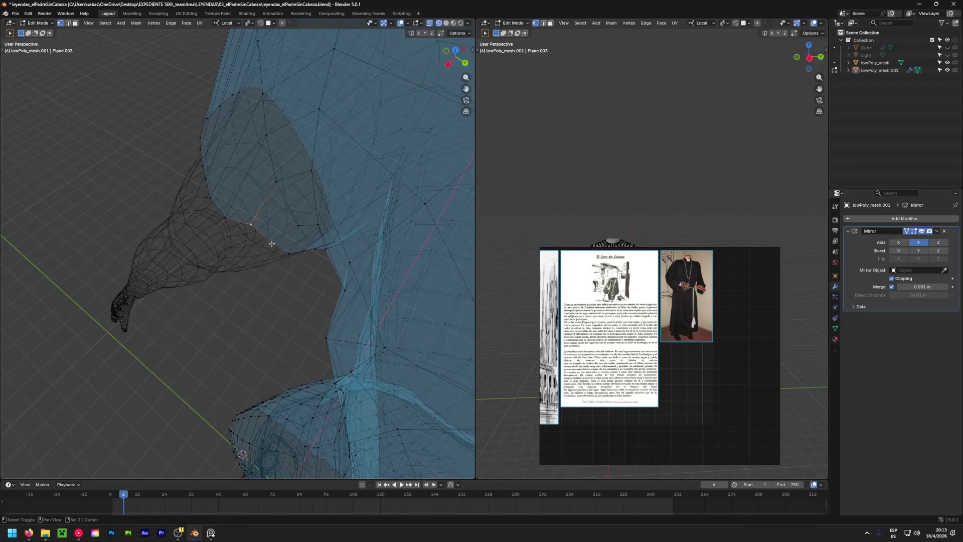
middle_click_drag(271, 243, 218, 301)
key("g")
left_click(182, 341)
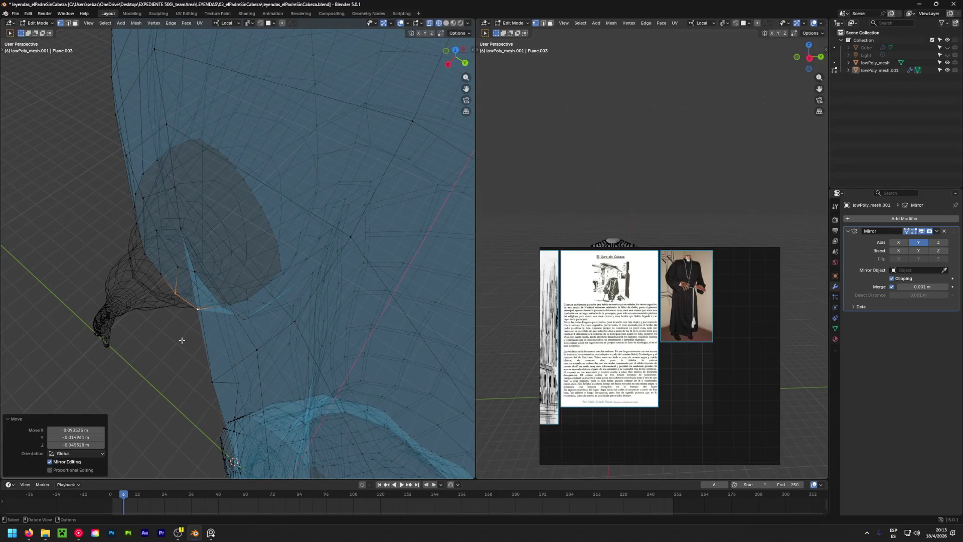
key("alt+z")
middle_click_drag(181, 340, 322, 157)
left_click(445, 22)
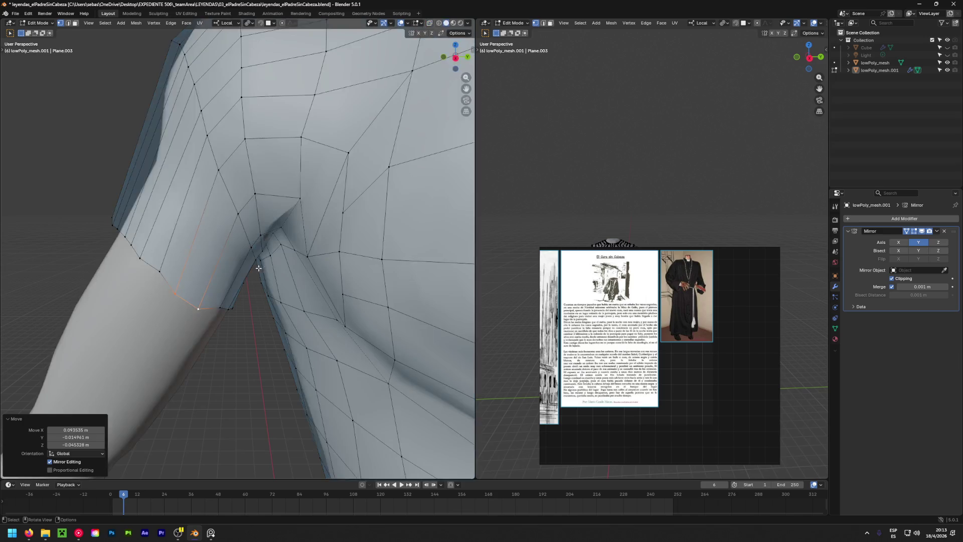
Move a second underarm vertex closer to the body near the shoulder in solid shading.
mouse_move(225, 225)
middle_mouse_down()
mouse_move(177, 294)
mouse_move(194, 296)
middle_mouse_up()
key("g")
left_click(180, 286)
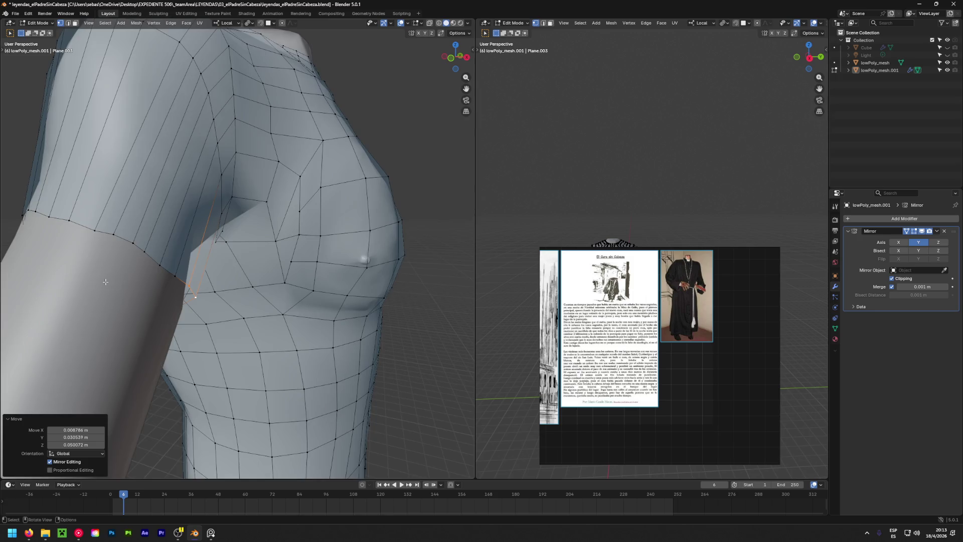
mouse_move(106, 281)
middle_mouse_down()
mouse_move(29, 282)
mouse_move(282, 136)
middle_mouse_up()
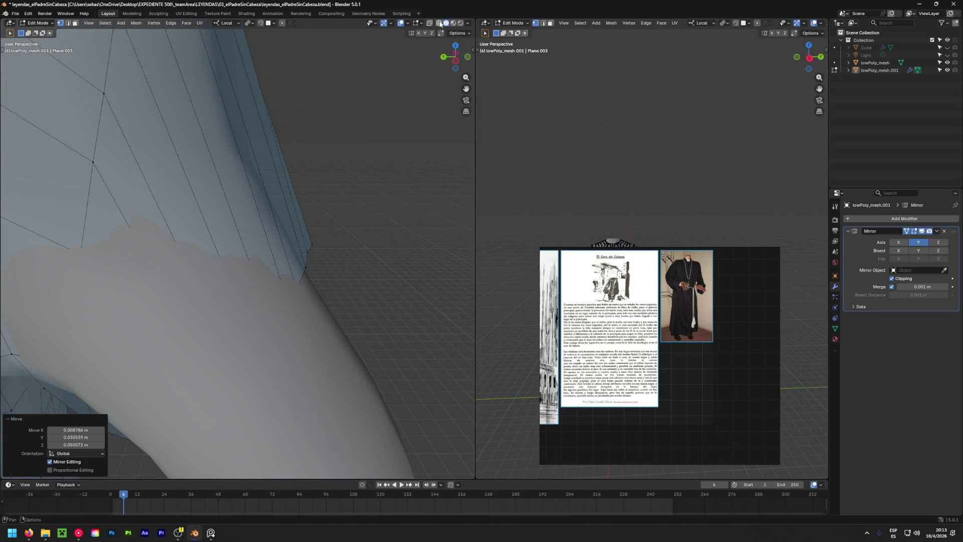
With the mesh see-through, drag underarm vertices lower along the arm, undoing misplaced moves.
left_click(439, 23)
mouse_move(301, 243)
middle_mouse_down()
mouse_move(259, 405)
mouse_move(290, 327)
middle_mouse_up()
left_click_drag(308, 279, 312, 283)
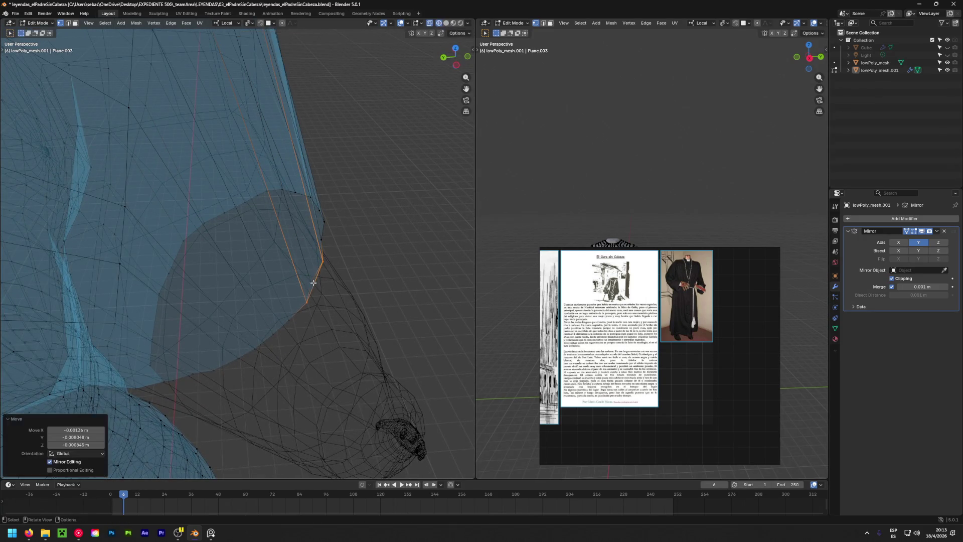
key("ctrl+z")
left_click(318, 286)
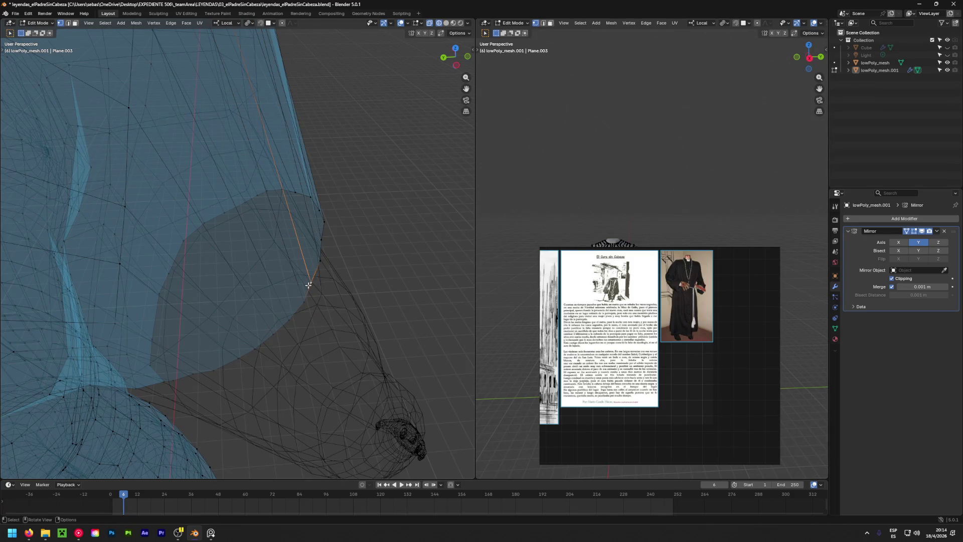
mouse_move(310, 286)
left_mouse_down()
mouse_move(315, 312)
mouse_move(301, 375)
mouse_move(258, 417)
left_mouse_up()
key("ctrl+z")
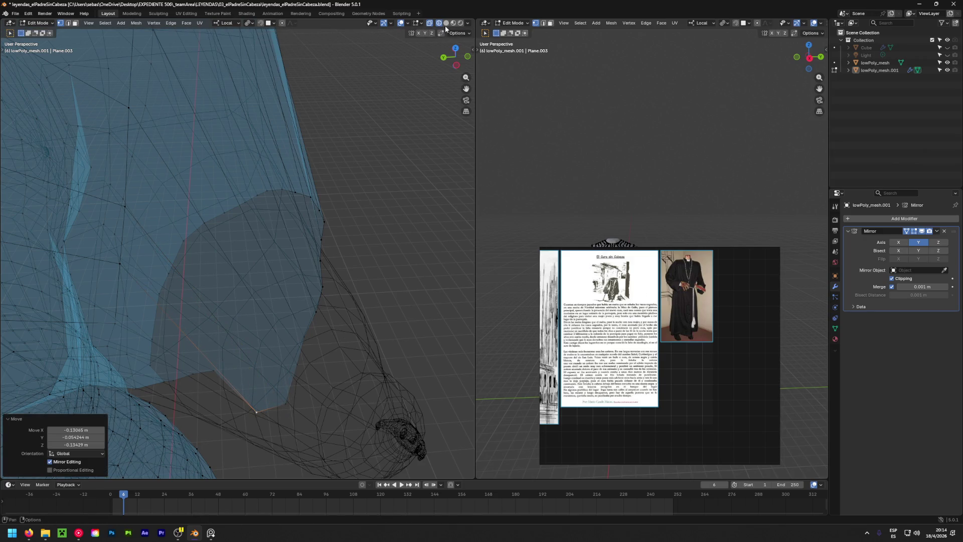
scroll(332, 323, "up", 3)
scroll(333, 326, "up", 2)
scroll(324, 321, "up", 1)
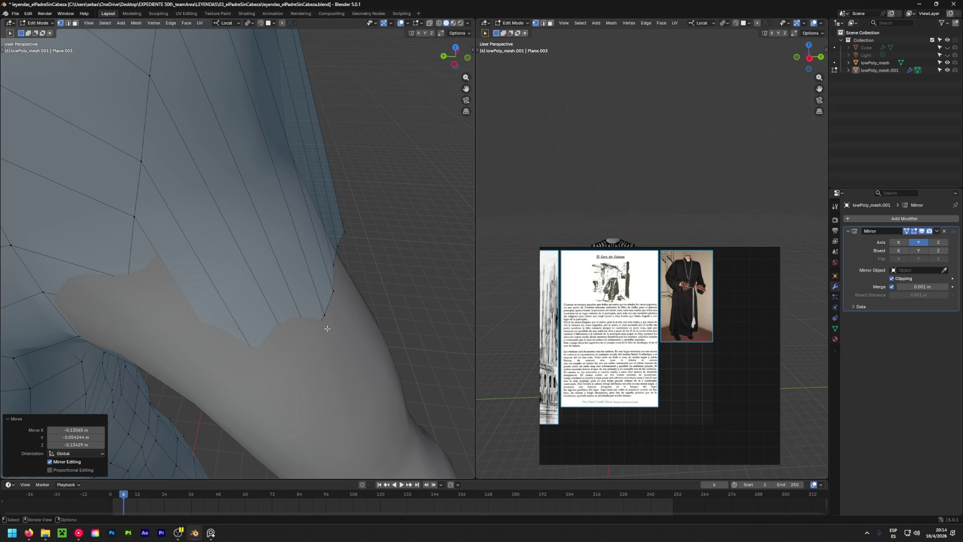
In see-through wireframe, select a collar-edge vertex and move it outward around the neck.
left_click(439, 23)
mouse_move(385, 233)
middle_mouse_down()
mouse_move(202, 294)
mouse_move(185, 247)
mouse_move(249, 323)
middle_mouse_up()
left_click(262, 319)
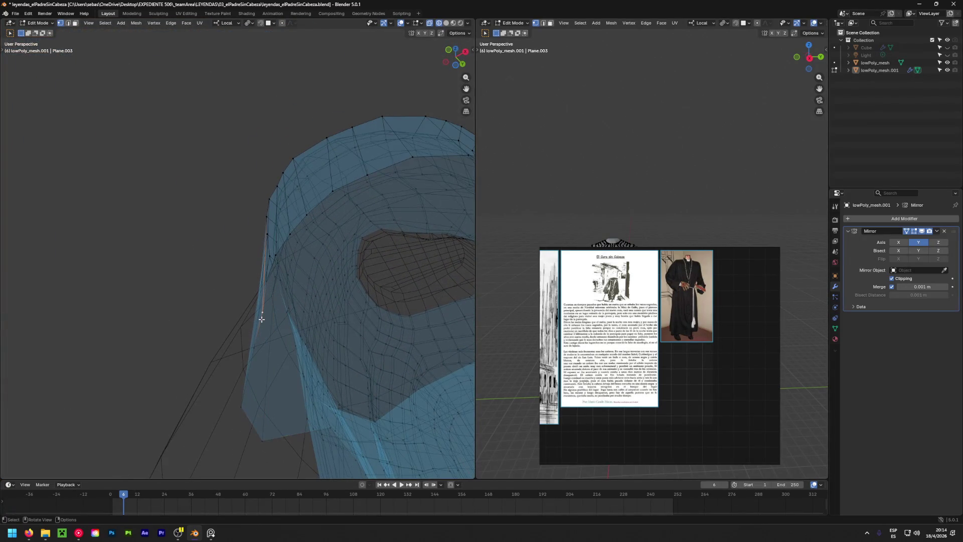
left_click_drag(261, 320, 248, 323)
mouse_move(248, 323)
middle_mouse_down()
mouse_move(254, 331)
mouse_move(237, 339)
mouse_move(301, 334)
mouse_move(251, 351)
middle_mouse_up()
key("g")
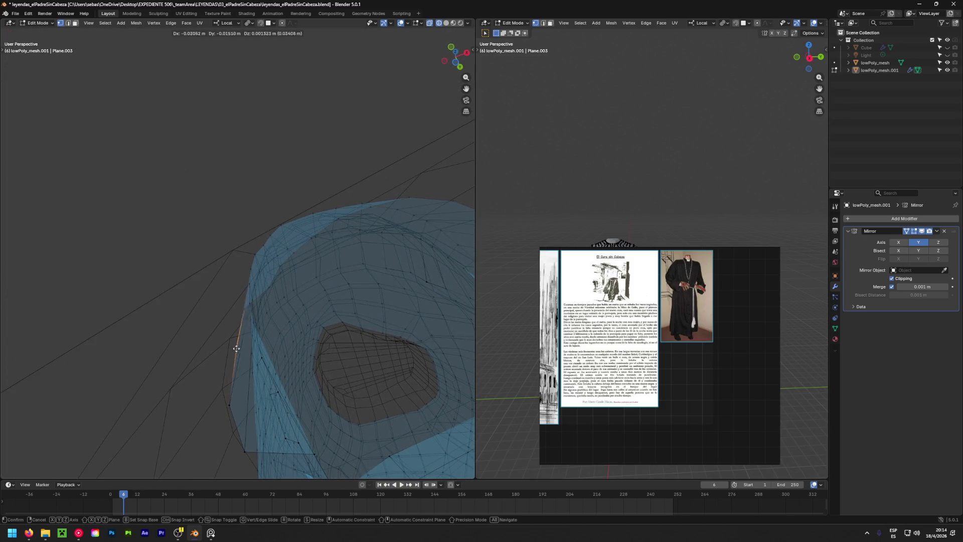
left_click(214, 341)
Reposition the next collar vertices so the neck opening's edge sits lower and closer.
mouse_move(228, 405)
middle_mouse_down()
mouse_move(240, 352)
mouse_move(269, 334)
mouse_move(242, 333)
middle_mouse_up()
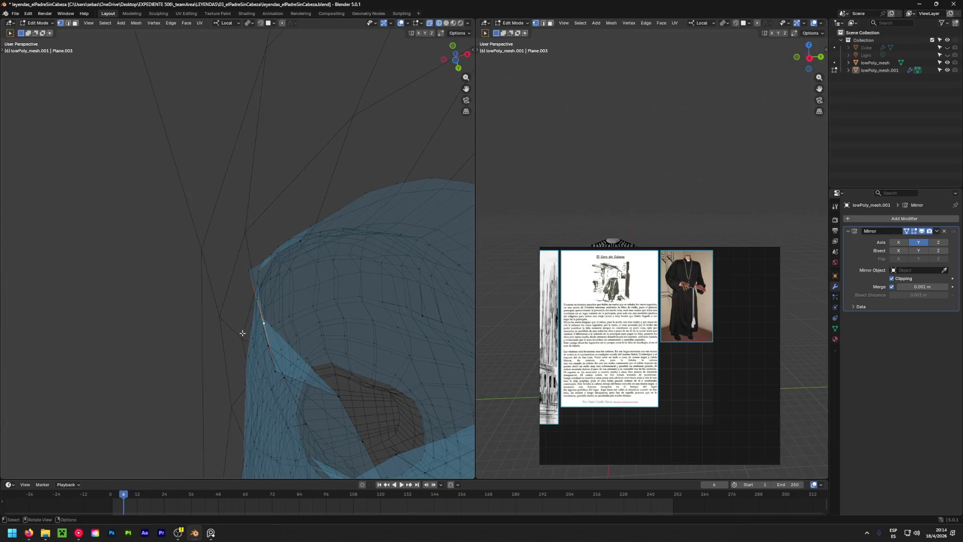
key("g")
left_click(205, 335)
left_click(276, 375)
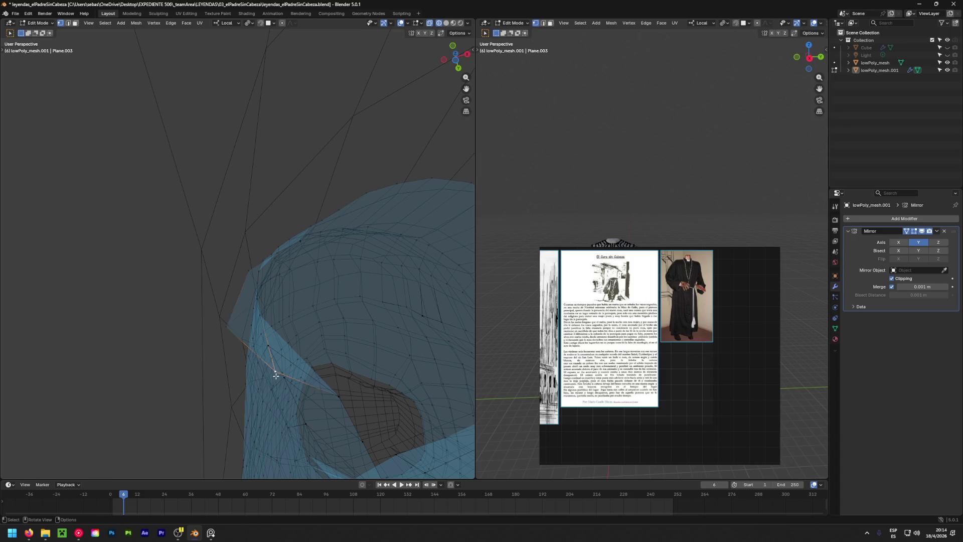
key("g")
left_click(253, 402)
mouse_move(253, 403)
middle_mouse_down()
mouse_move(292, 400)
mouse_move(264, 323)
mouse_move(257, 330)
middle_mouse_up()
key("g")
left_click(250, 344)
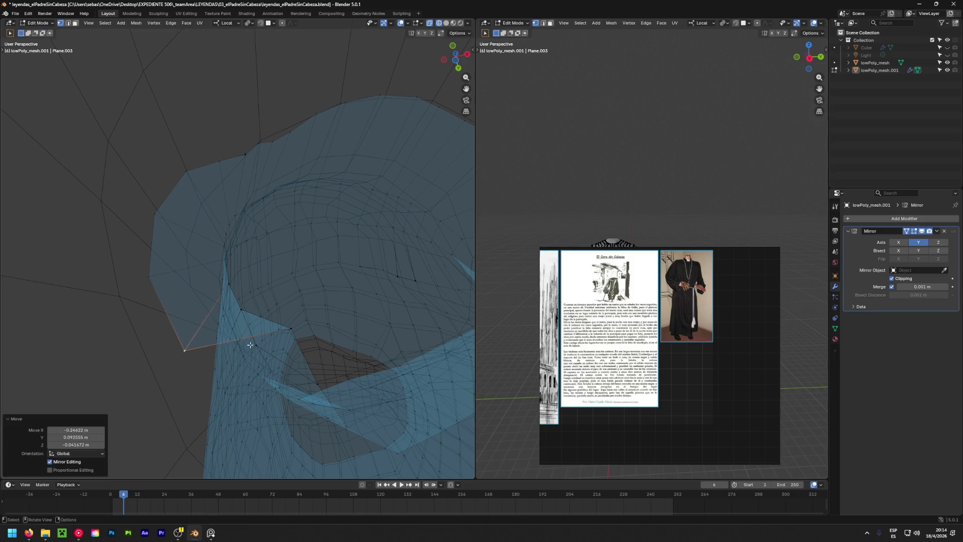
Move another collar vertex down in two passes and return to solid shading near the arm.
left_click(290, 330)
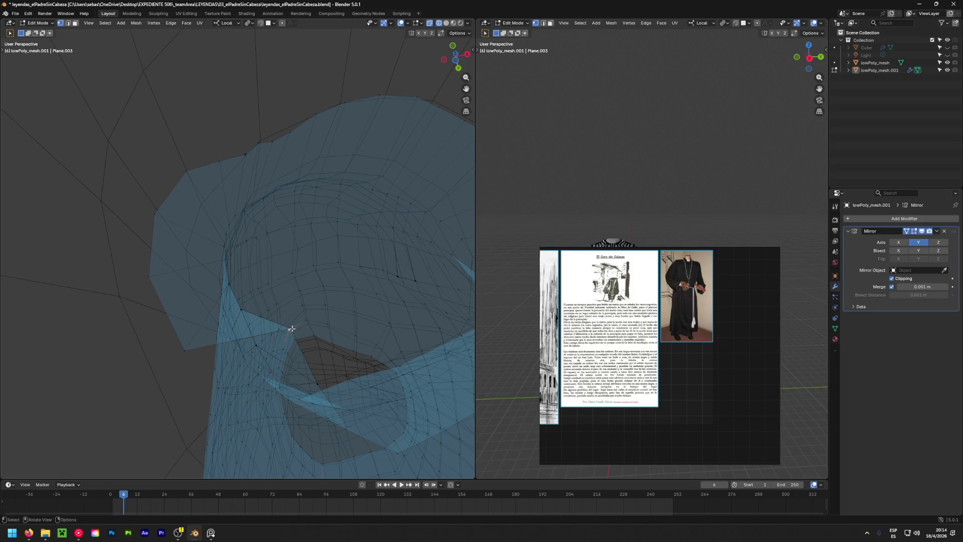
key("g")
left_click(297, 384)
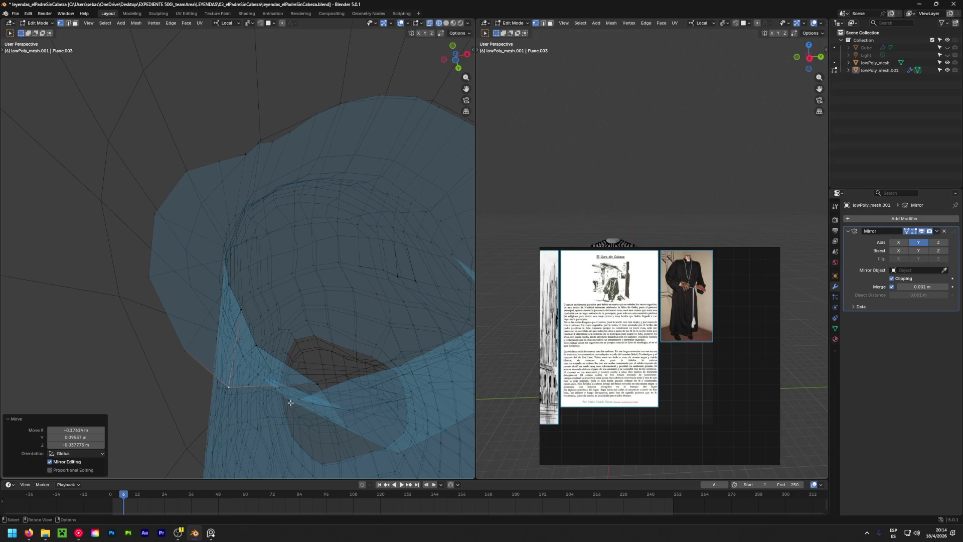
key("g")
left_click(298, 417)
mouse_move(279, 426)
middle_mouse_down()
mouse_move(66, 71)
mouse_move(252, 269)
mouse_move(209, 224)
middle_mouse_up()
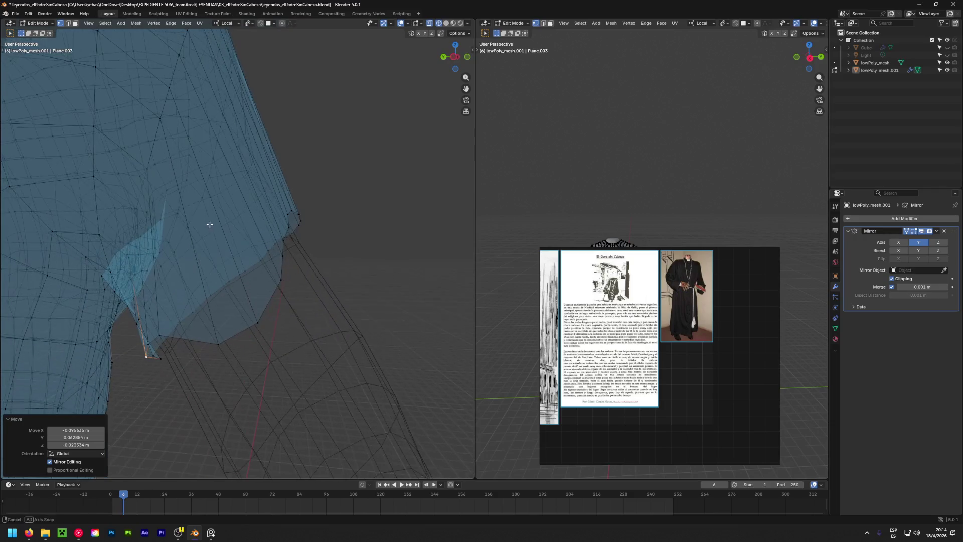
left_click(444, 25)
mouse_move(379, 143)
middle_mouse_down()
mouse_move(210, 329)
mouse_move(314, 265)
mouse_move(323, 338)
mouse_move(226, 324)
mouse_move(209, 256)
middle_mouse_up()
scroll(193, 309, "up", 3)
Move several sleeve lower-edge vertices up and inward so the sleeve tightens on the upper arm.
key("g")
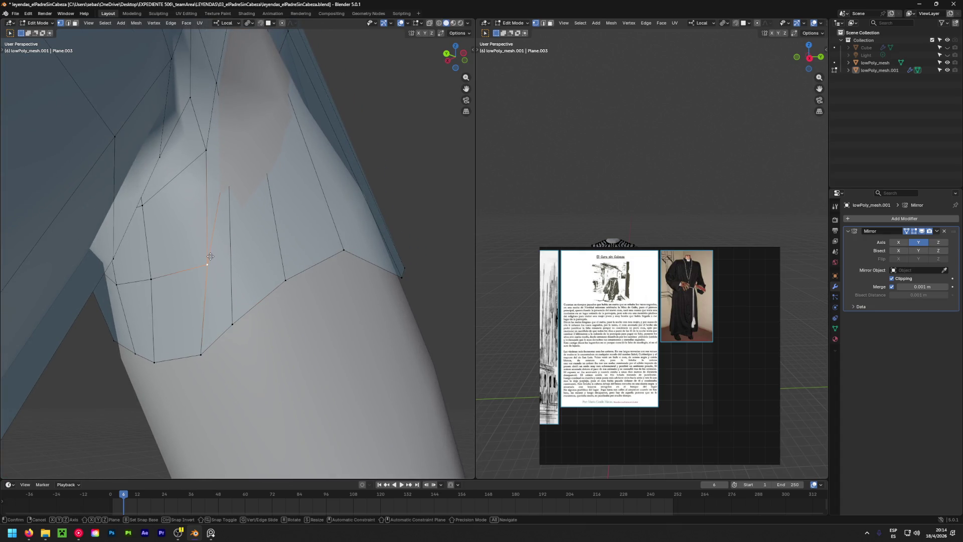
left_click(200, 242)
left_click_drag(234, 318, 255, 300)
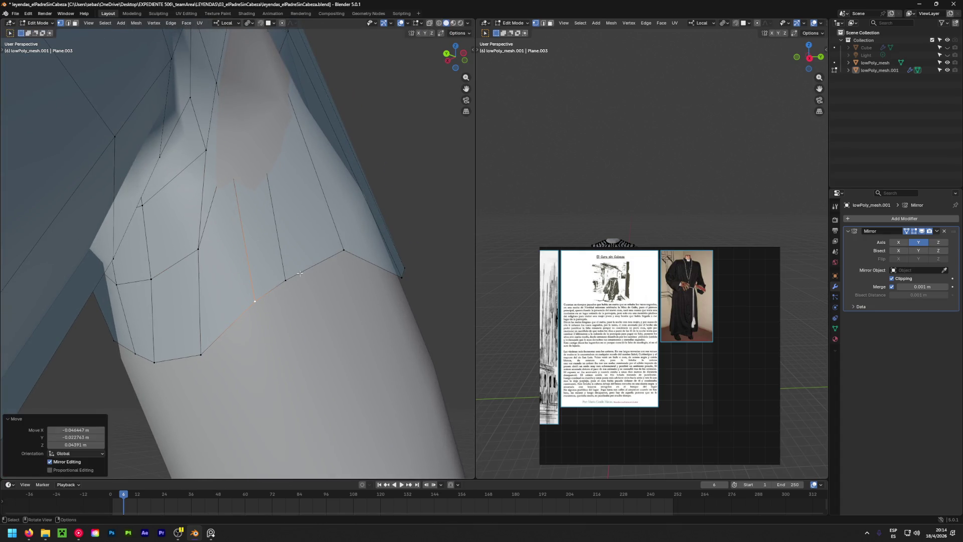
left_click_drag(343, 250, 361, 242)
left_click_drag(285, 278, 320, 248)
left_click_drag(252, 299, 279, 272)
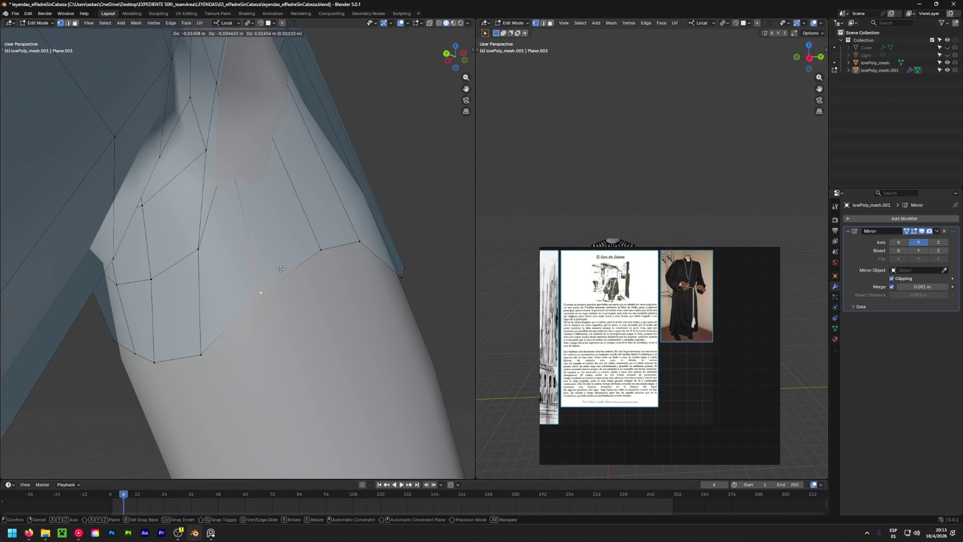
Adjust the next sleeve-edge vertex and make the mesh see-through to check the fit.
left_click(200, 351)
left_click_drag(201, 351, 197, 343)
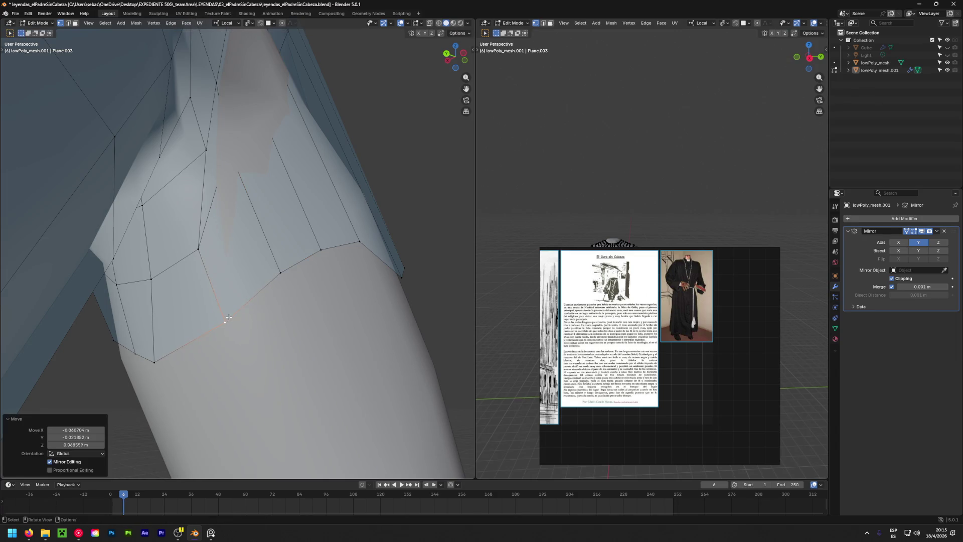
mouse_move(197, 343)
middle_mouse_down()
mouse_move(232, 226)
mouse_move(133, 268)
middle_mouse_up()
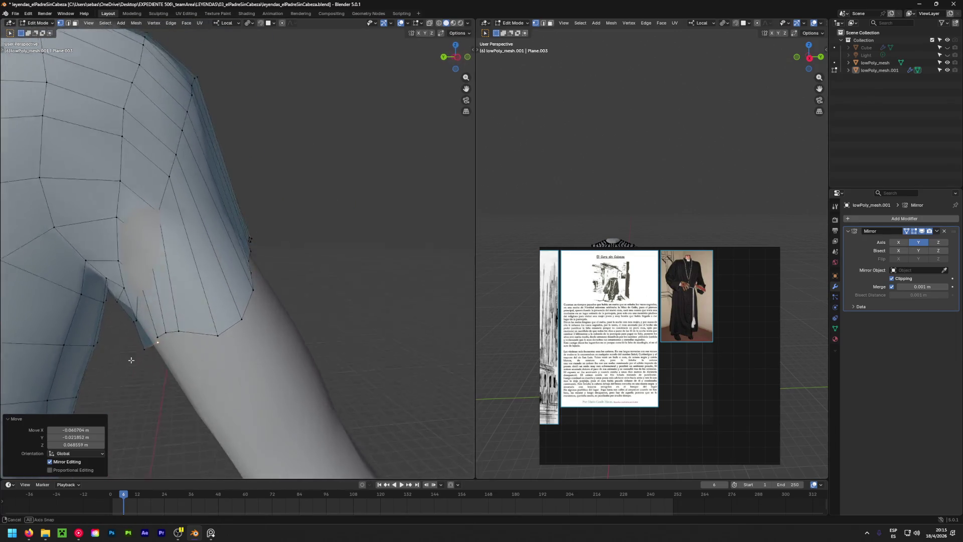
left_click(439, 24)
middle_click_drag(226, 324, 133, 311)
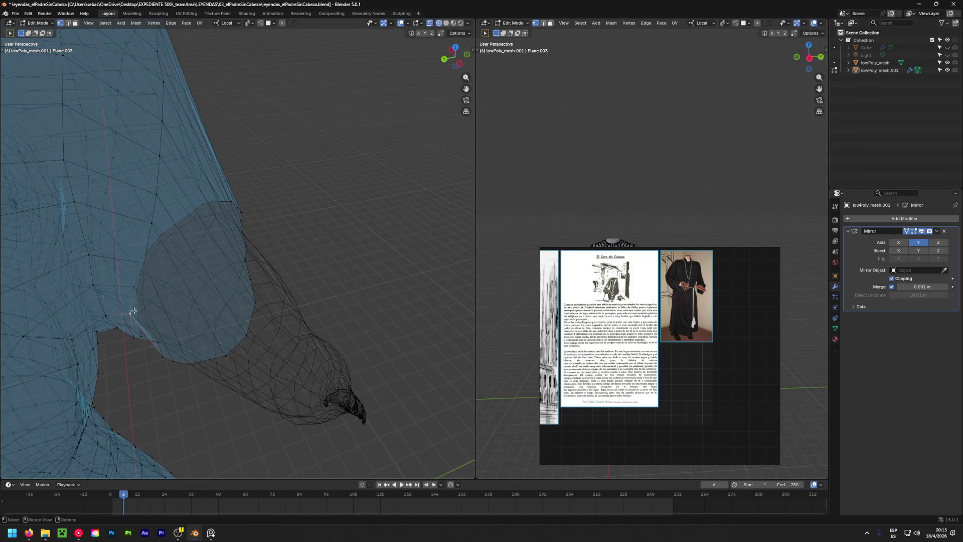
Nudge the selected underarm and shoulder vertices inward, switching back to solid shading.
middle_click_drag(143, 270, 211, 423)
key("g")
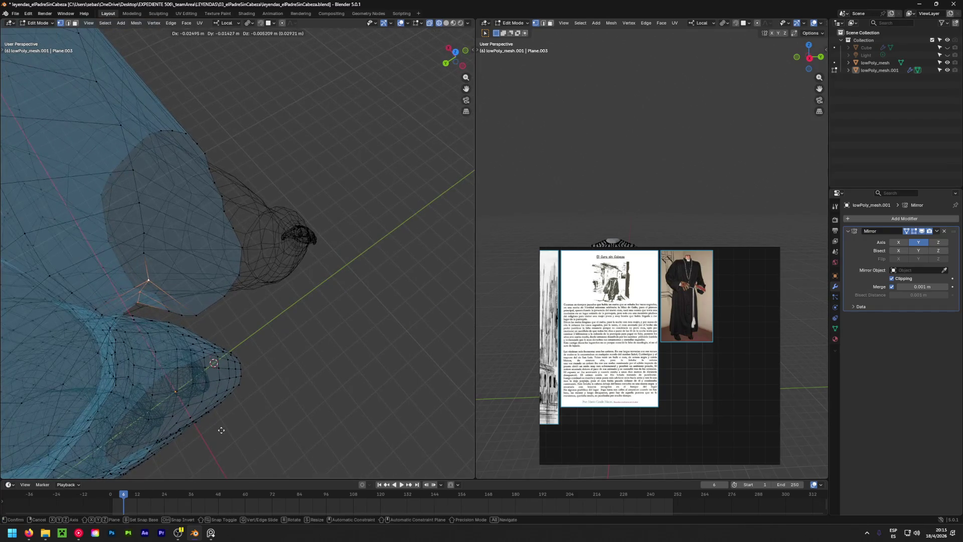
left_click(220, 438)
scroll(151, 301, "up", 3)
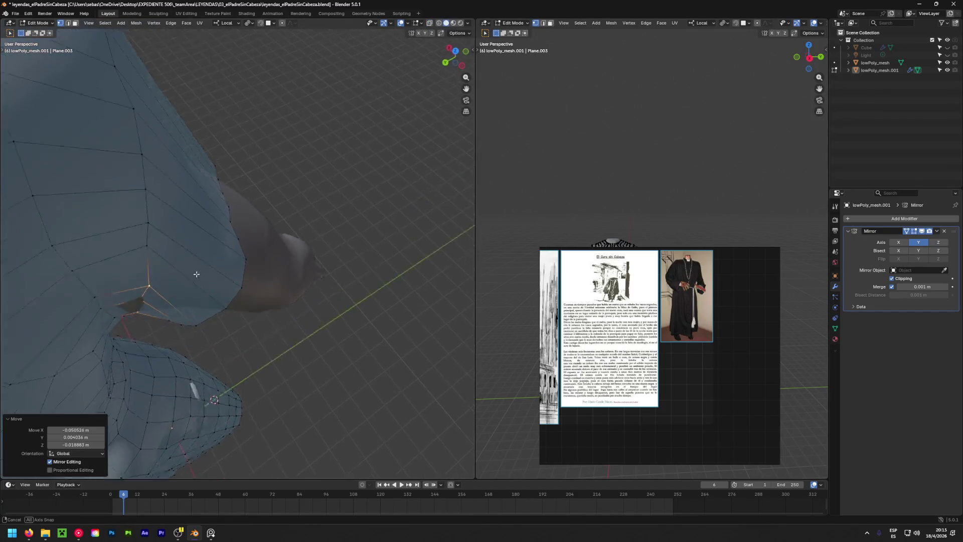
key("alt+z")
mouse_move(151, 301)
middle_mouse_down()
mouse_move(141, 301)
mouse_move(441, 286)
middle_mouse_up()
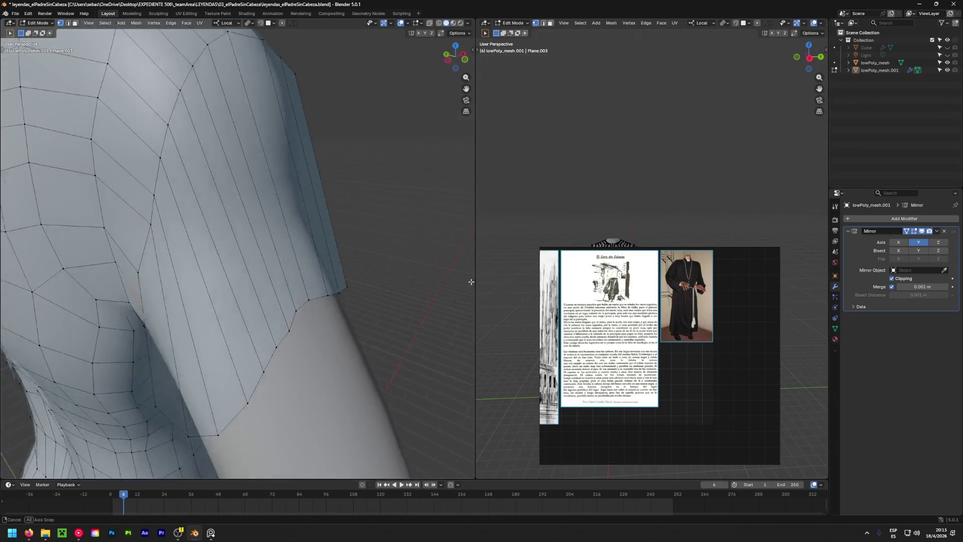
key("g")
left_click(309, 341)
middle_click_drag(309, 341, 447, 250)
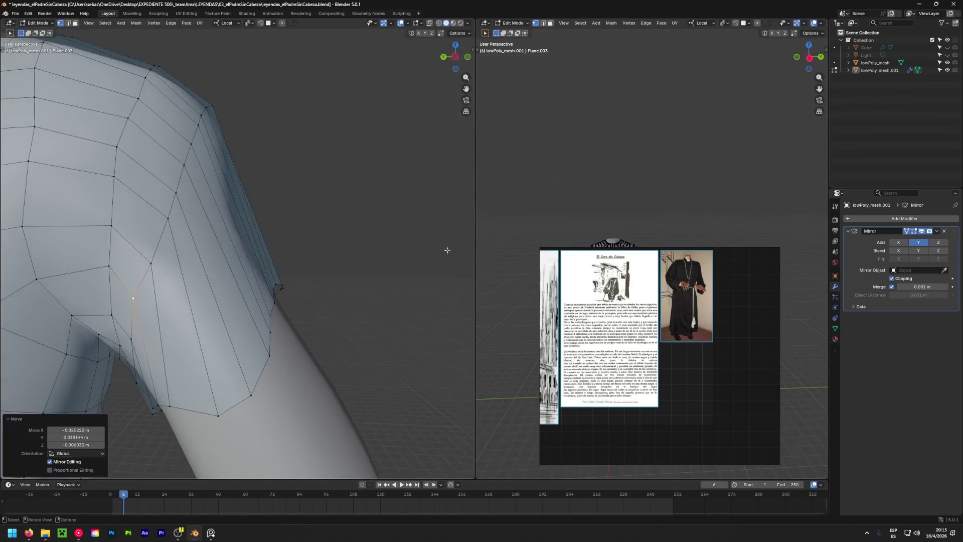
key("g")
left_click(158, 241)
key("g")
left_click(148, 260)
Reposition further vertices around the arm so the sleeve follows the upper arm.
middle_click_drag(147, 261, 479, 408)
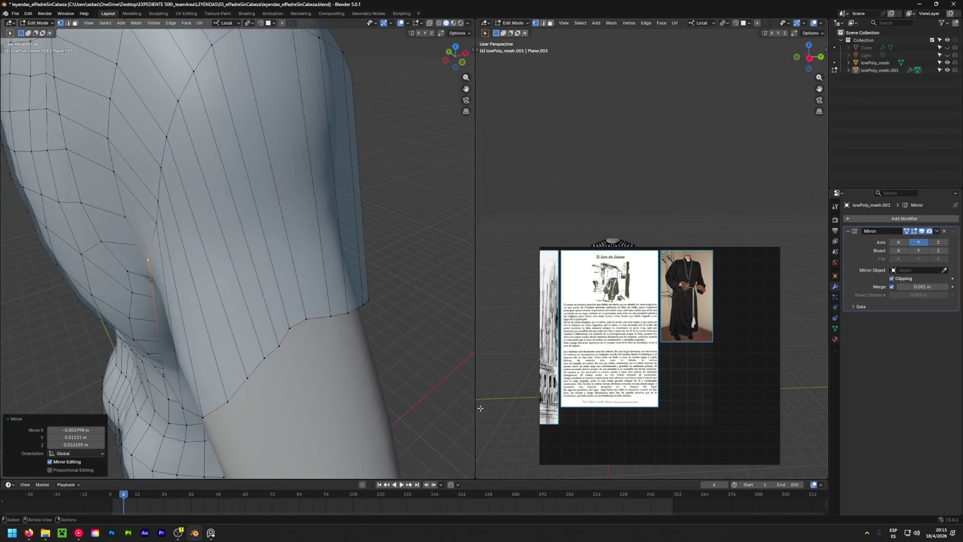
middle_click_drag(203, 376, 300, 267)
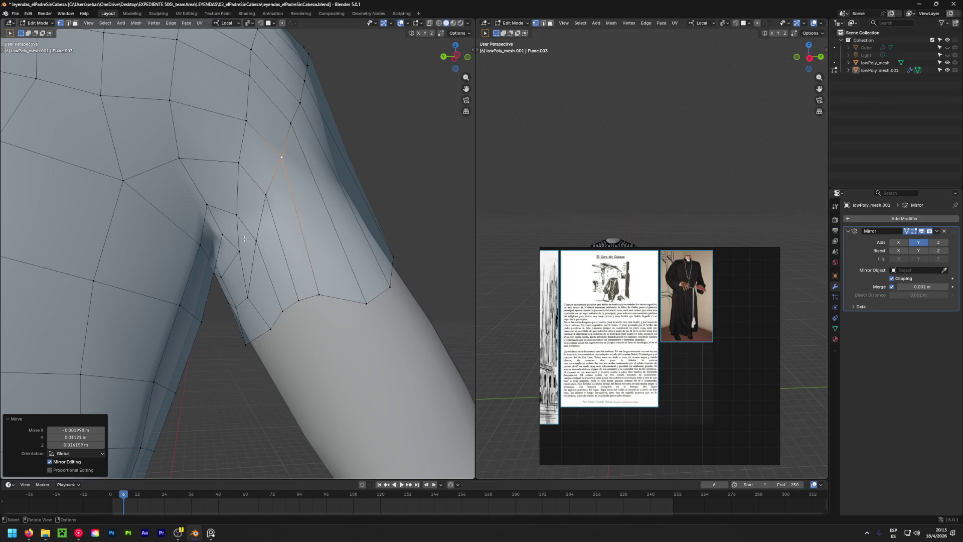
middle_click_drag(243, 238, 266, 219)
key("g")
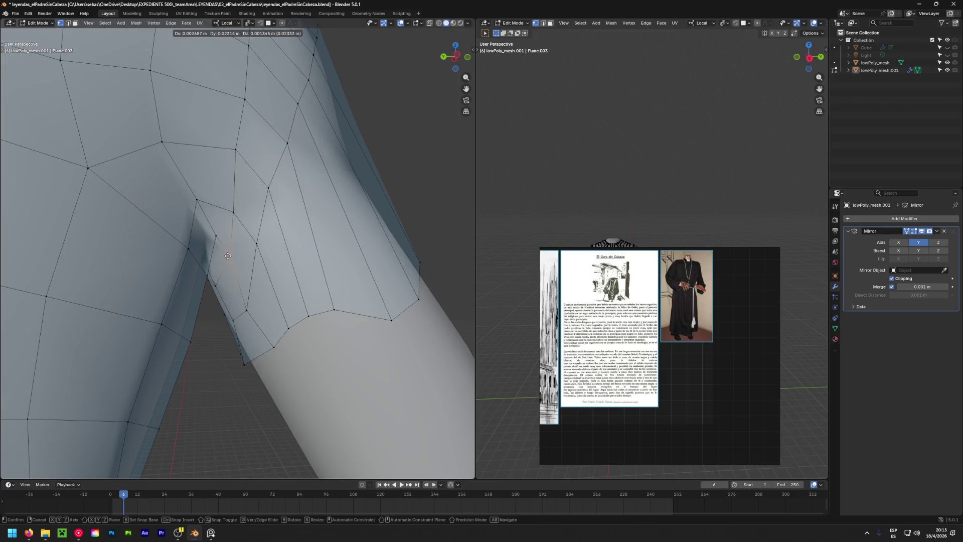
left_click(230, 256)
mouse_move(231, 257)
middle_mouse_down()
mouse_move(117, 305)
mouse_move(241, 290)
middle_mouse_up()
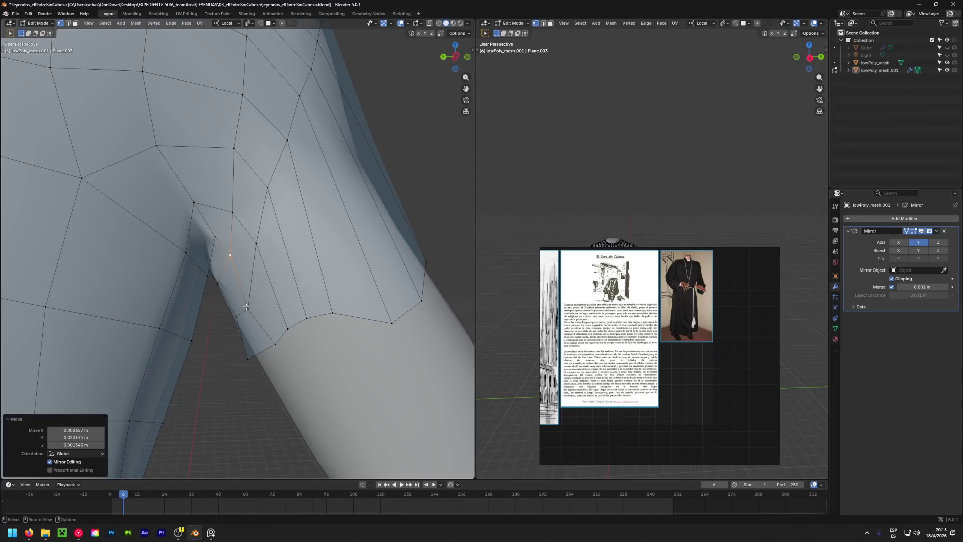
key("g")
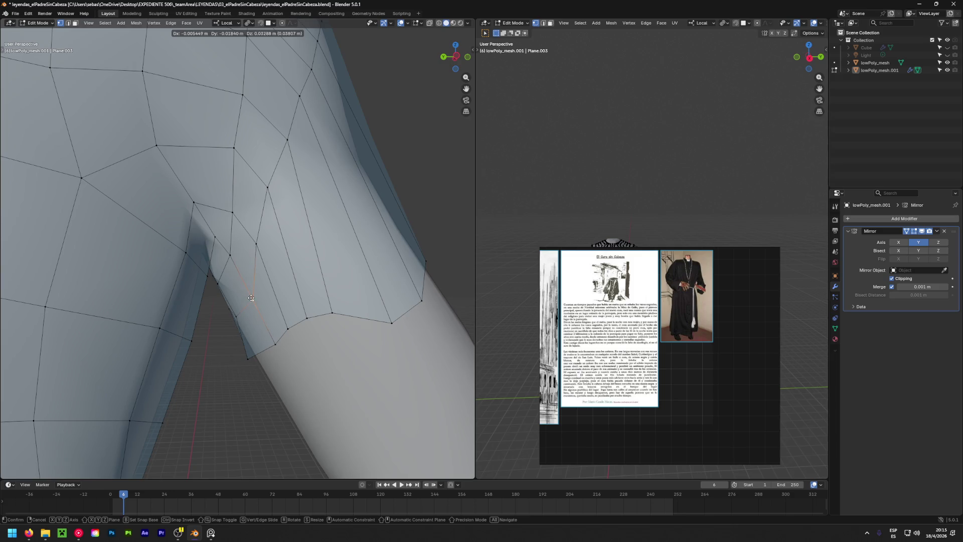
left_click(250, 299)
key("g")
left_click(267, 263)
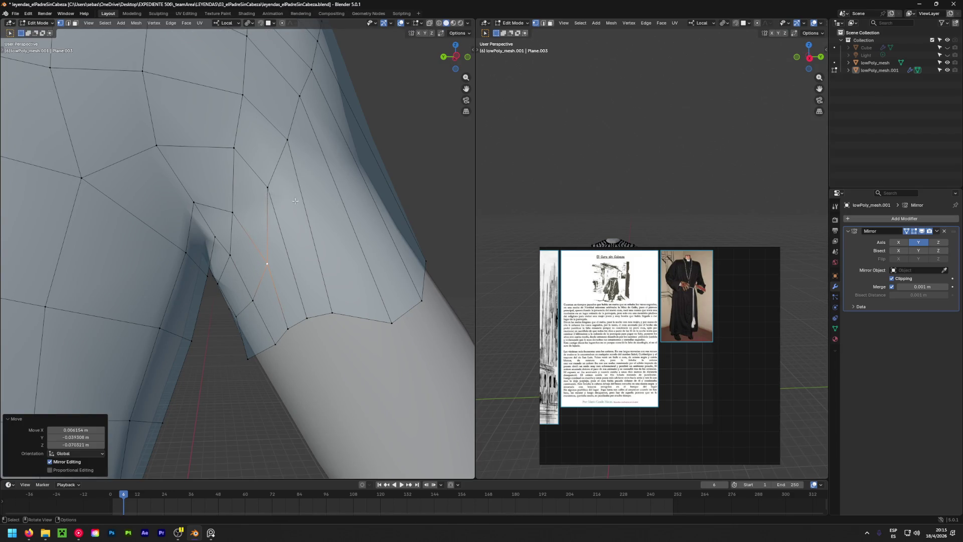
scroll(293, 201, "down", 3)
scroll(330, 222, "down", 2)
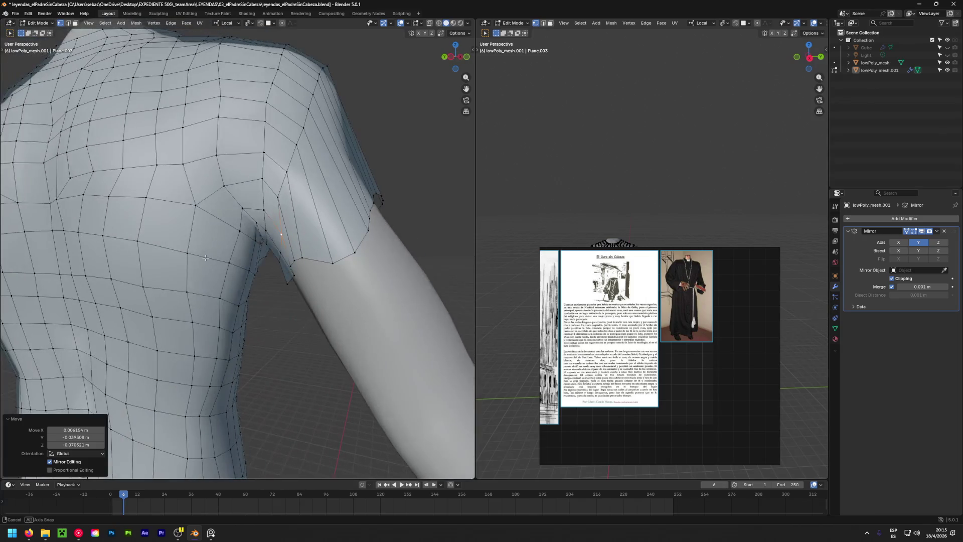
Cut a new edge loop across the robe's armpit with Ctrl+R.
left_click(280, 254)
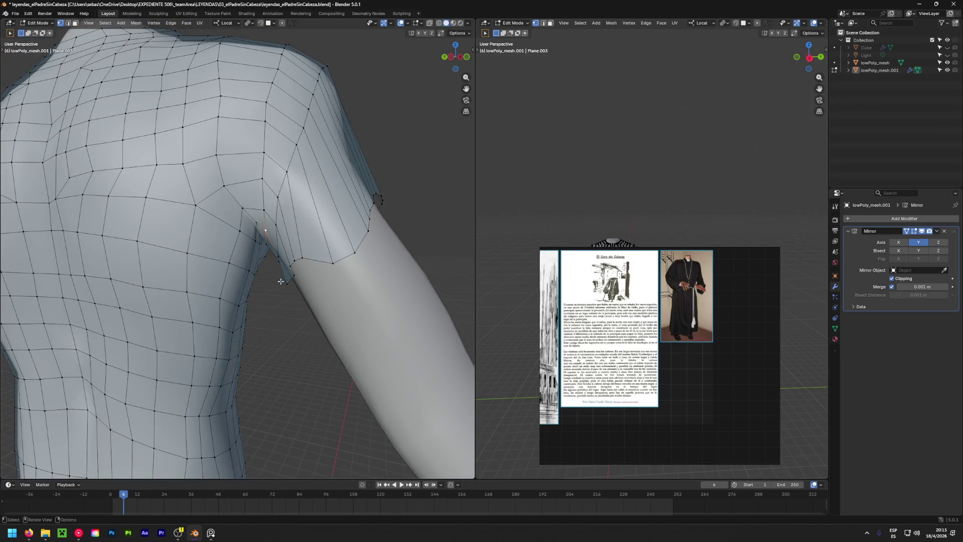
middle_click_drag(280, 281, 290, 249)
scroll(286, 263, "up", 4)
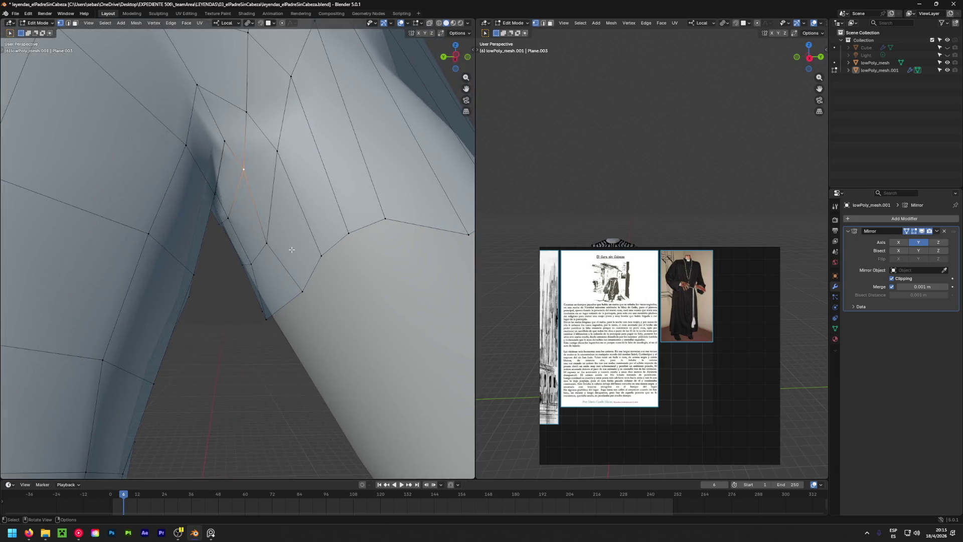
key("ctrl+r")
left_click(306, 217)
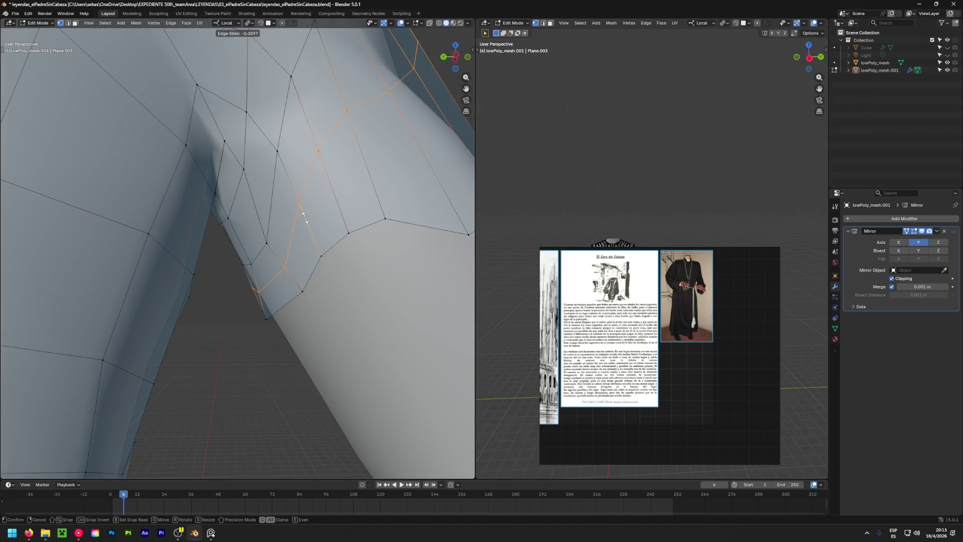
left_click(305, 217)
Raise and reposition vertices on the new armpit loop so the underarm hugs the body.
left_click(267, 242)
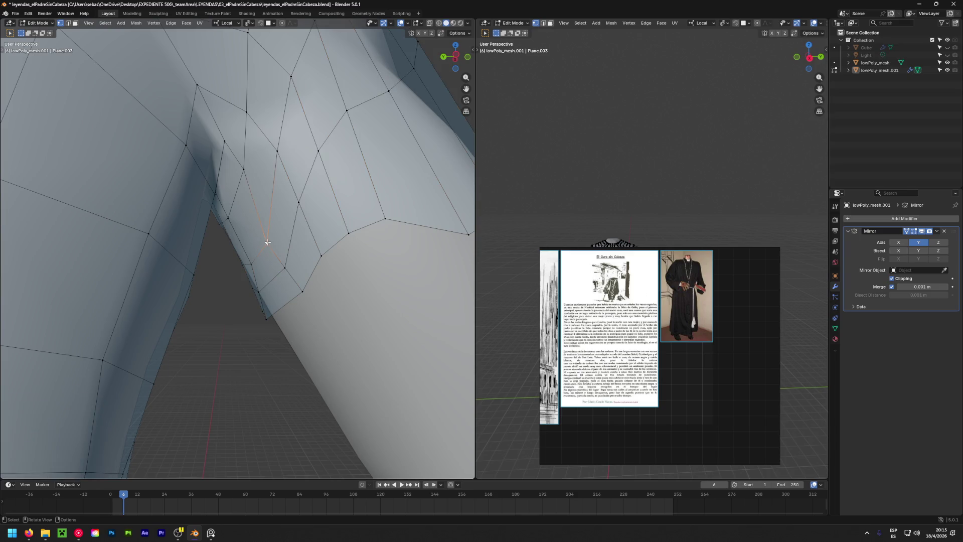
key("g")
left_click(195, 23)
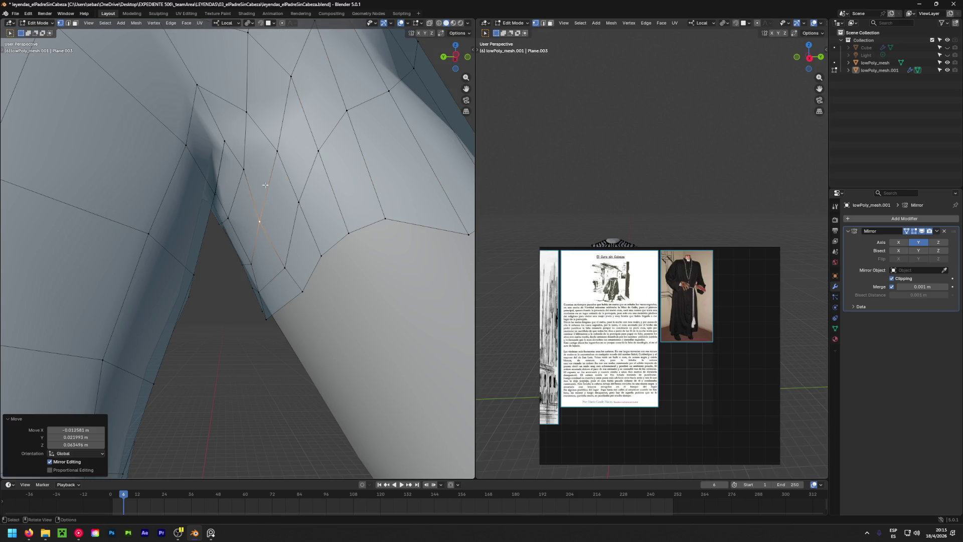
middle_click_drag(276, 144, 278, 233)
key("g")
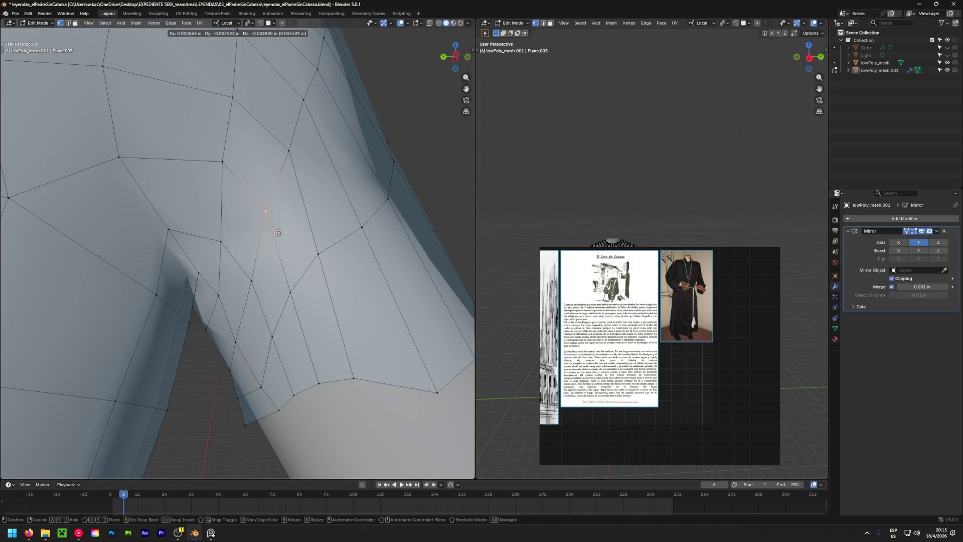
left_click(325, 352)
key("g")
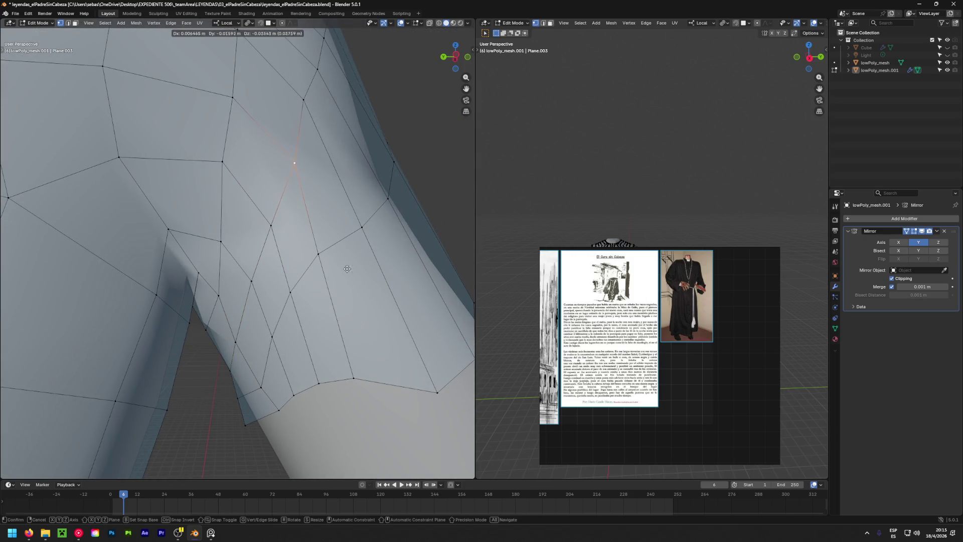
left_click(388, 326)
middle_click_drag(389, 326, 250, 253)
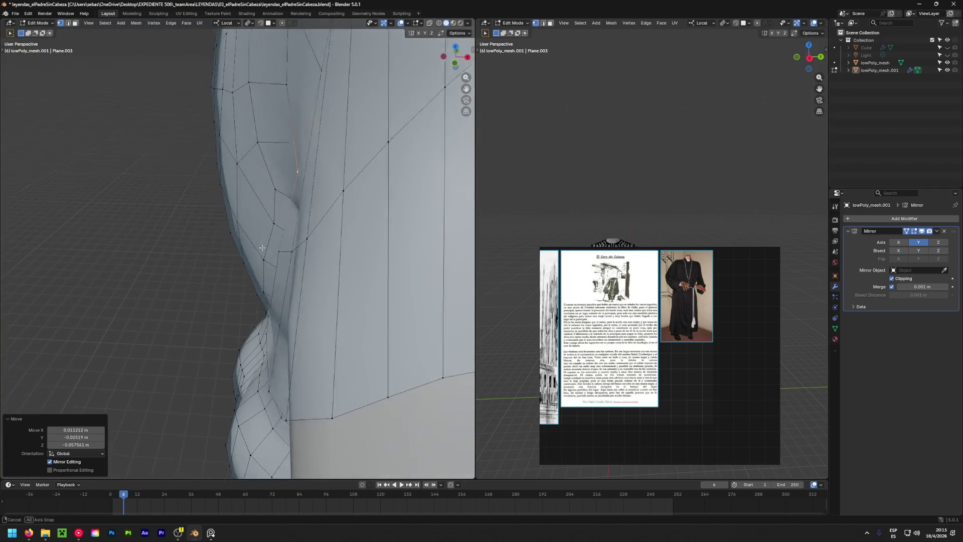
key("g")
left_click(192, 237)
scroll(290, 168, "up", 2)
scroll(291, 168, "up", 2)
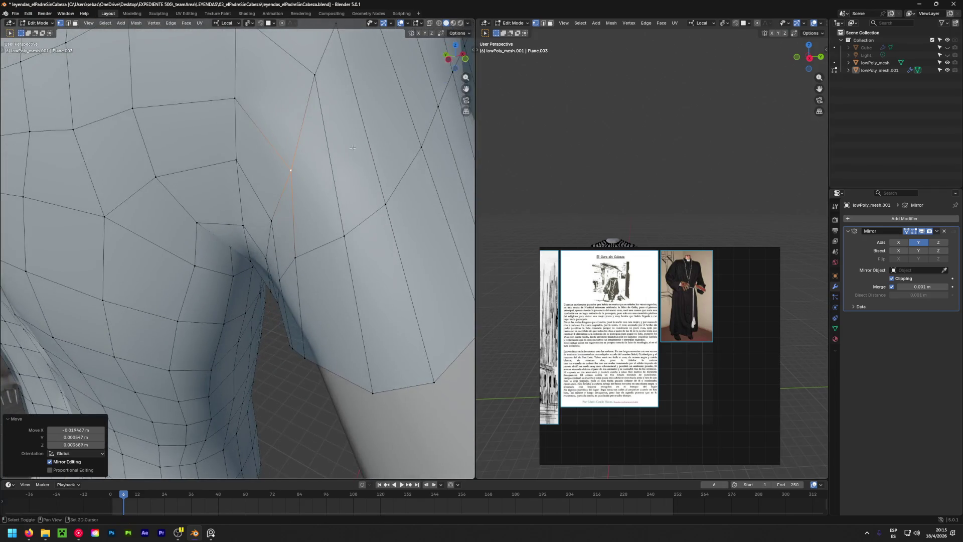
scroll(291, 167, "up", 2)
Adjust the top, underside and back shoulder vertices to tighten the shoulder shape.
left_click(288, 172)
key("g")
left_click(292, 209)
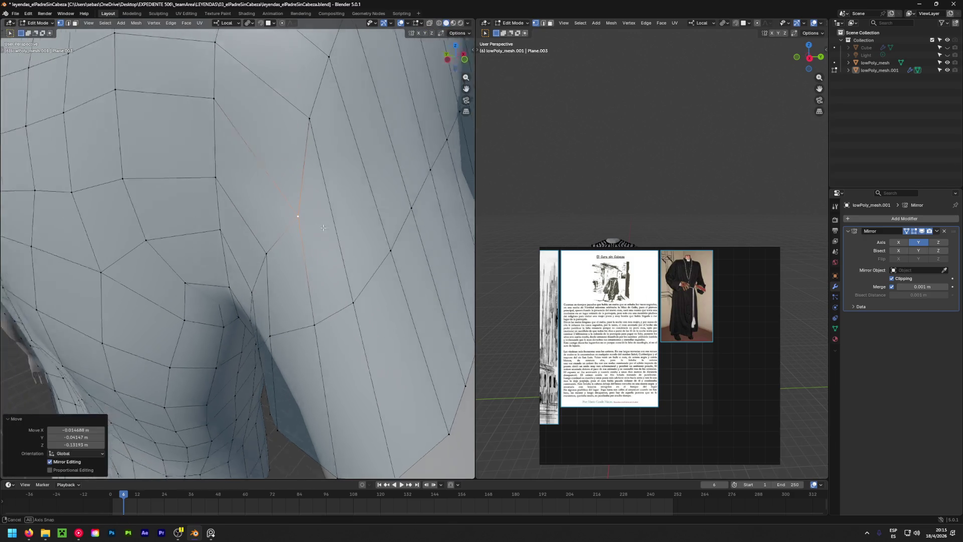
middle_click_drag(293, 210, 90, 271)
key("g")
left_click(30, 295)
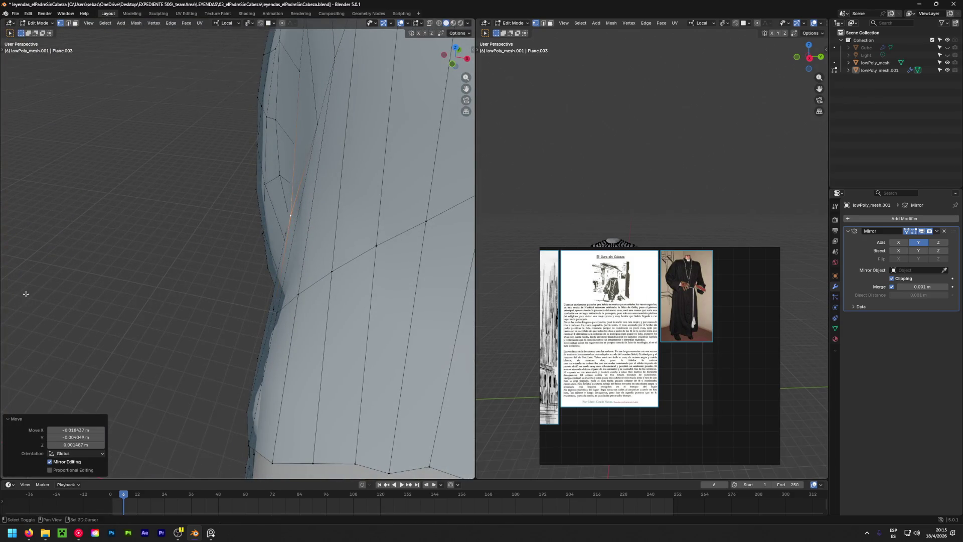
middle_click_drag(31, 295, 298, 277)
scroll(298, 277, "down", 3)
left_click(267, 243)
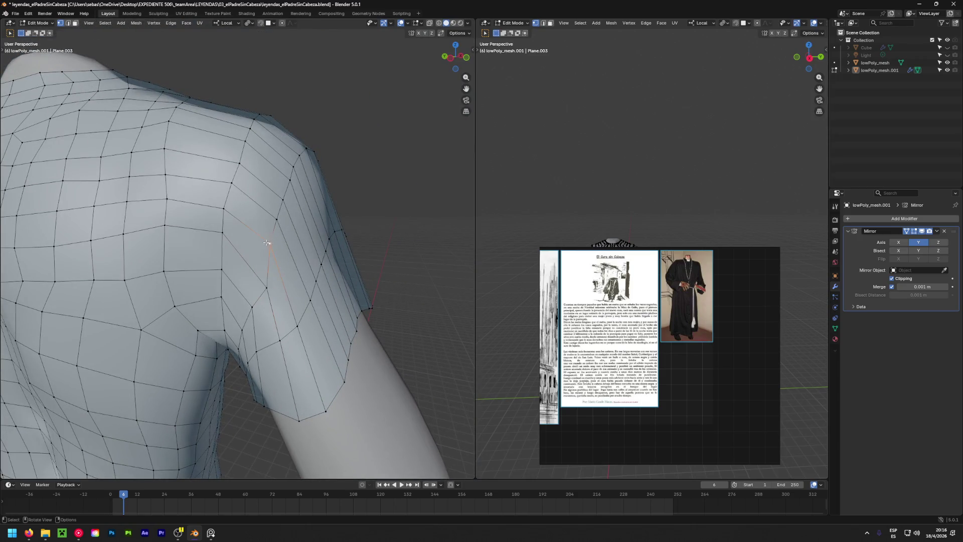
mouse_move(316, 240)
middle_mouse_down()
mouse_move(297, 304)
mouse_move(401, 274)
middle_mouse_up()
scroll(298, 304, "up", 3)
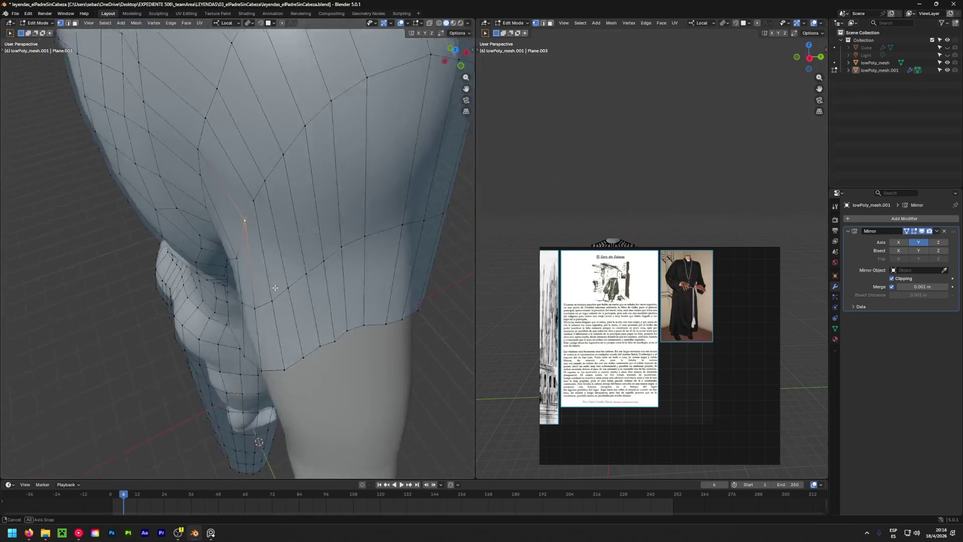
key("g")
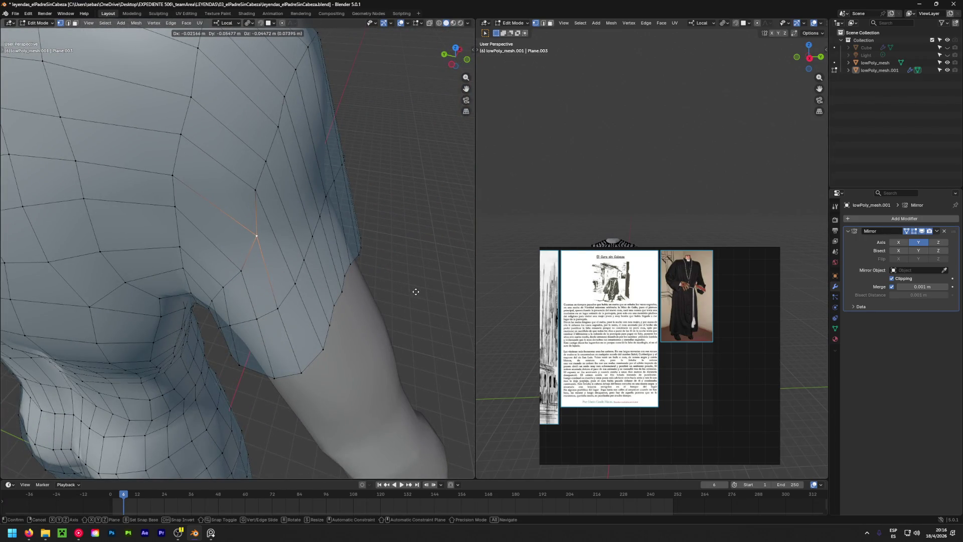
left_click(408, 290)
mouse_move(408, 289)
middle_mouse_down()
mouse_move(225, 259)
mouse_move(237, 296)
middle_mouse_up()
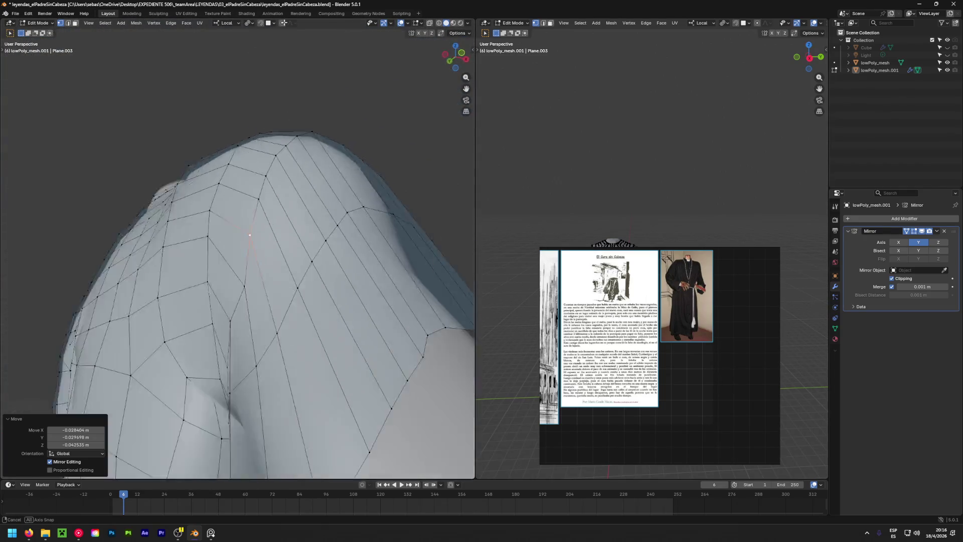
left_click(237, 297)
key("g")
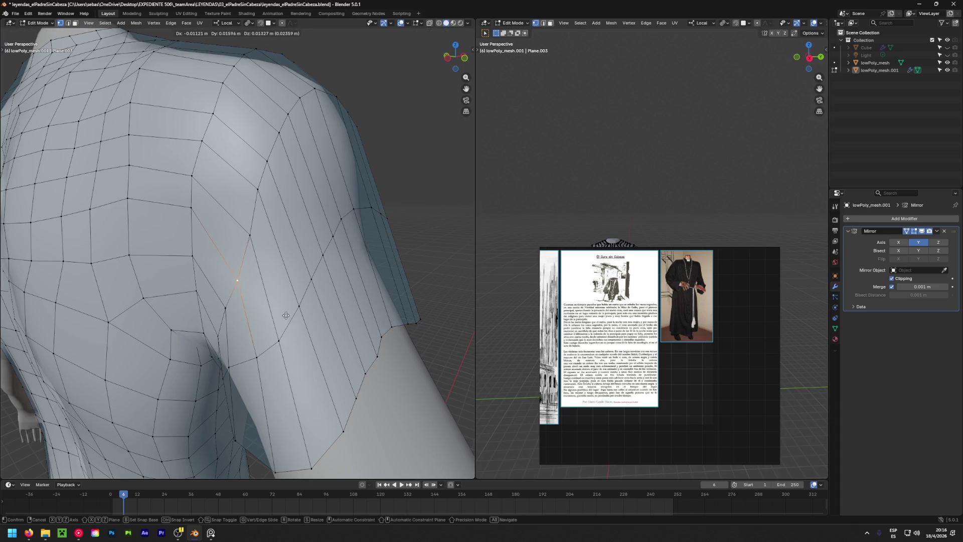
left_click(284, 315)
Lift the upper-shoulder, sleeve-edge and sleeve-rim vertices toward the arm.
mouse_move(284, 314)
middle_mouse_down()
mouse_move(105, 251)
mouse_move(393, 301)
mouse_move(404, 325)
mouse_move(226, 275)
middle_mouse_up()
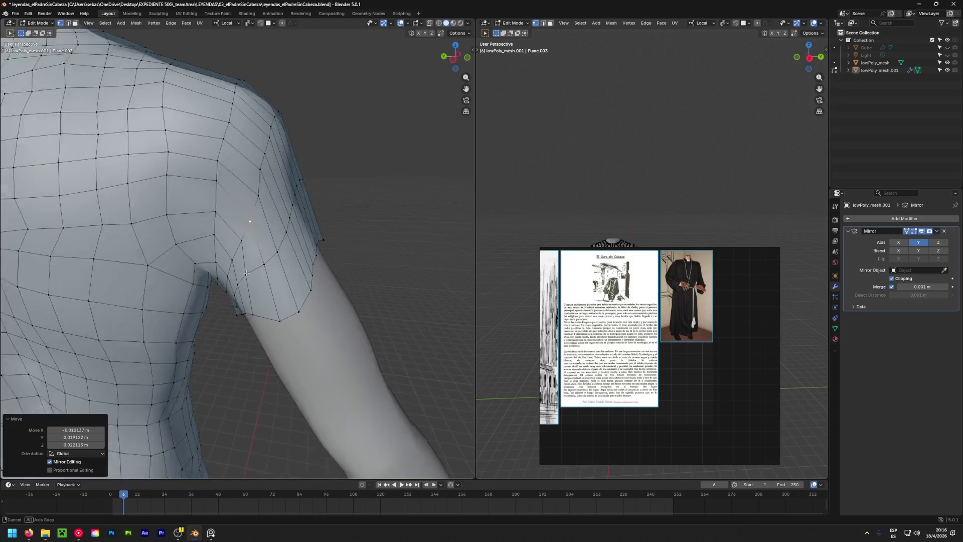
scroll(225, 275, "up", 4)
left_click(216, 269)
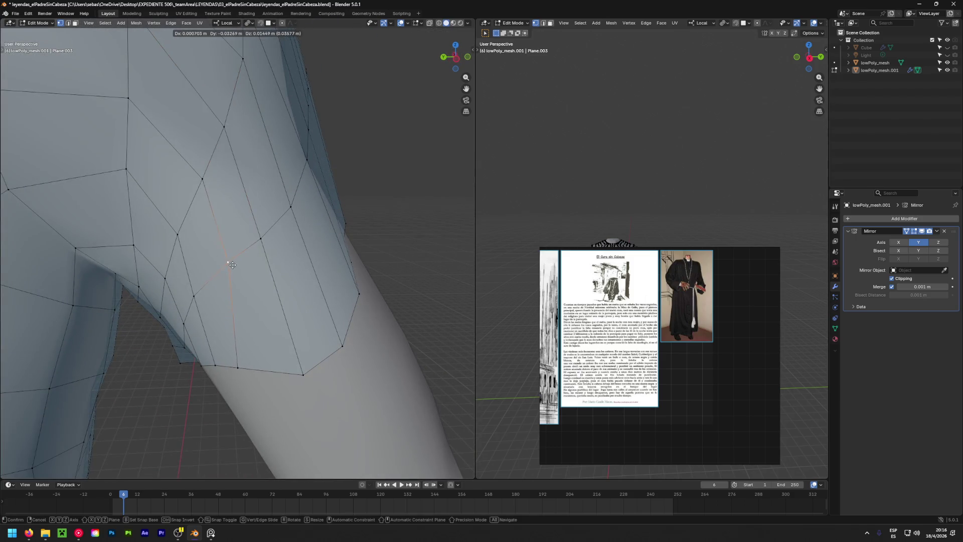
key("g")
left_click(238, 366)
key("g")
left_click(255, 371)
mouse_move(255, 370)
middle_mouse_down()
mouse_move(100, 337)
mouse_move(398, 257)
middle_mouse_up()
left_click(300, 373)
key("g")
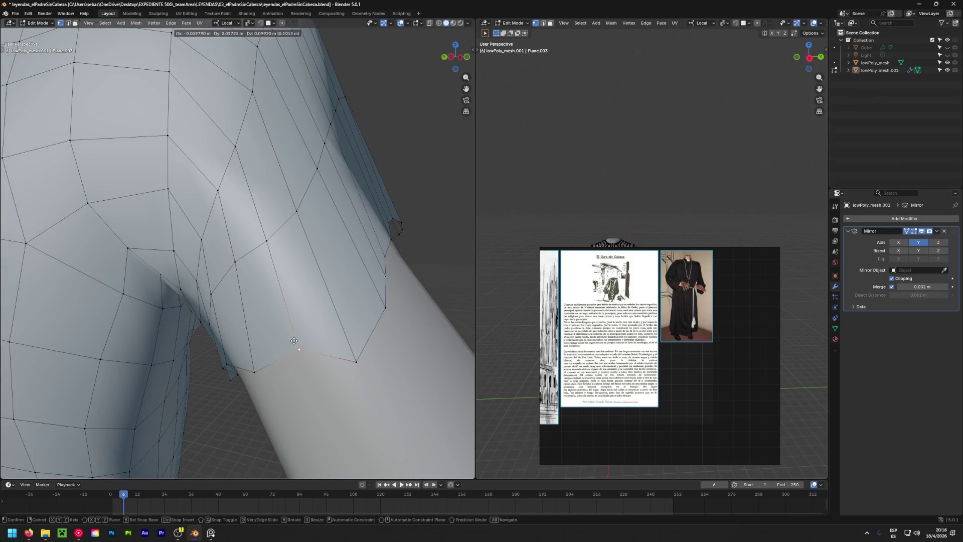
left_click(295, 343)
left_click(356, 362)
key("g")
left_click(324, 340)
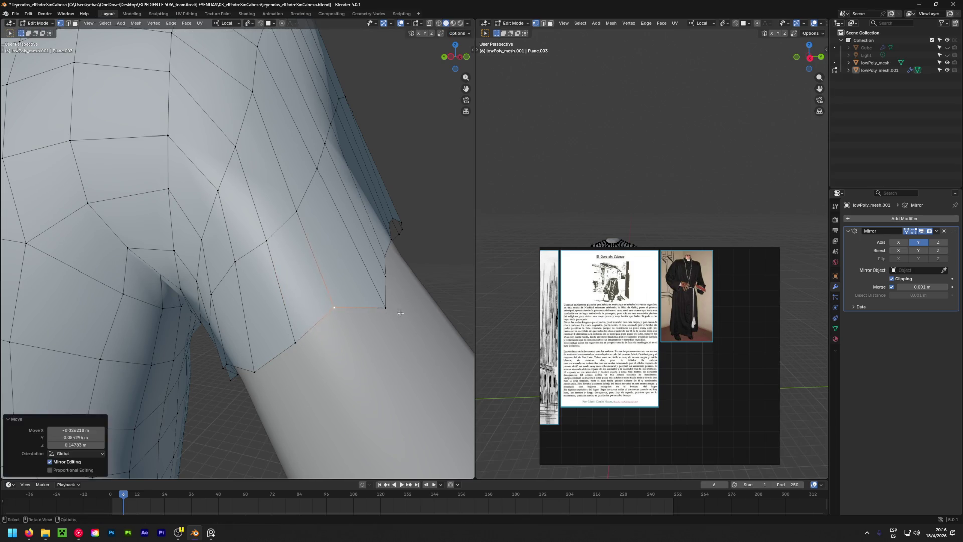
Work along the sleeve edge, moving each vertex in turn to even out the opening.
middle_click_drag(323, 340, 281, 354)
key("g")
left_click(301, 324)
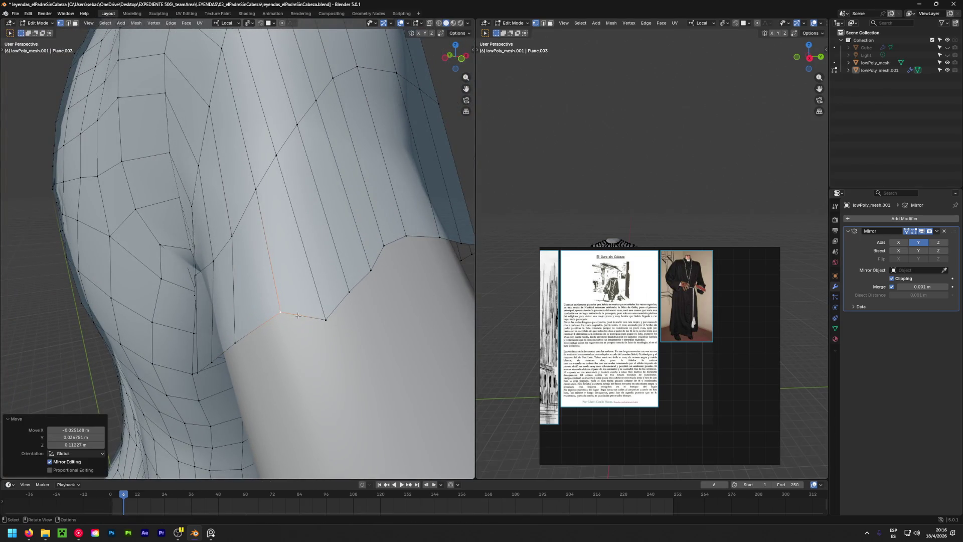
key("g")
left_click(315, 287)
key("g")
left_click(341, 268)
key("g")
left_click(362, 243)
key("g")
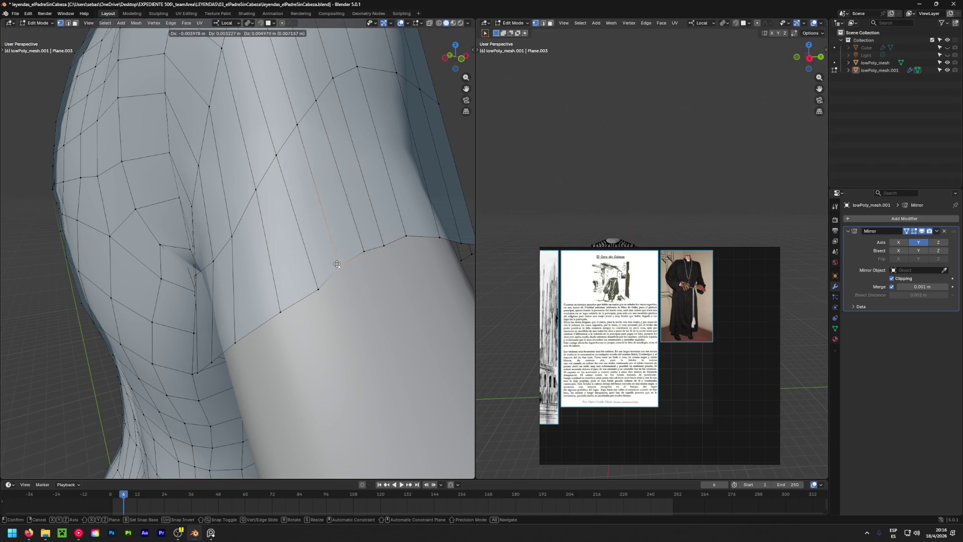
left_click(338, 262)
key("g")
left_click(309, 280)
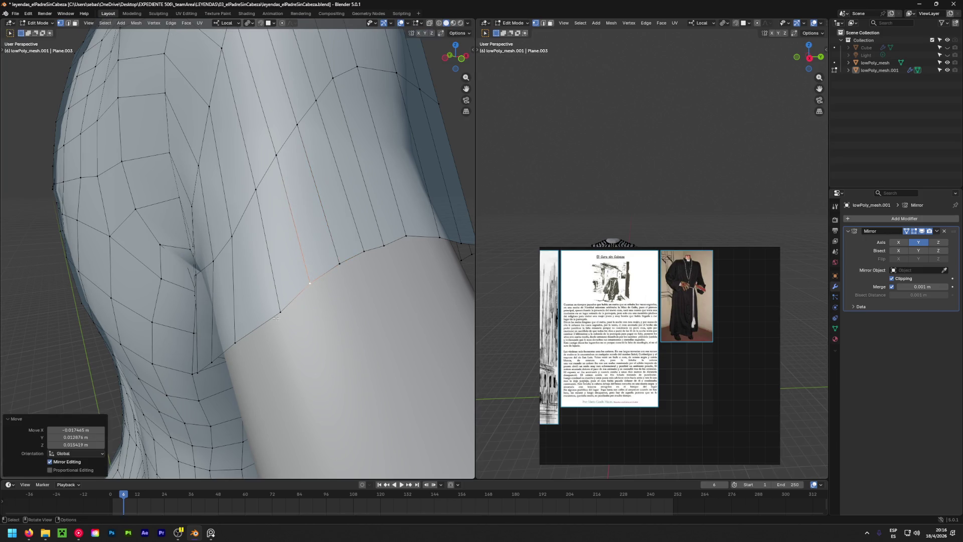
key("g")
left_click(262, 313)
Reposition the corner vertex at the sleeve edge from the back of the arm.
middle_click_drag(263, 312, 33, 269)
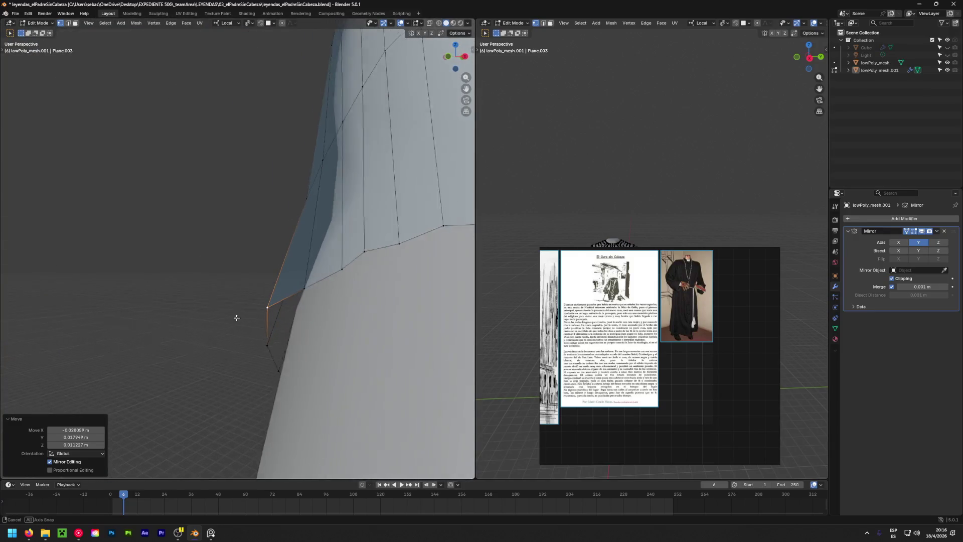
key("g")
mouse_move(283, 339)
middle_mouse_down()
mouse_move(293, 312)
mouse_move(201, 351)
mouse_move(154, 309)
mouse_move(112, 377)
mouse_move(345, 356)
middle_mouse_up()
left_click(274, 348)
key("g")
left_click(274, 348)
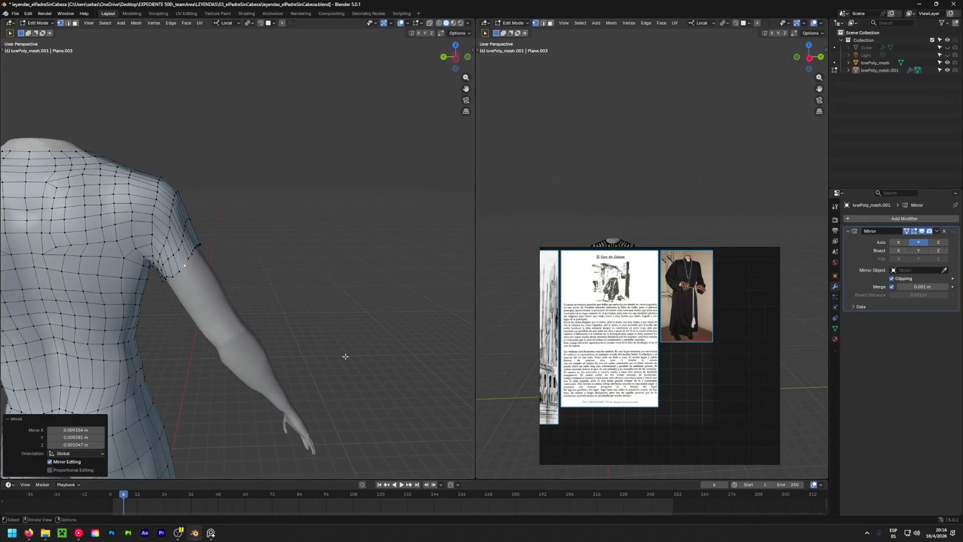
mouse_move(139, 265)
middle_mouse_down()
mouse_move(214, 257)
mouse_move(146, 294)
middle_mouse_up()
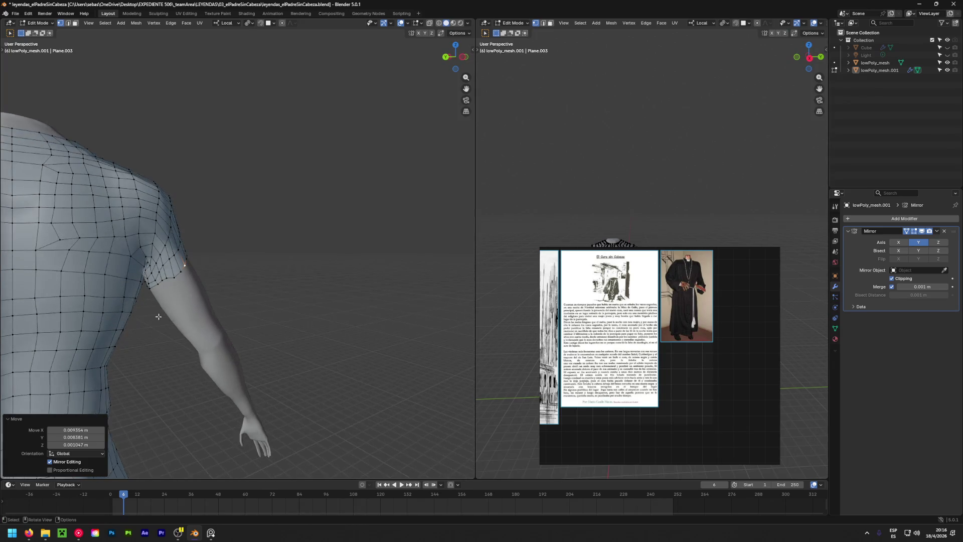
scroll(147, 294, "up", 3)
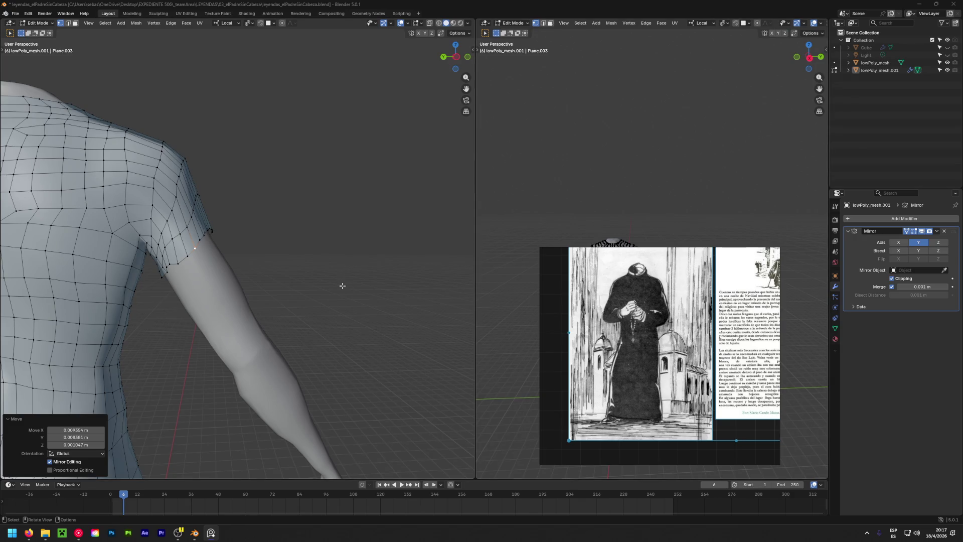
mouse_move(268, 294)
middle_mouse_down()
mouse_move(252, 279)
mouse_move(107, 311)
mouse_move(125, 276)
mouse_move(198, 276)
middle_mouse_up()
scroll(197, 276, "up", 3)
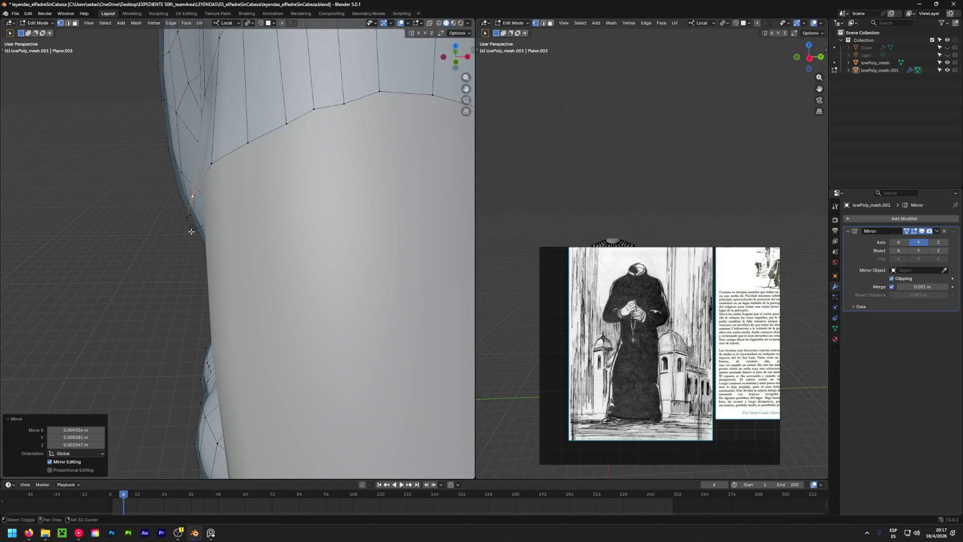
Move a stray sleeve-edge vertex back into line with the opening.
left_click(191, 231)
key("g")
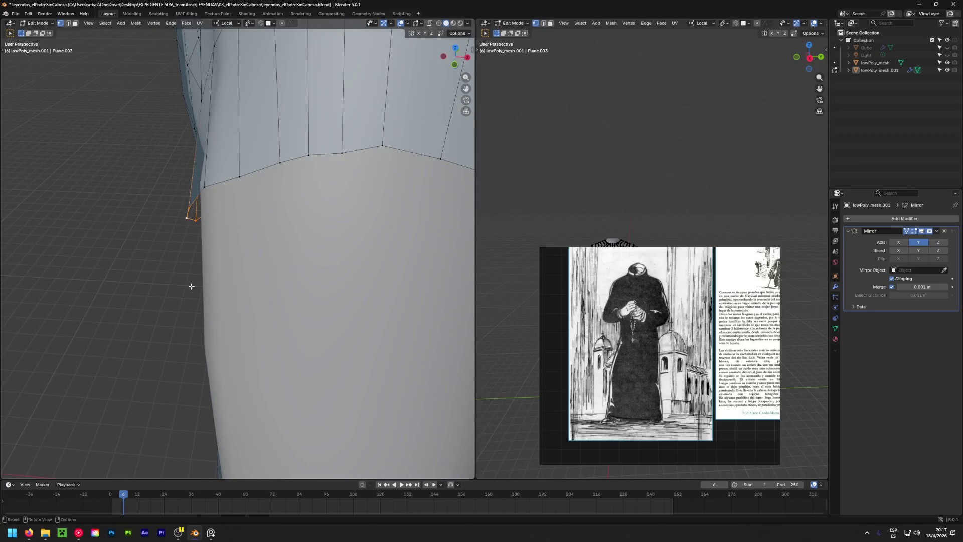
key("g")
left_click(197, 280)
mouse_move(197, 281)
middle_mouse_down()
mouse_move(231, 204)
mouse_move(215, 215)
mouse_move(235, 56)
mouse_move(230, 167)
middle_mouse_up()
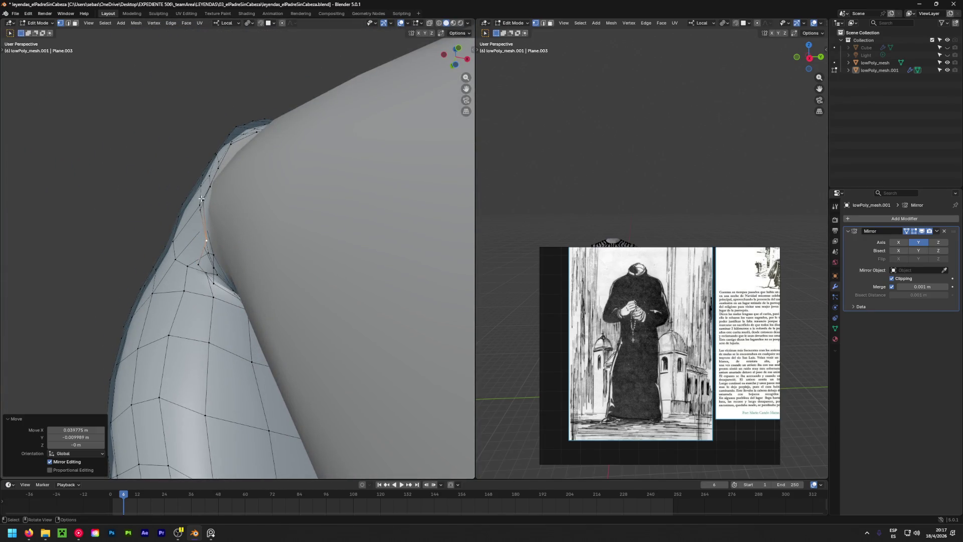
Reposition shoulder and underarm vertices around the armpit, cancelling one misplaced move.
middle_click_drag(202, 199, 213, 227)
key("g")
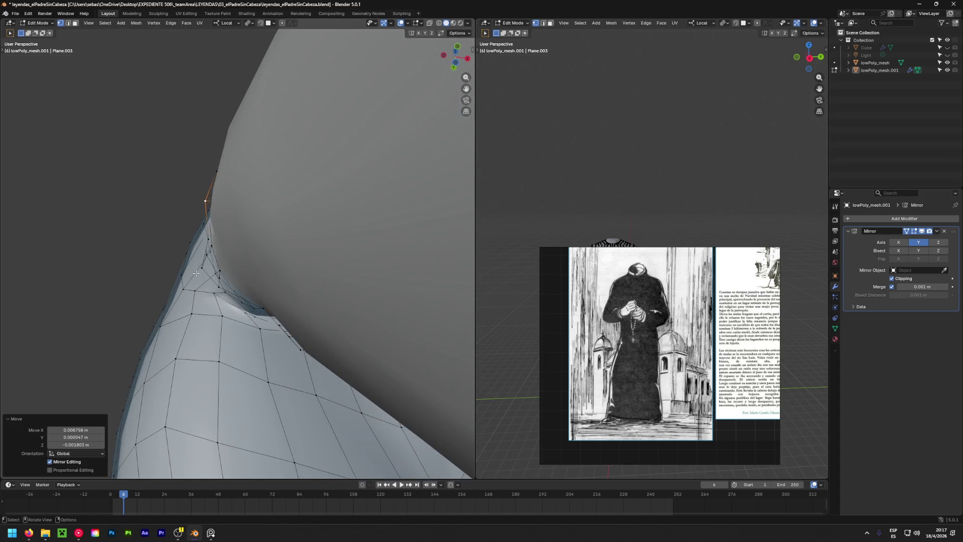
mouse_move(197, 273)
middle_mouse_down()
mouse_move(311, 268)
mouse_move(457, 301)
mouse_move(373, 358)
middle_mouse_up()
key("g")
key("Escape")
middle_click_drag(172, 274, 226, 317)
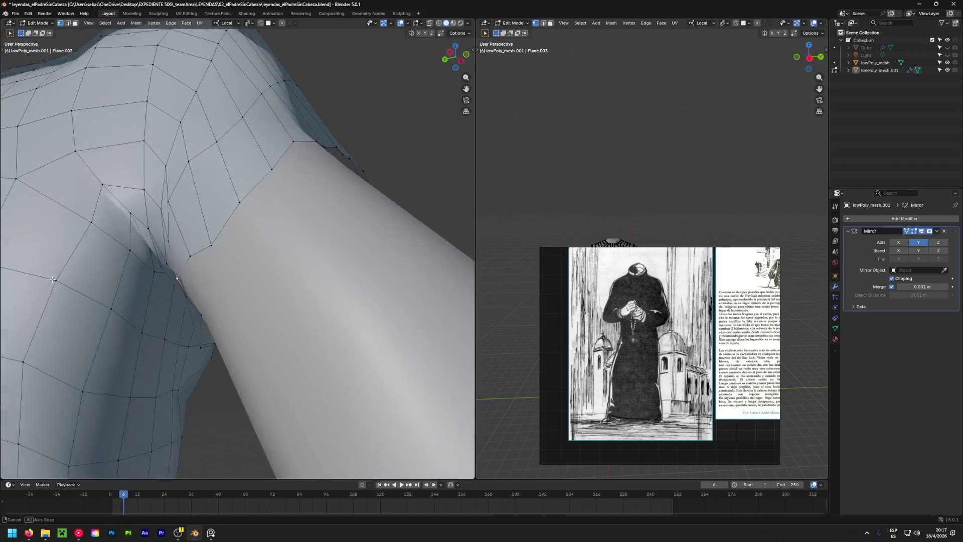
key("g")
left_click(201, 319)
key("g")
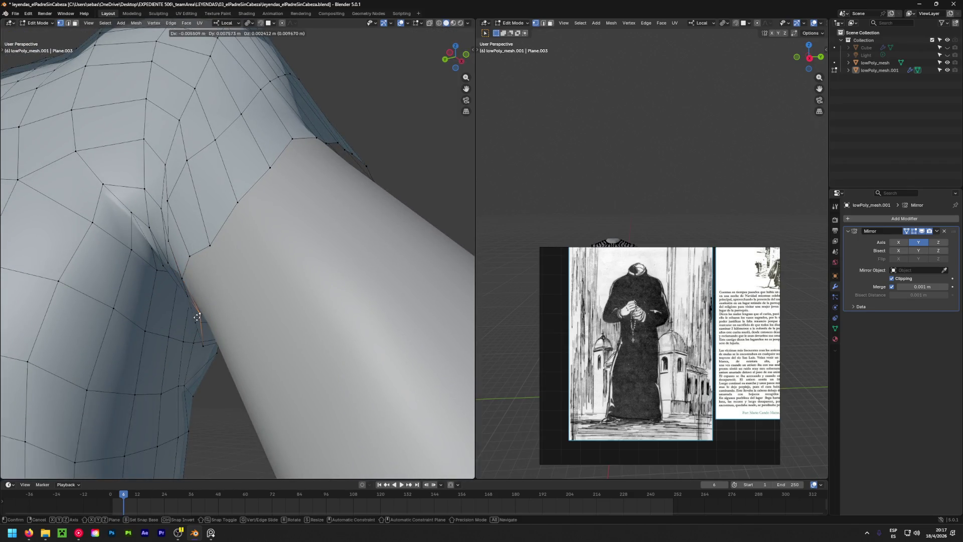
left_click(201, 318)
Pull the lower sleeve-edge vertices up onto the arm and look over the robe's back.
middle_click_drag(201, 318, 221, 353)
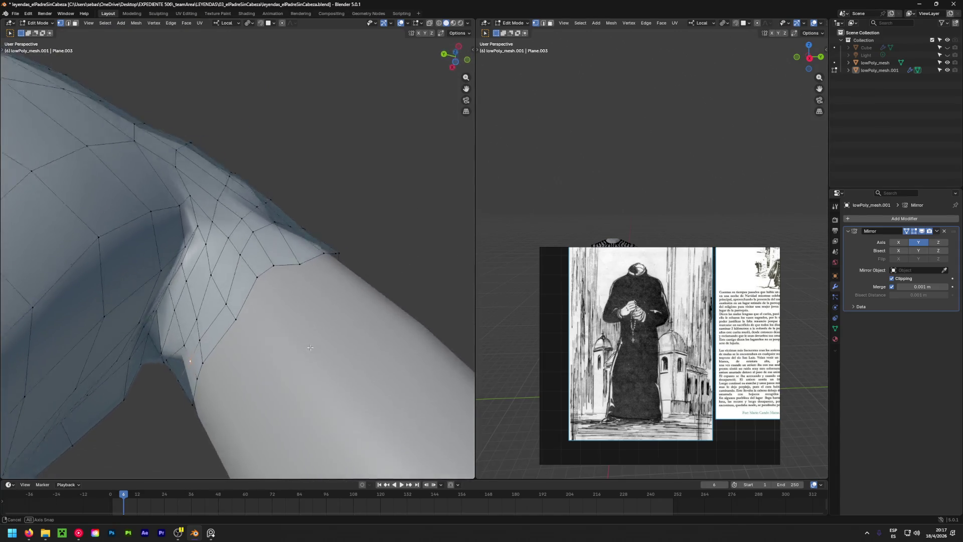
mouse_move(221, 353)
middle_mouse_down()
mouse_move(269, 332)
mouse_move(282, 387)
middle_mouse_up()
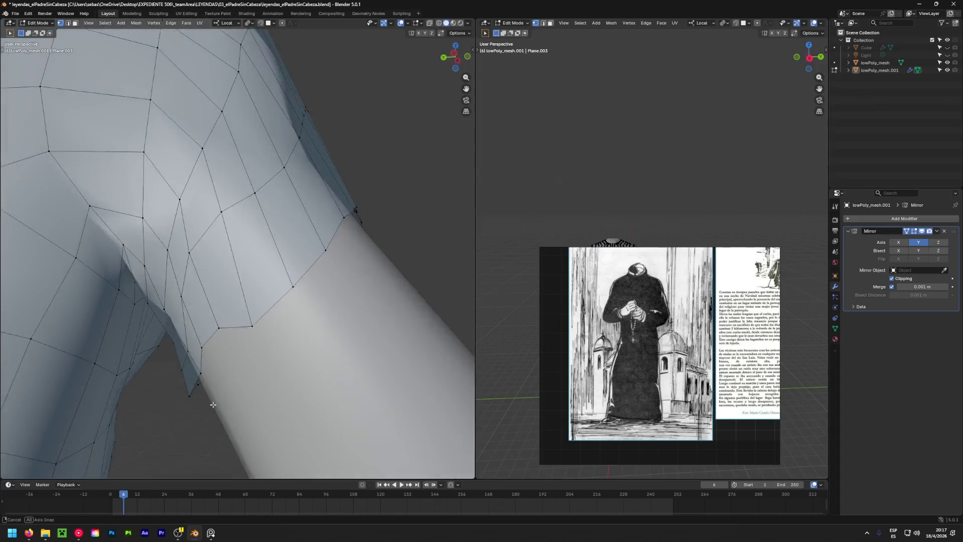
middle_click_drag(272, 332, 272, 329)
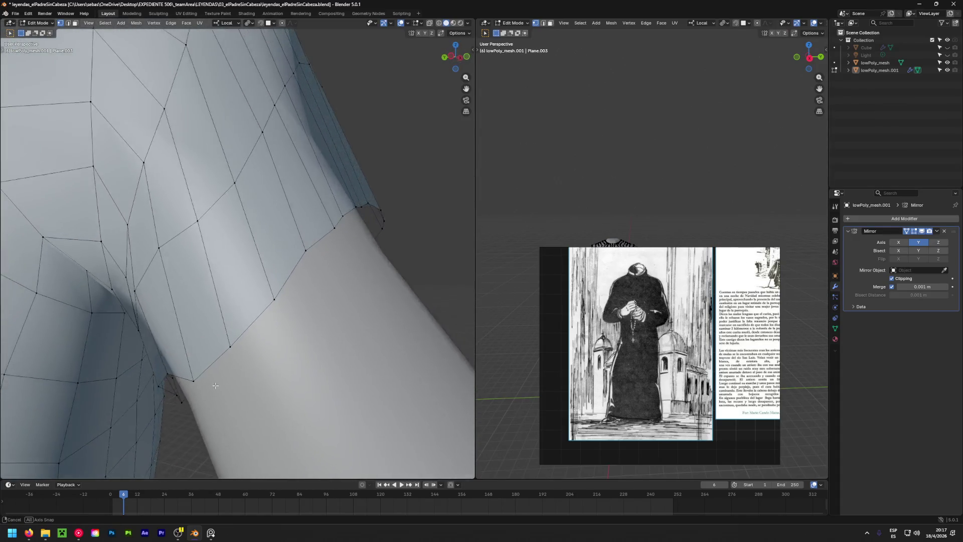
mouse_move(271, 329)
left_mouse_down()
mouse_move(272, 308)
mouse_move(336, 244)
left_mouse_up()
left_click_drag(269, 307, 266, 298)
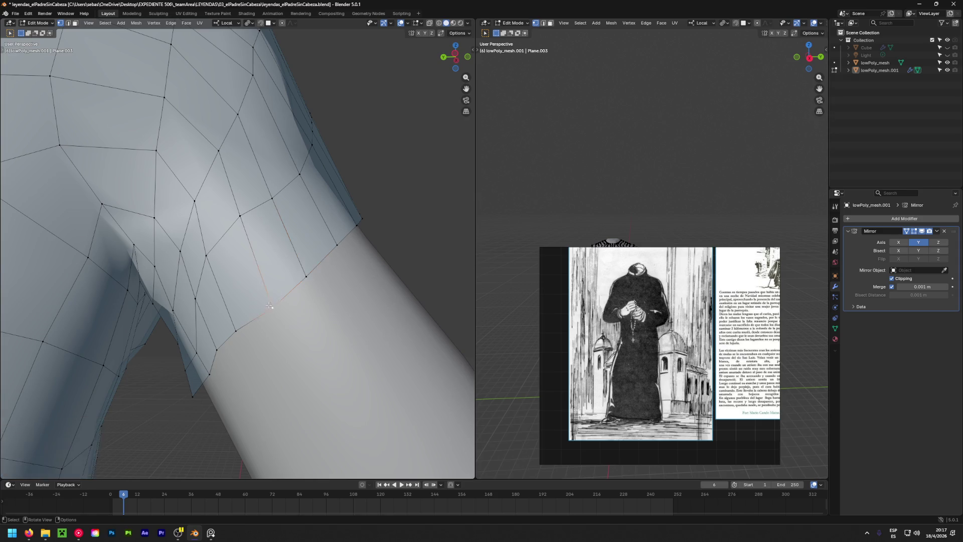
scroll(213, 369, "down", 2)
scroll(218, 372, "down", 1)
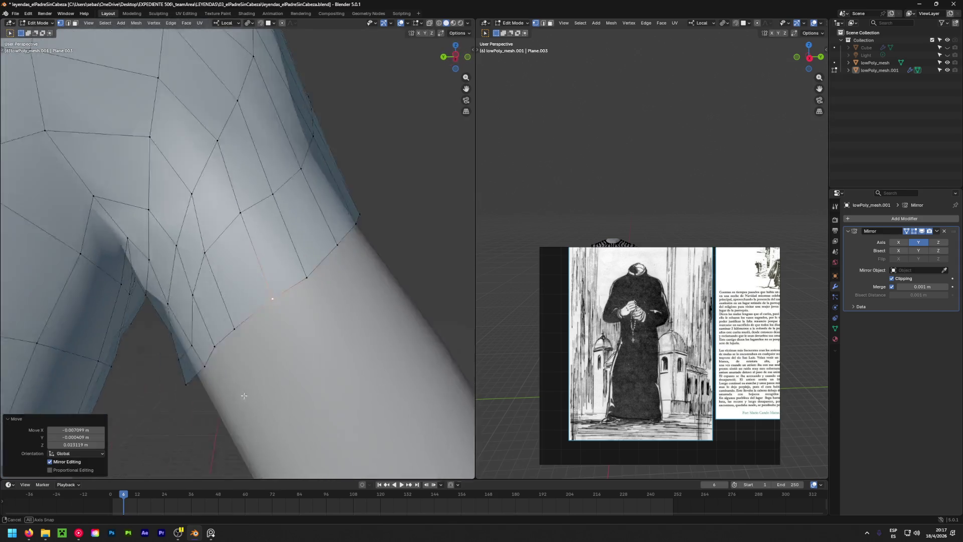
scroll(222, 375, "down", 3)
scroll(226, 378, "down", 1)
middle_click_drag(226, 377, 281, 378)
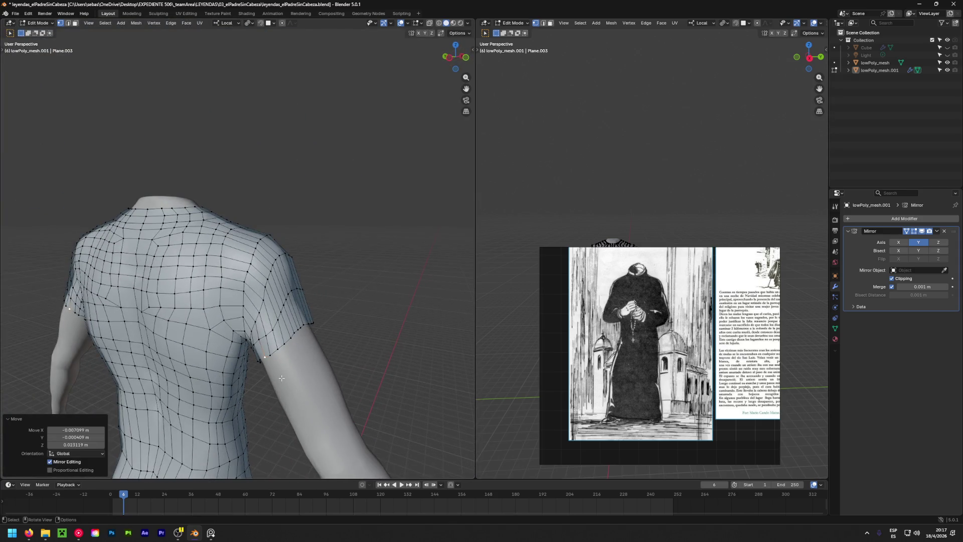
Extend the sleeve's edge loop down the upper arm and settle the new edge in side view.
left_click(279, 343, "alt")
scroll(374, 406, "up", 2)
middle_click_drag(373, 406, 327, 305)
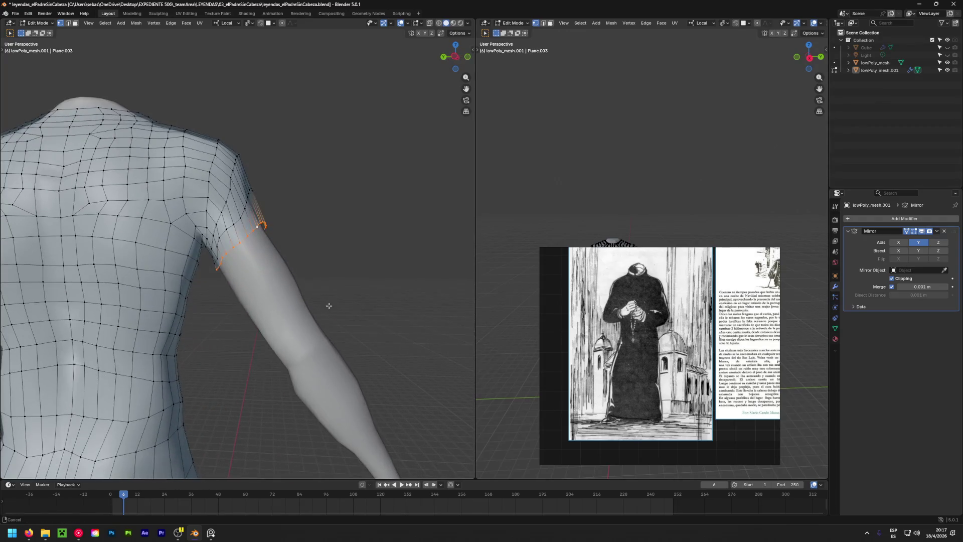
key("g")
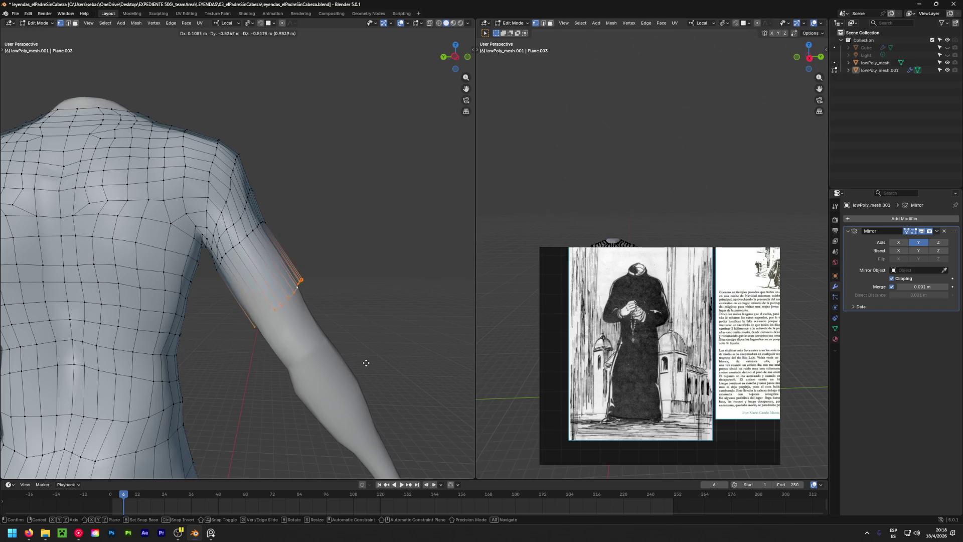
left_click(371, 374)
mouse_move(371, 375)
middle_mouse_down()
mouse_move(108, 341)
mouse_move(137, 256)
middle_mouse_up()
key("g")
left_click(320, 364)
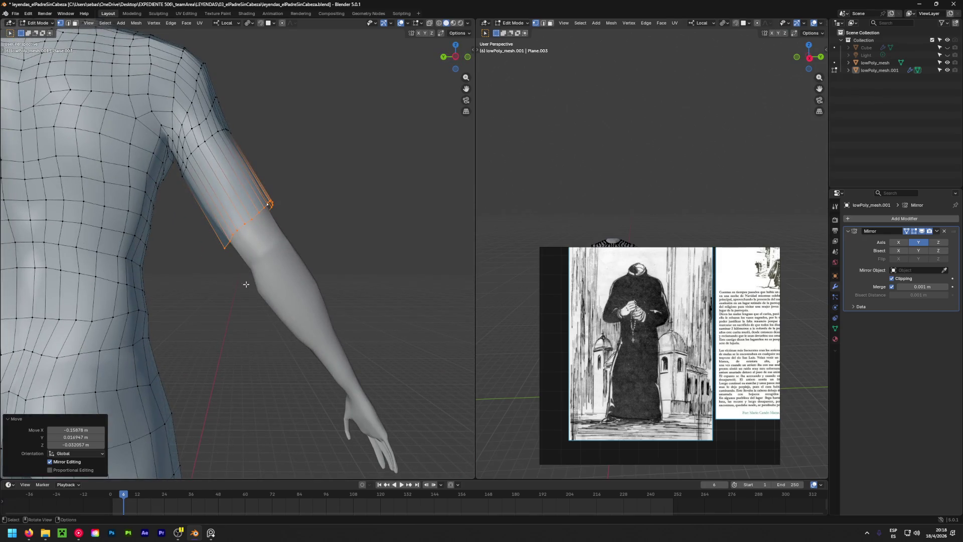
Extrude the sleeve further down the forearm to just above the wrist on both arms.
key("g")
left_click(304, 368)
key("e")
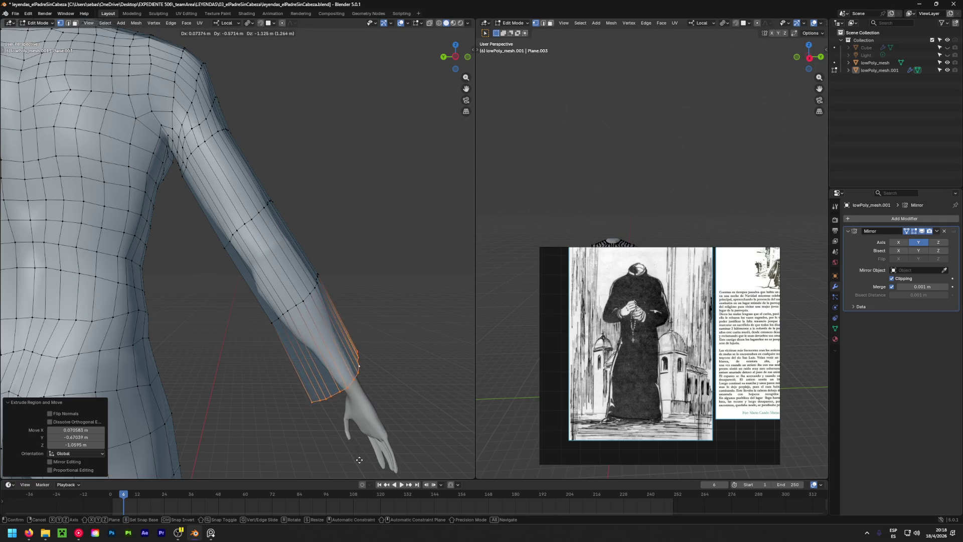
left_click(366, 393)
mouse_move(366, 393)
middle_mouse_down()
mouse_move(262, 318)
mouse_move(464, 350)
mouse_move(406, 346)
middle_mouse_up()
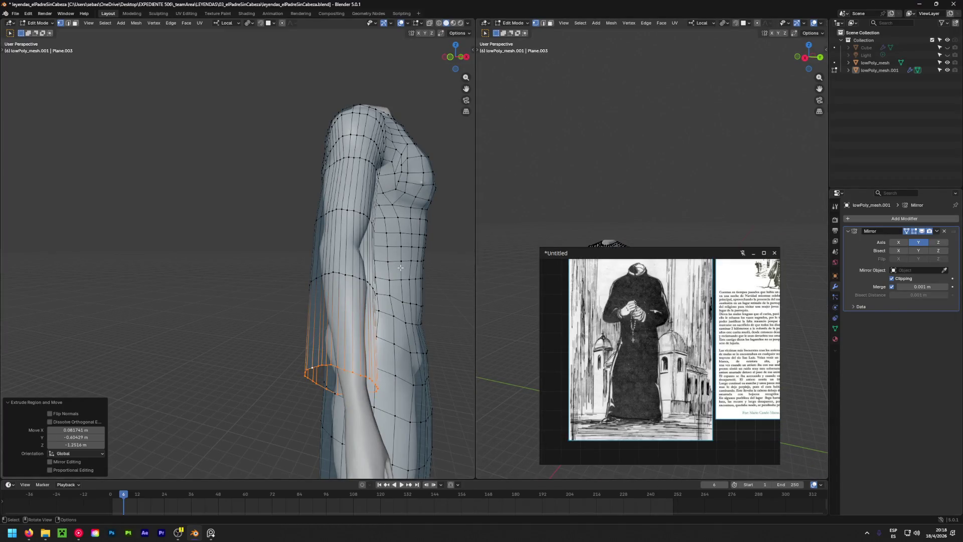
mouse_move(270, 301)
middle_mouse_down()
mouse_move(239, 297)
mouse_move(246, 313)
middle_mouse_up()
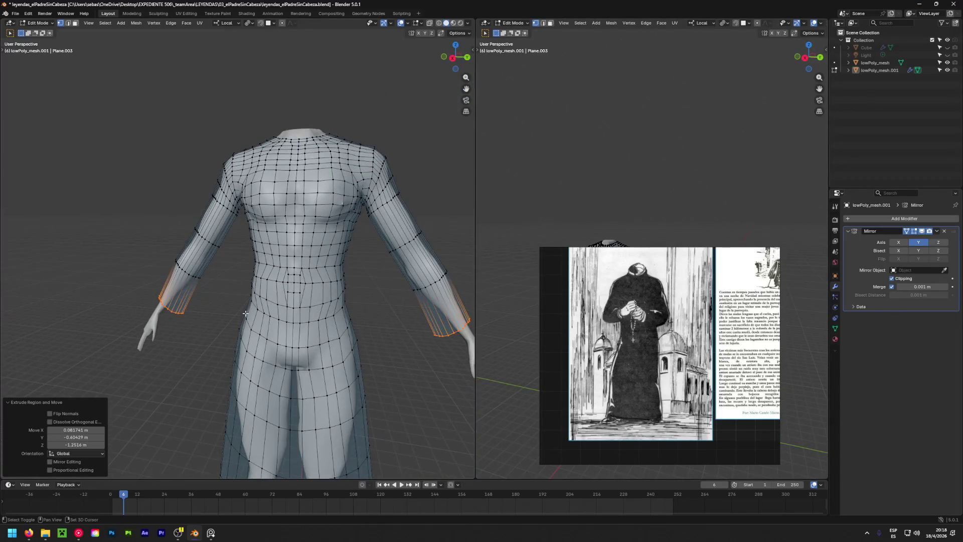
scroll(246, 312, "down", 2)
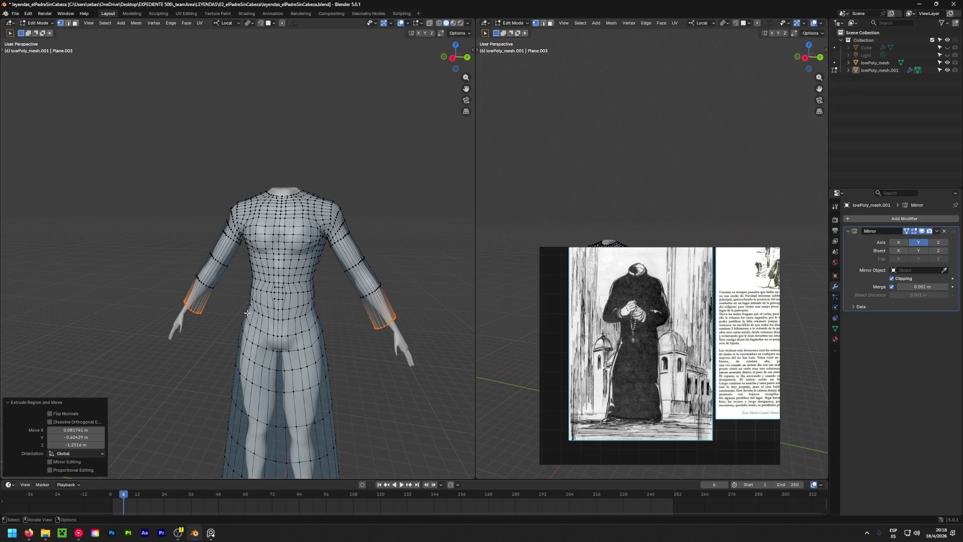
scroll(197, 330, "up", 3)
scroll(192, 320, "up", 2)
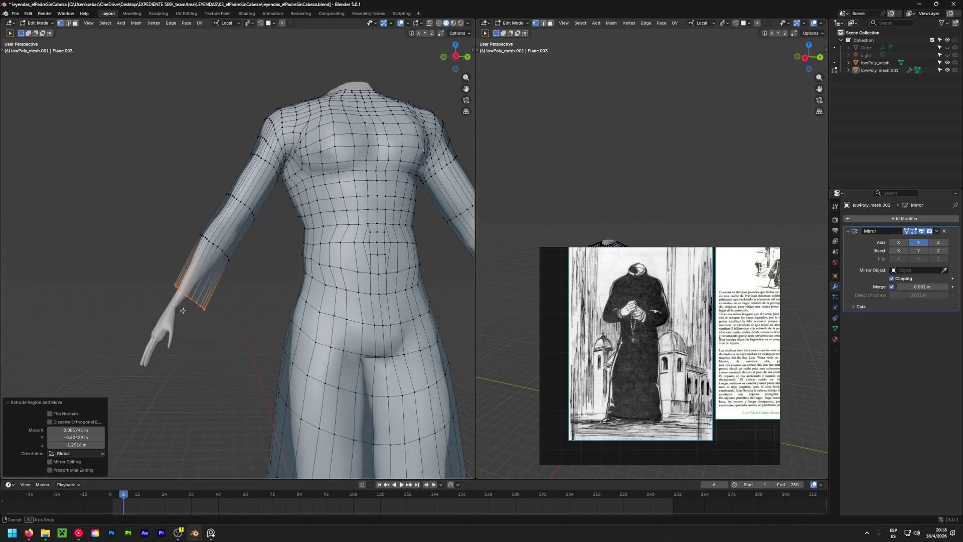
scroll(186, 308, "up", 3)
scroll(186, 307, "up", 1)
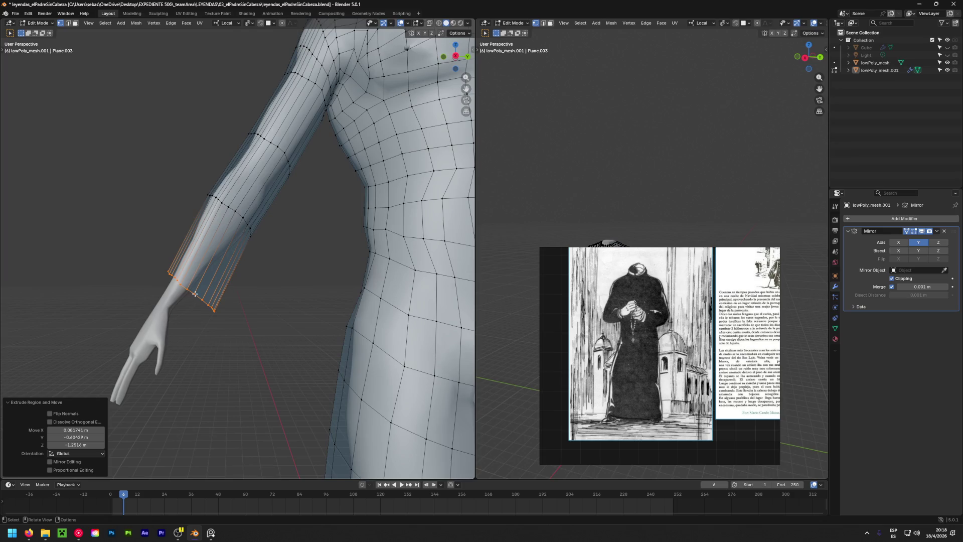
Add a new edge loop around the forearm of the sleeve with Ctrl+R.
key("ctrl+r")
left_click(212, 242)
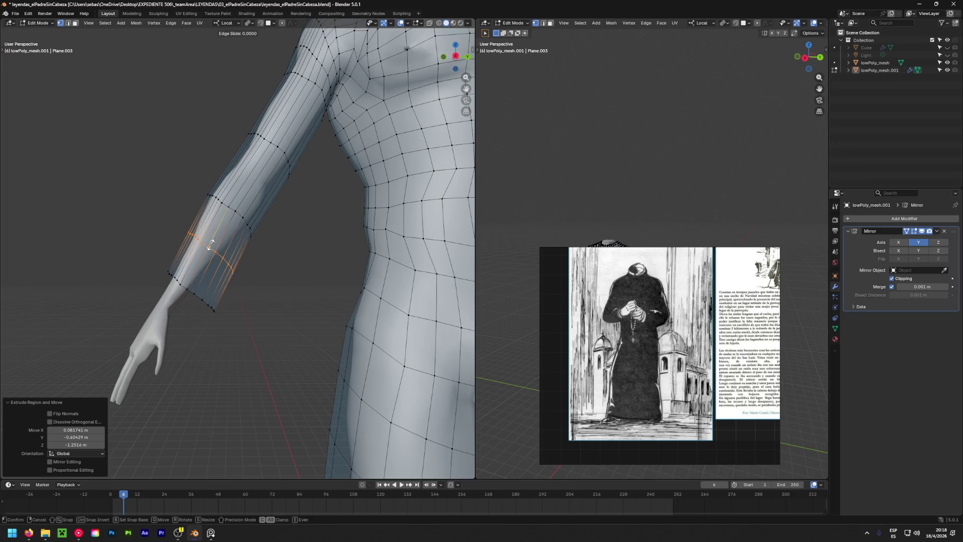
left_click(229, 227)
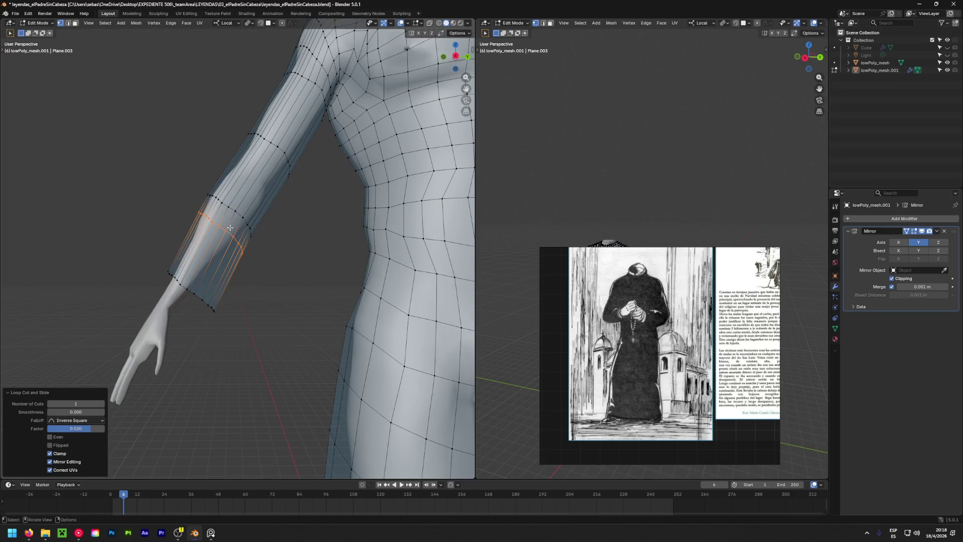
Extrude the cuff edge loop outward and position the new cuff ring.
left_click(202, 298, "alt")
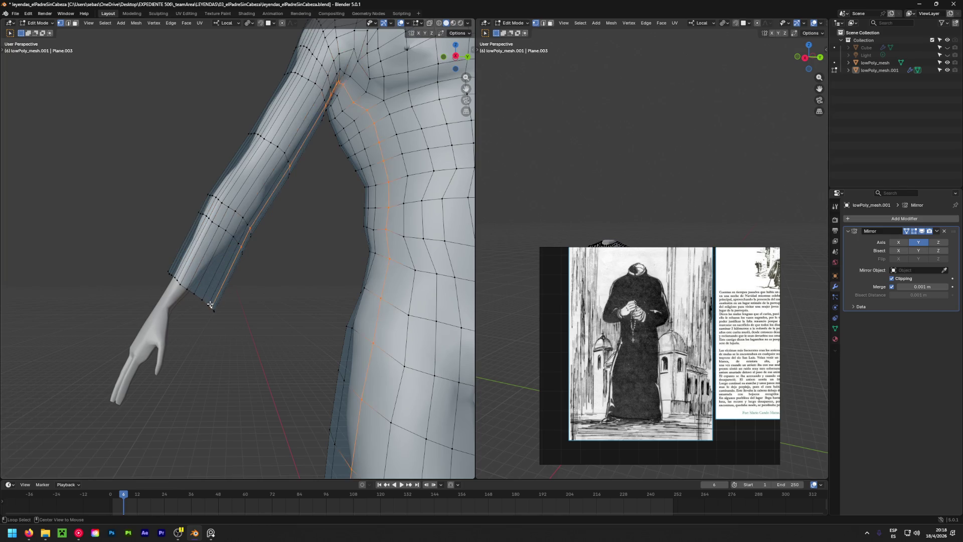
key("e")
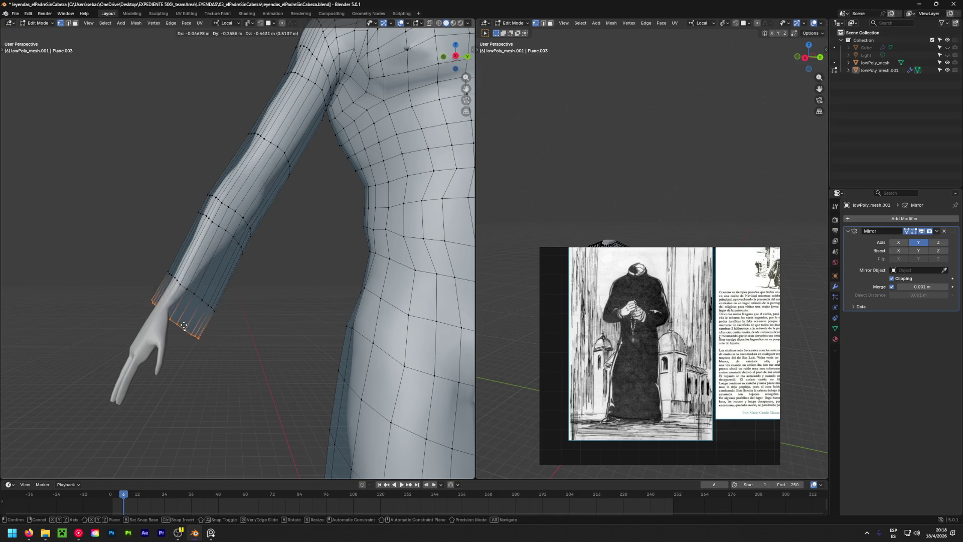
left_click(188, 331)
mouse_move(188, 331)
middle_mouse_down()
mouse_move(370, 379)
mouse_move(318, 383)
mouse_move(327, 392)
middle_mouse_up()
key("g")
left_click(299, 377)
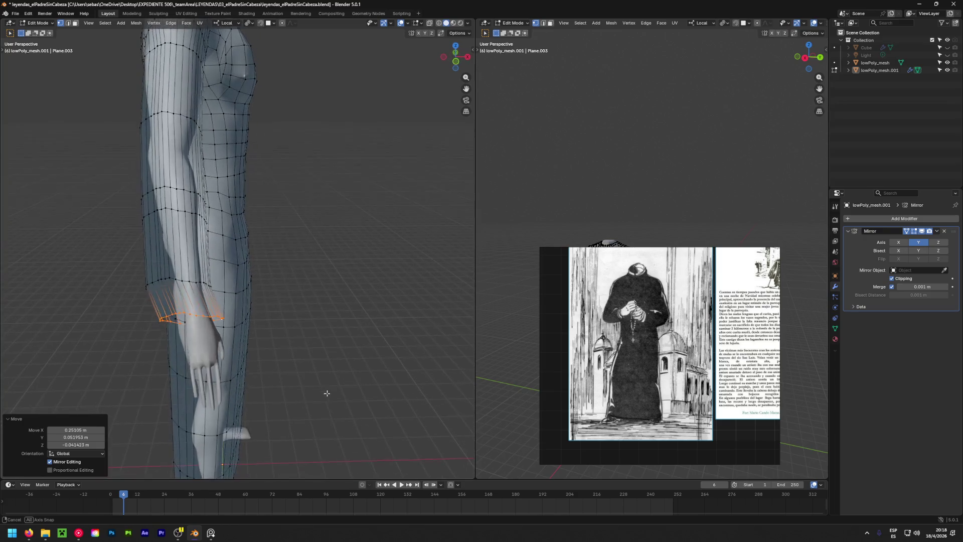
Move and tilt the wrist loop so it follows the bend of the arm.
left_click(183, 280, "alt")
key("g")
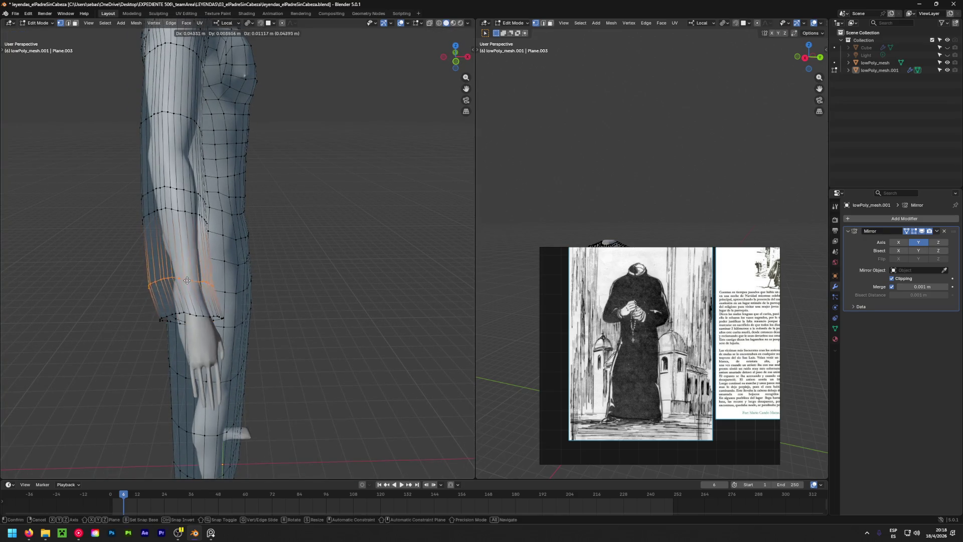
left_click(192, 279)
middle_click_drag(192, 279, 232, 302)
key("r")
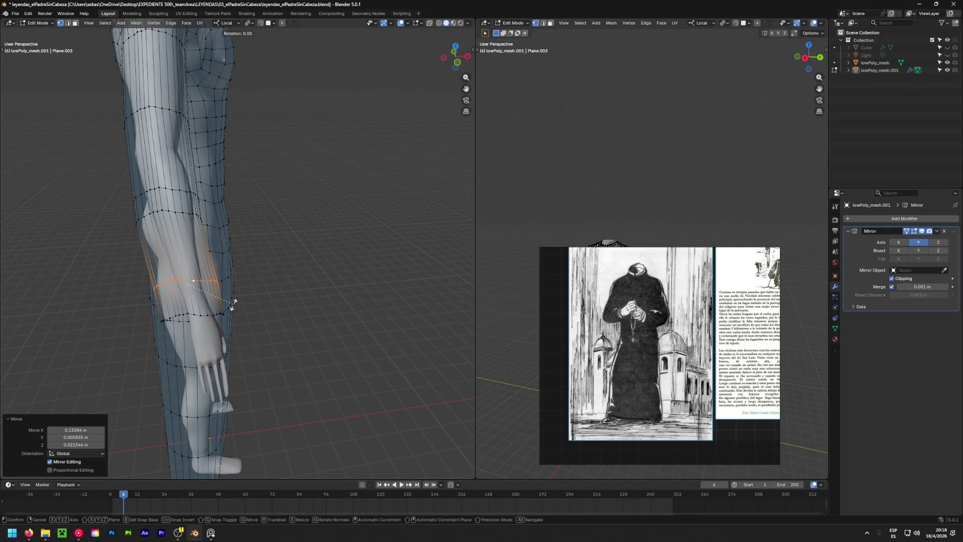
left_click(114, 286)
key("g")
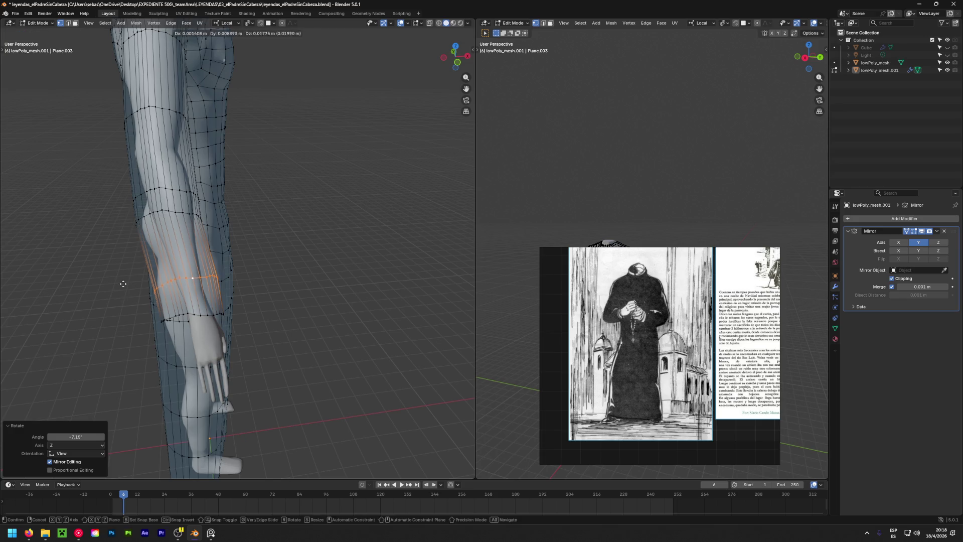
left_click(107, 235)
middle_click_drag(280, 297, 357, 234)
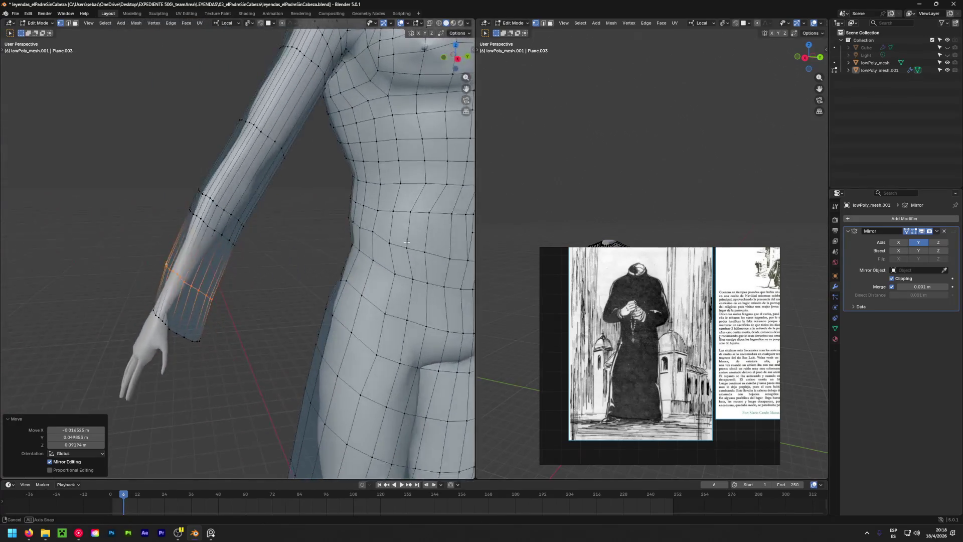
key("g")
left_click(301, 306)
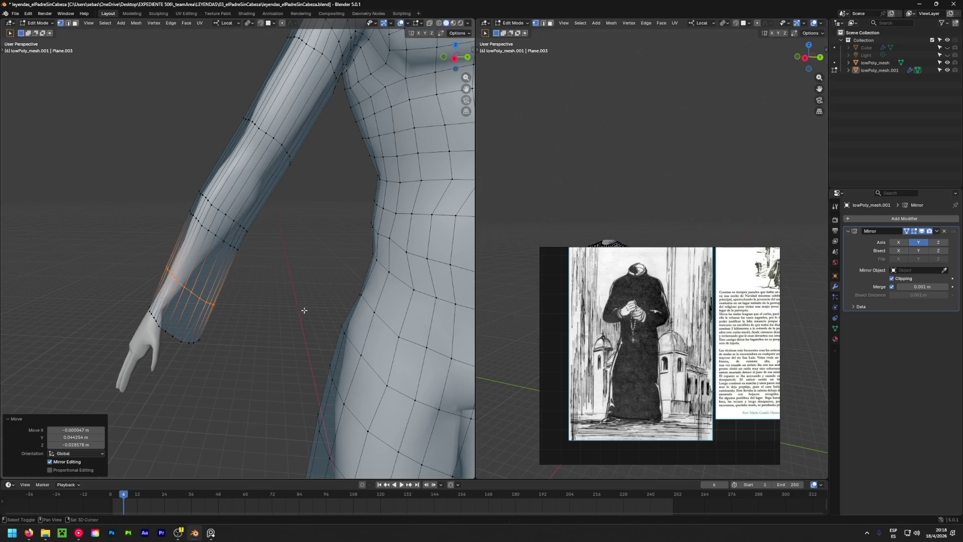
scroll(301, 307, "down", 5)
mouse_move(316, 301)
middle_mouse_down()
mouse_move(344, 281)
mouse_move(263, 274)
middle_mouse_up()
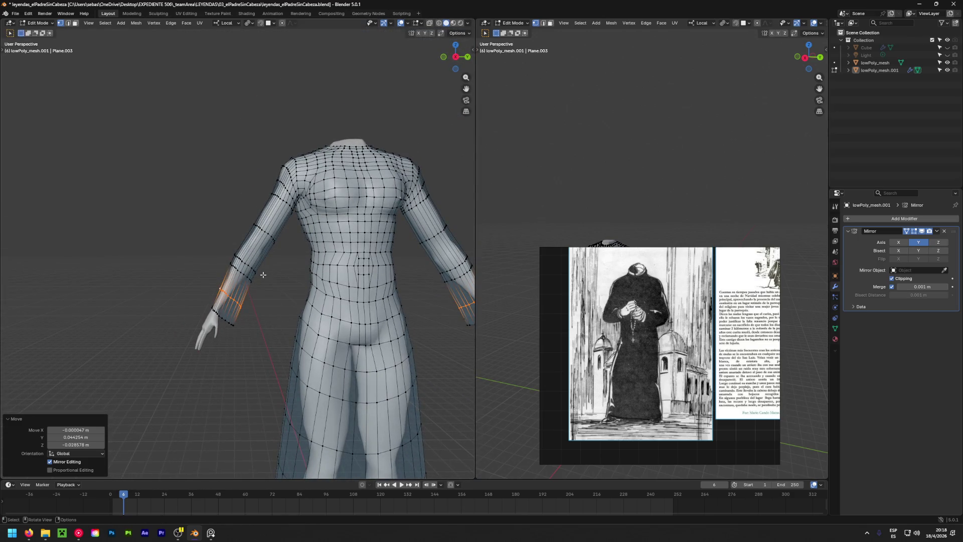
scroll(262, 275, "down", 3)
scroll(230, 318, "up", 5)
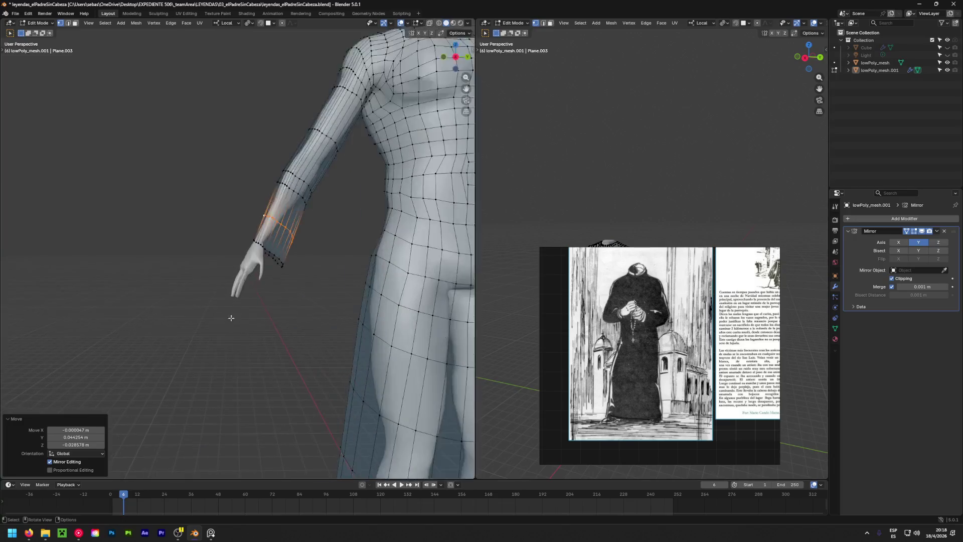
Shrink the sleeve's wrist edge loop and reposition it around the wrist.
mouse_move(231, 318)
middle_mouse_down()
mouse_move(293, 233)
mouse_move(267, 238)
middle_mouse_up()
left_click(262, 255, "alt")
key("s")
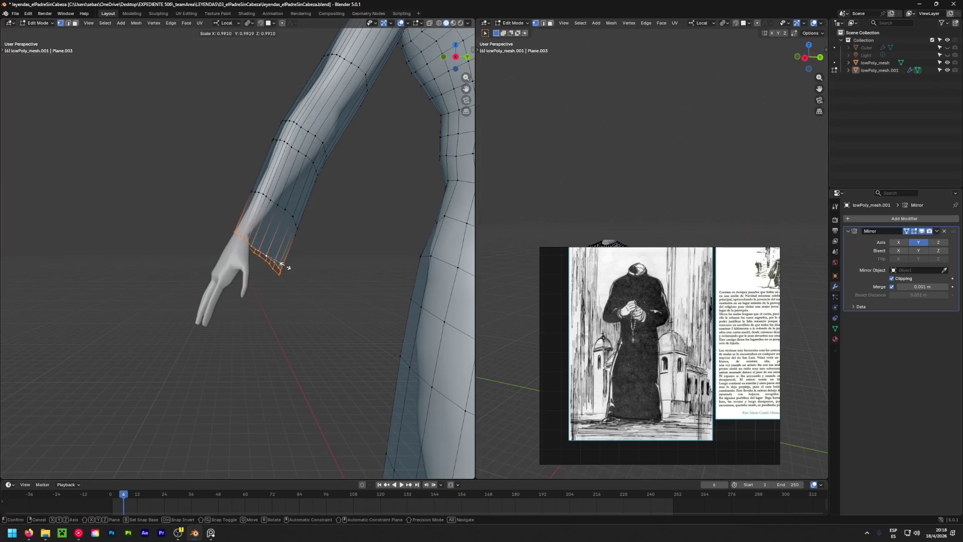
left_click(188, 192)
mouse_move(188, 193)
middle_mouse_down()
mouse_move(32, 338)
mouse_move(164, 238)
mouse_move(61, 335)
middle_mouse_up()
key("g")
left_click(150, 225)
key("g")
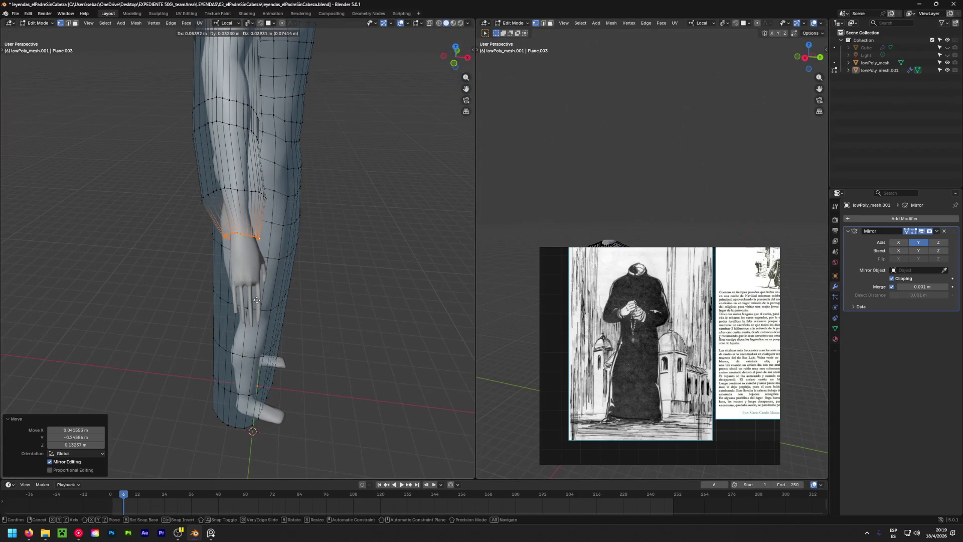
left_click(256, 288)
Refine the wrist loop's placement from several angles, cancelling an unwanted resize.
middle_click_drag(256, 288, 496, 248)
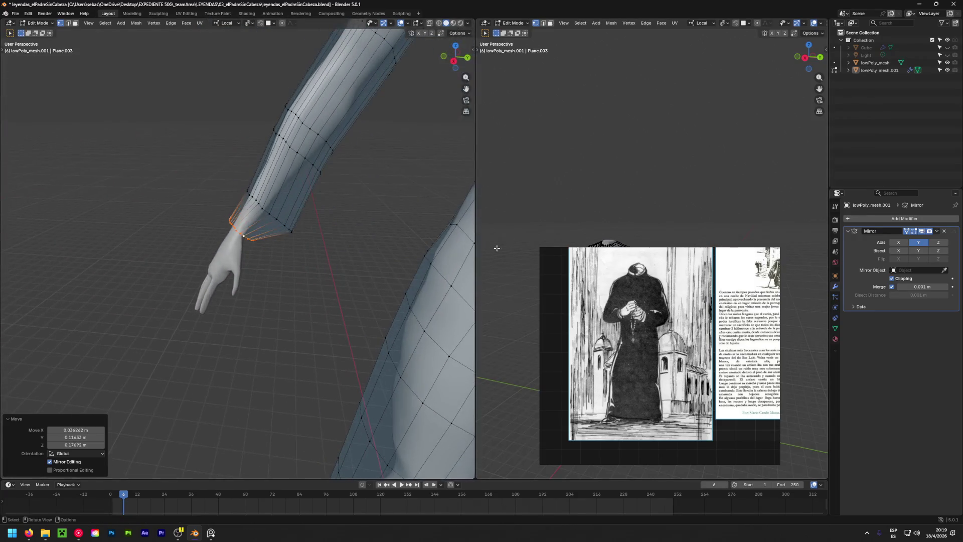
mouse_move(282, 219)
middle_mouse_down()
mouse_move(294, 218)
mouse_move(157, 283)
middle_mouse_up()
key("g")
left_click(304, 202)
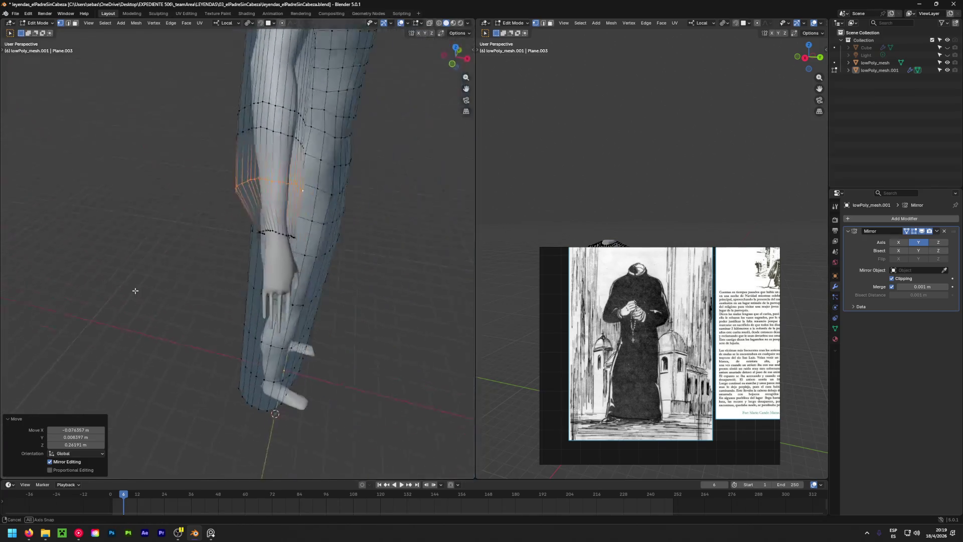
key("s")
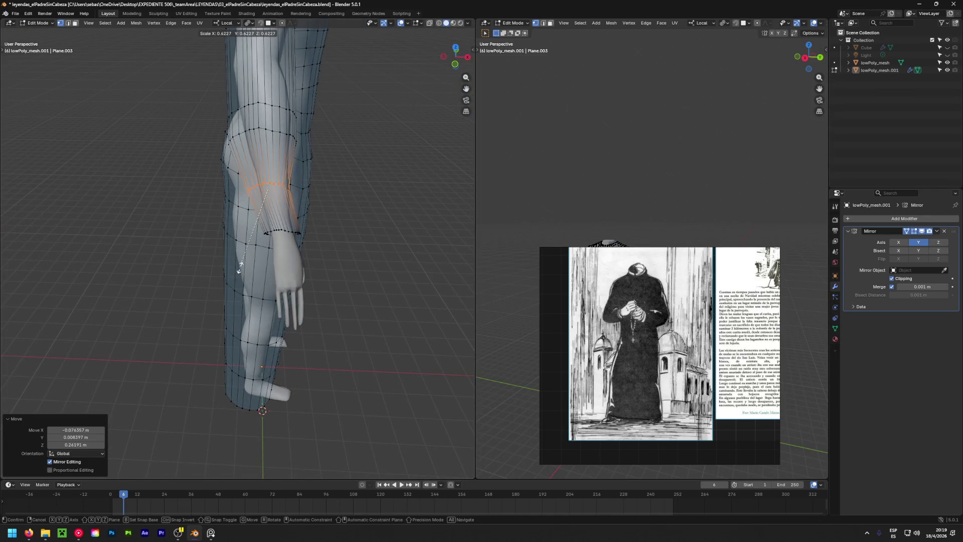
right_click(240, 268)
key("g")
left_click(239, 269)
mouse_move(239, 269)
middle_mouse_down()
mouse_move(5, 211)
mouse_move(291, 177)
mouse_move(261, 275)
middle_mouse_up()
Narrow the higher forearm loop along its local X axis.
left_click(264, 242, "alt")
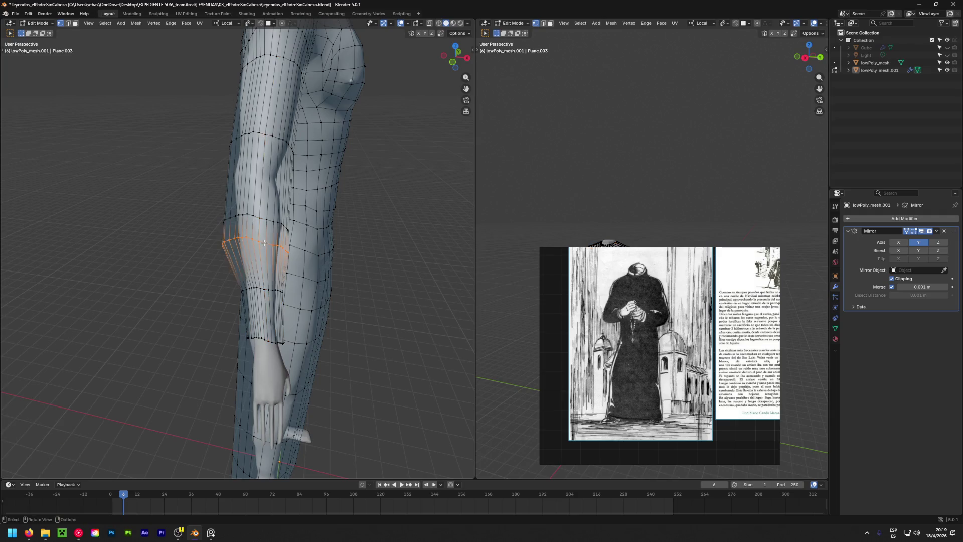
key("g")
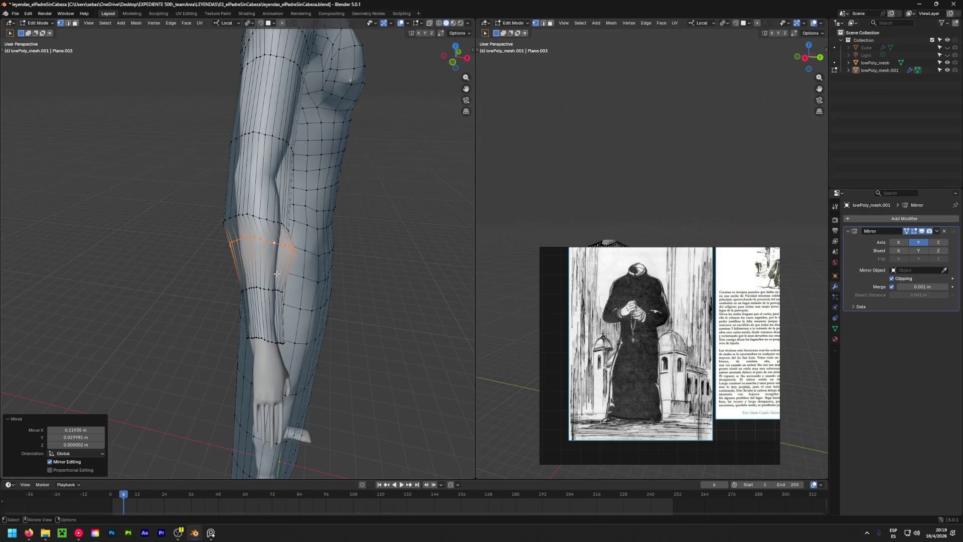
middle_click_drag(277, 275, 284, 229)
key("s")
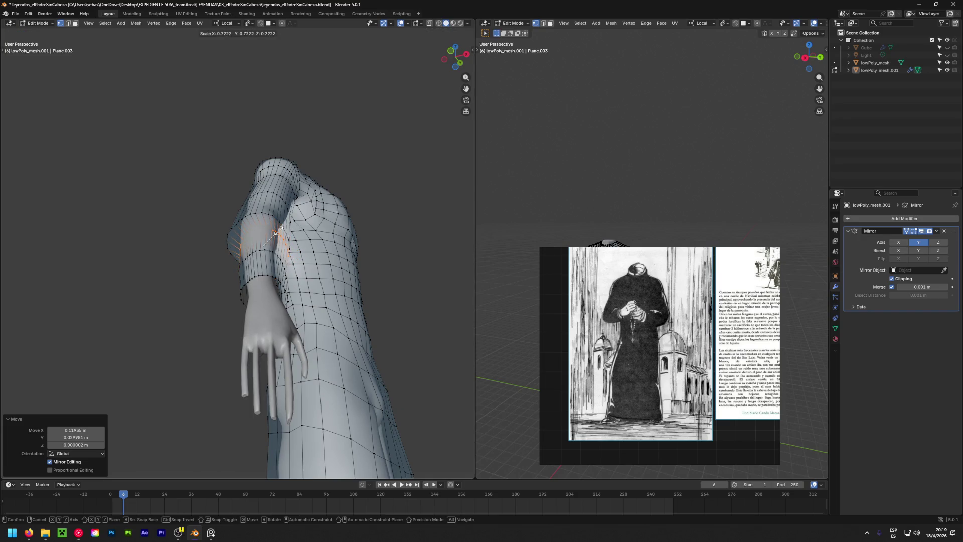
key("x")
key("x")
left_click(267, 222)
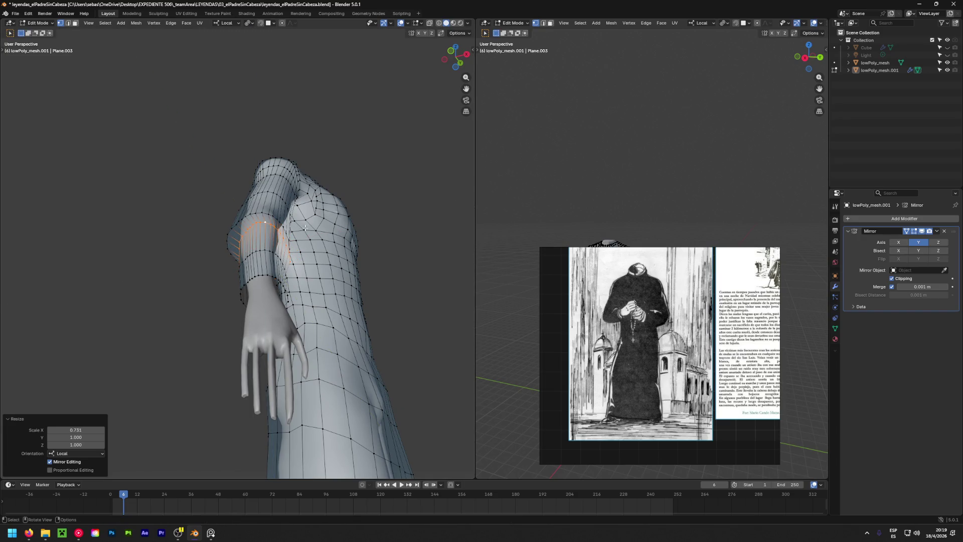
Undo a stray resize and reposition the forearm loop along the arm.
mouse_move(306, 228)
middle_mouse_down()
mouse_move(176, 241)
mouse_move(108, 271)
mouse_move(64, 358)
mouse_move(221, 344)
middle_mouse_up()
key("s")
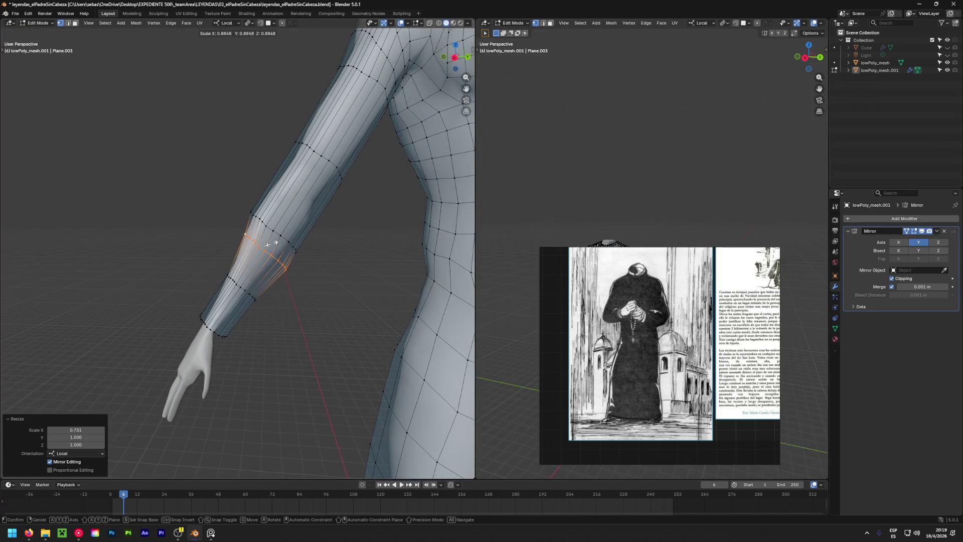
key("Escape")
key("ctrl+z")
mouse_move(269, 243)
middle_mouse_down()
mouse_move(382, 299)
mouse_move(125, 339)
mouse_move(159, 339)
mouse_move(32, 212)
mouse_move(136, 293)
mouse_move(383, 276)
mouse_move(319, 285)
mouse_move(266, 253)
middle_mouse_up()
key("g")
left_click(144, 344)
scroll(320, 285, "down", 5)
scroll(266, 253, "up", 5)
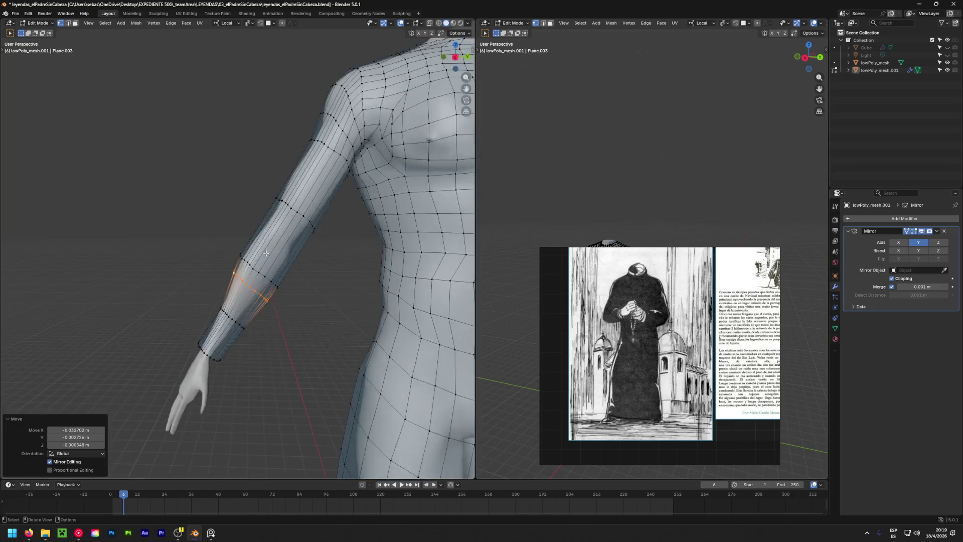
scroll(265, 253, "up", 3)
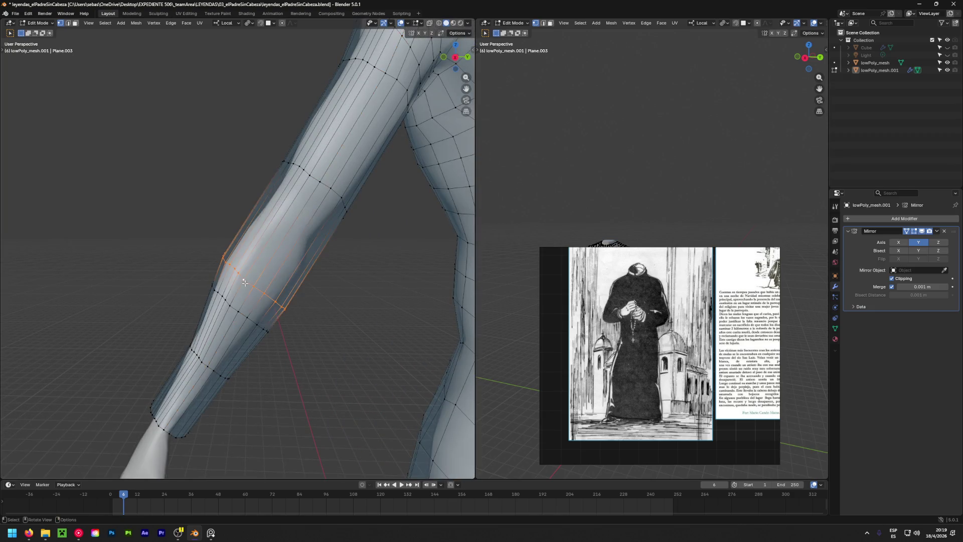
Shrink the forearm sleeve loop and shift it into place along the arm.
key("s")
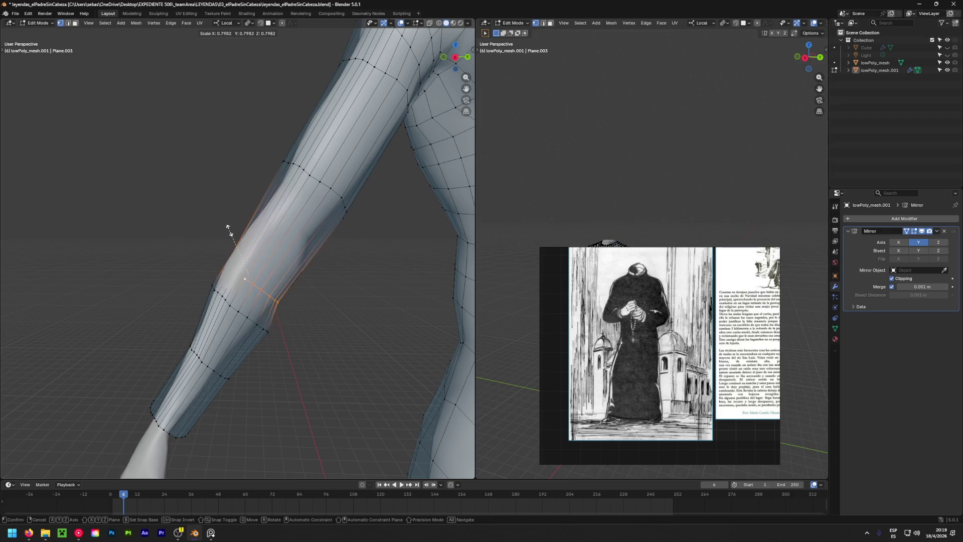
left_click(226, 237)
middle_click_drag(226, 237, 130, 331)
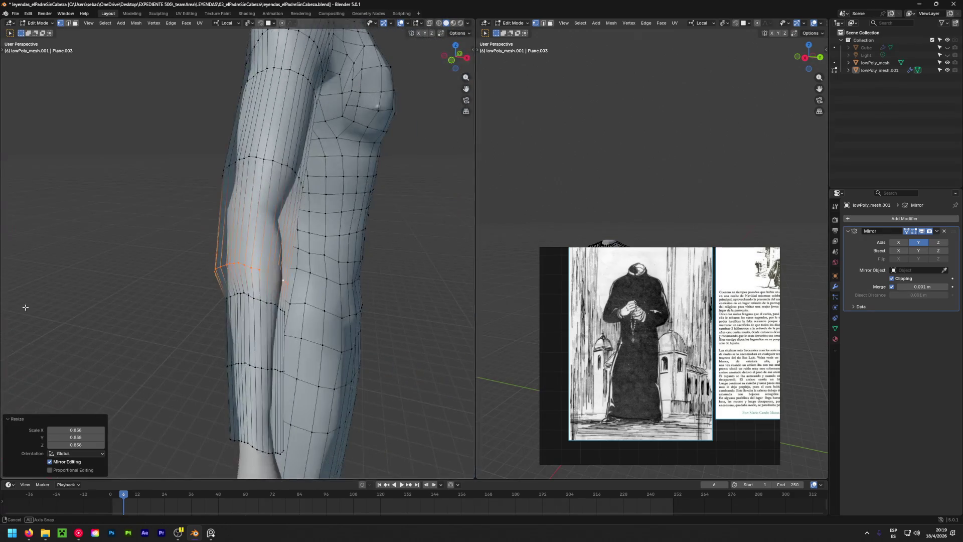
key("g")
left_click(176, 330)
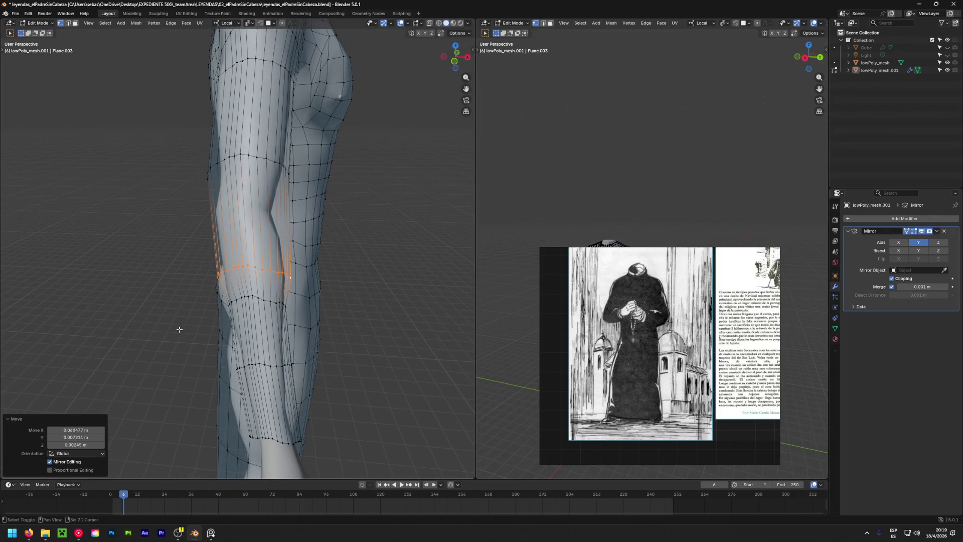
mouse_move(177, 330)
middle_mouse_down()
mouse_move(18, 215)
mouse_move(235, 312)
middle_mouse_up()
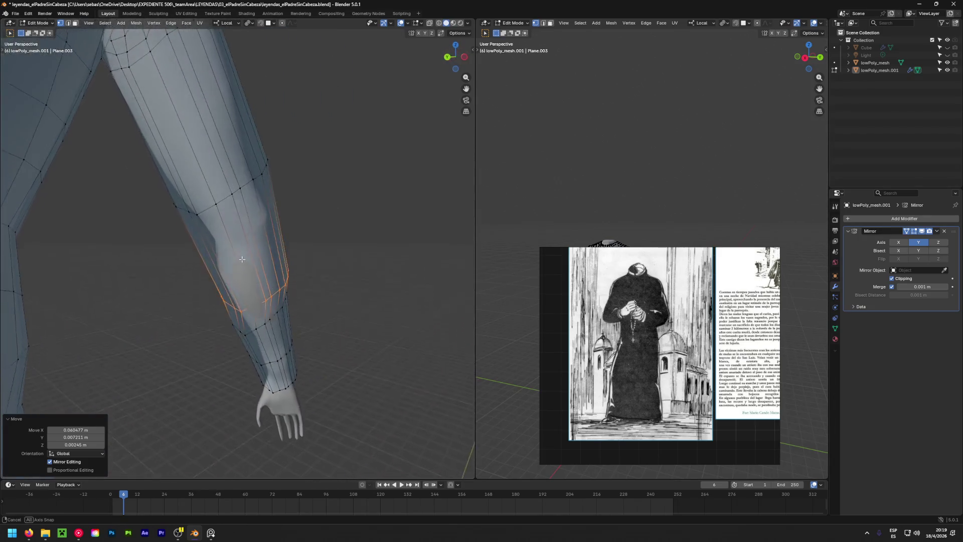
Move a single sleeve vertex off the arm, then pick a hidden vertex via X-ray shading.
left_click(240, 309)
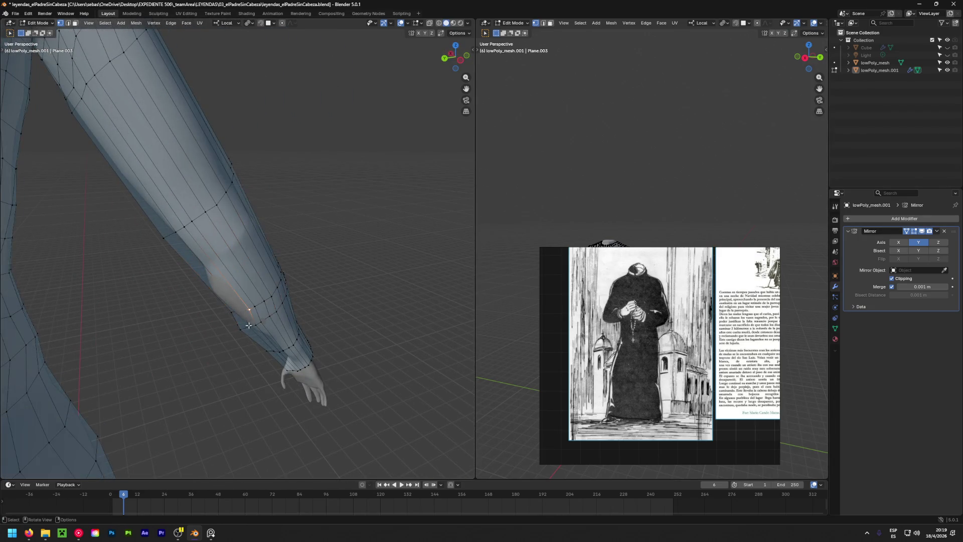
middle_click_drag(247, 316, 272, 288)
scroll(259, 324, "up", 4)
middle_click_drag(259, 324, 326, 348)
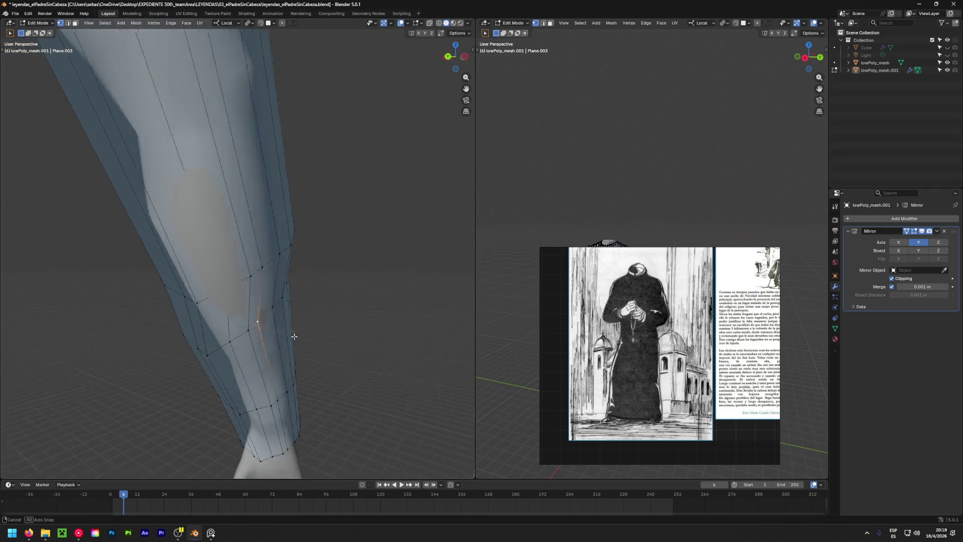
key("g")
left_click(357, 360)
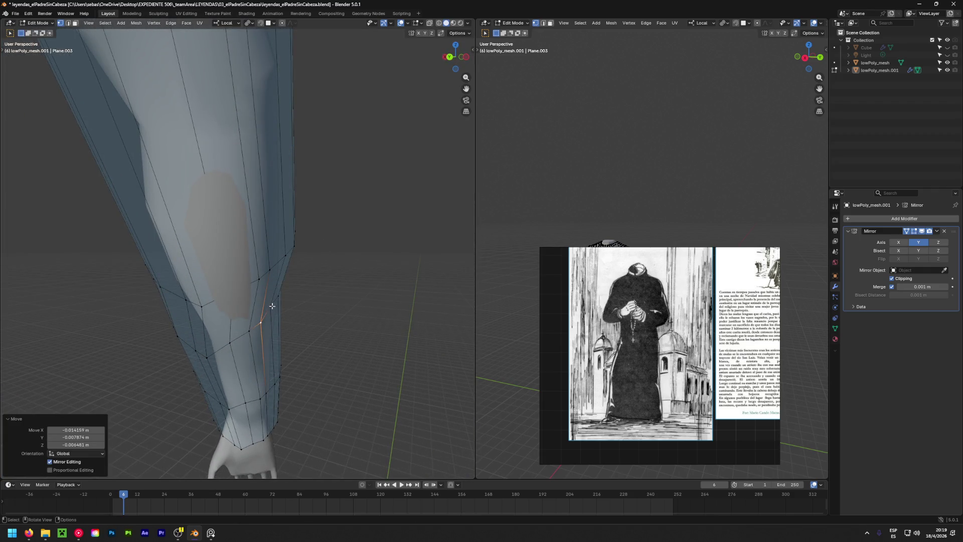
key("g")
left_click(340, 334)
middle_click_drag(339, 333, 263, 318)
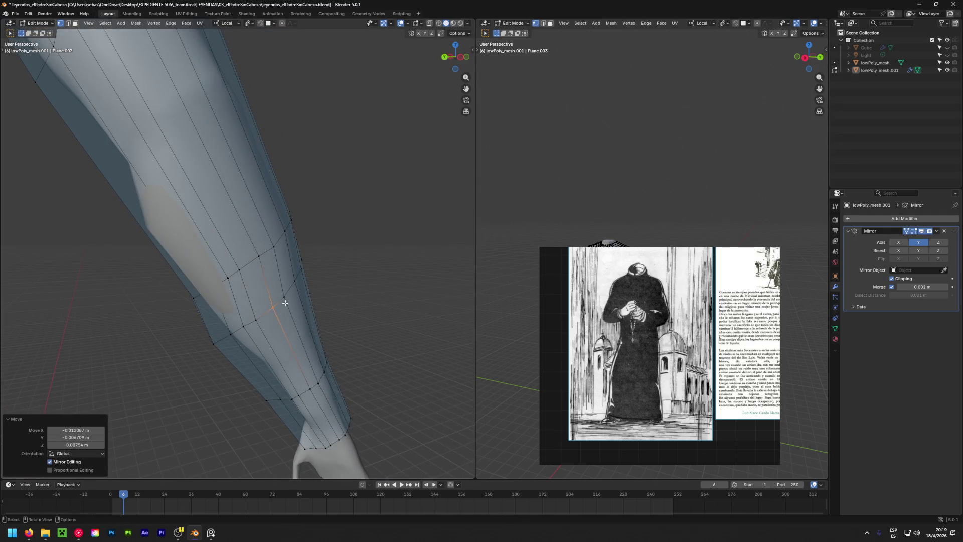
left_click(443, 23)
left_click(213, 291)
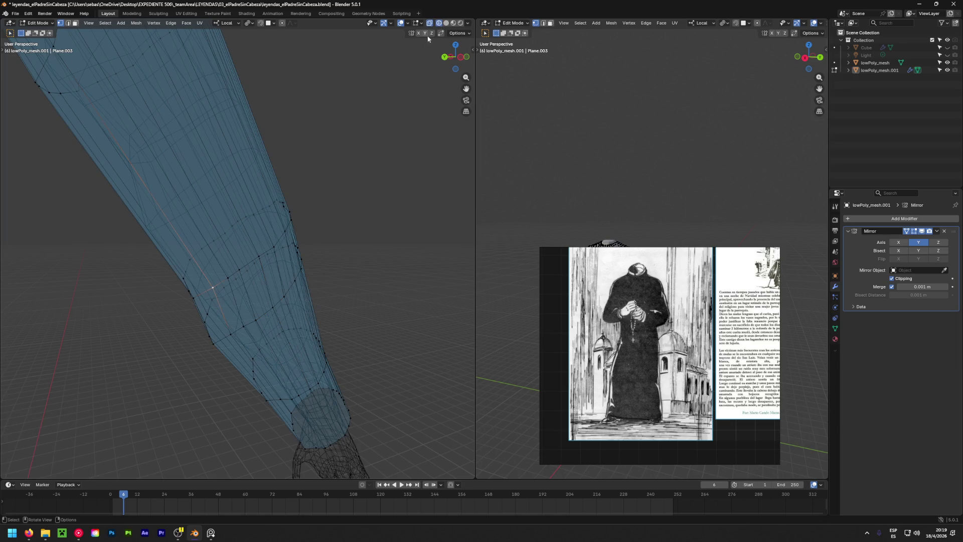
Turn X-ray off and move the selected sleeve vertex outward.
left_click(445, 23)
middle_click_drag(316, 226, 217, 298)
key("shift+g")
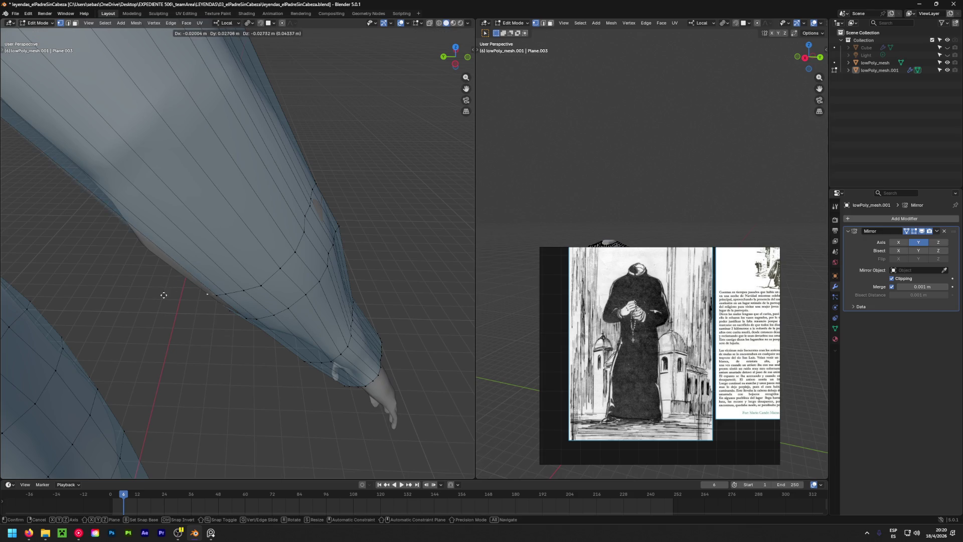
left_click_drag(162, 293, 146, 314)
mouse_move(146, 314)
middle_mouse_down()
mouse_move(277, 226)
mouse_move(244, 324)
mouse_move(163, 312)
mouse_move(193, 275)
mouse_move(233, 270)
middle_mouse_up()
Push a lower-sleeve vertex outward in several passes so the arm no longer shows.
left_click(234, 269)
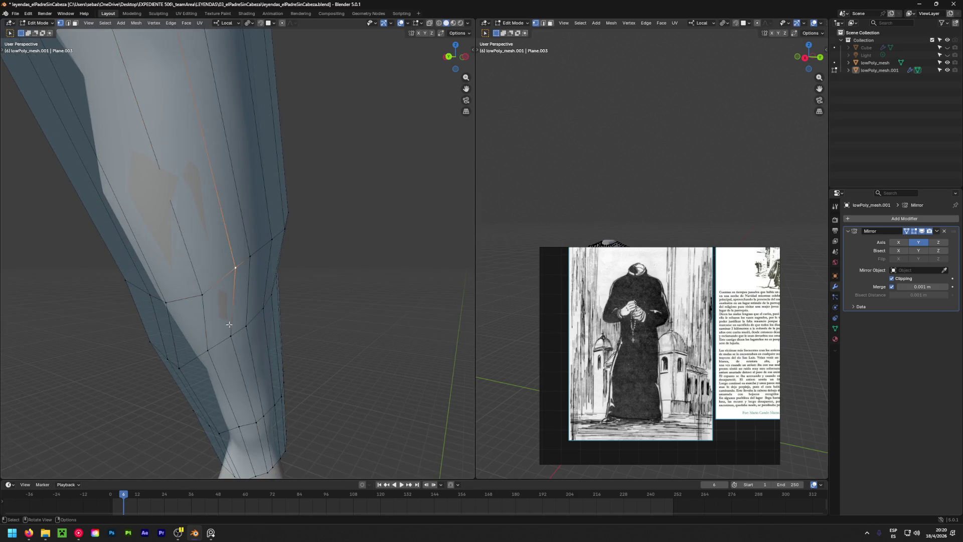
key("g")
left_click(253, 327)
middle_click_drag(253, 327, 81, 449)
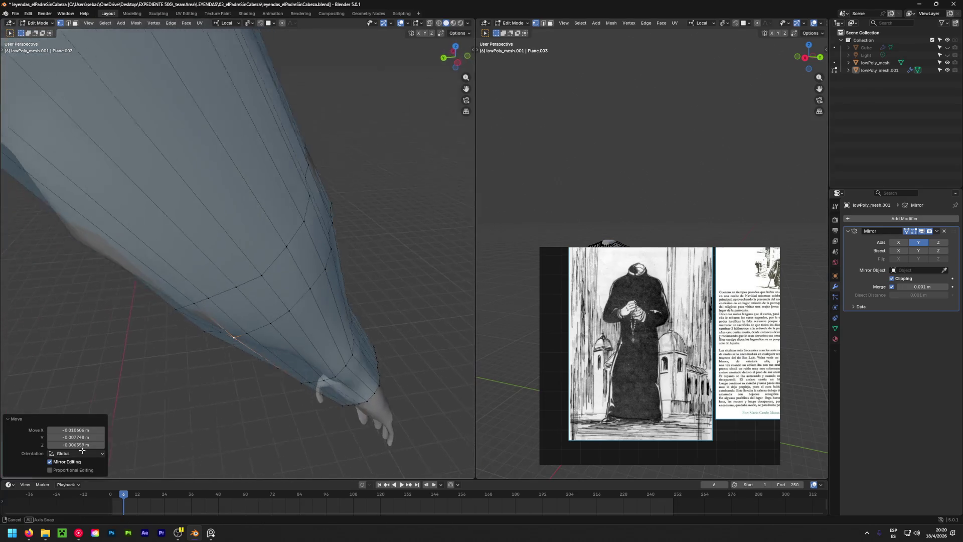
key("g")
left_click(230, 399)
mouse_move(230, 399)
middle_mouse_down()
mouse_move(211, 359)
mouse_move(163, 408)
middle_mouse_up()
key("g")
left_click(233, 334)
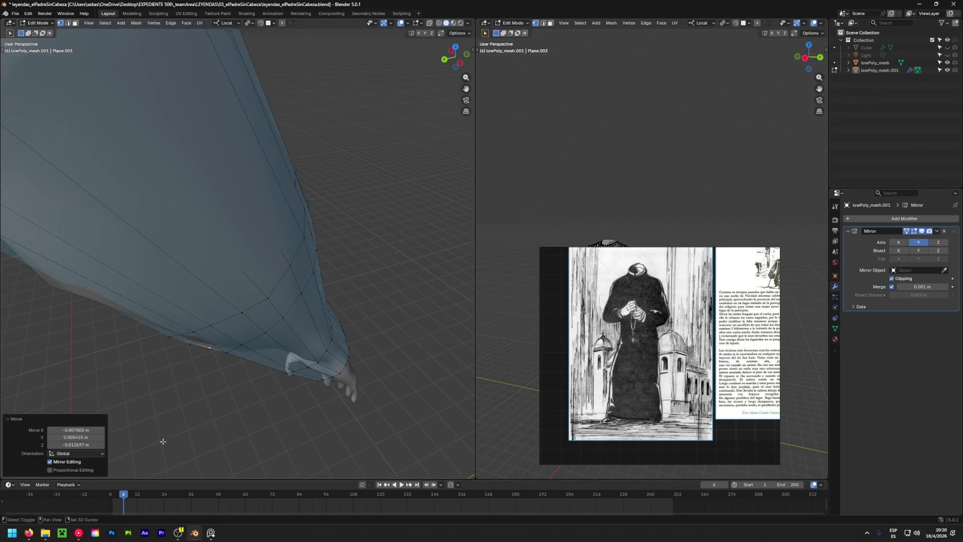
Nudge the vertex once more and review the fitted sleeves on the whole body.
middle_click_drag(162, 442, 170, 422)
key("g")
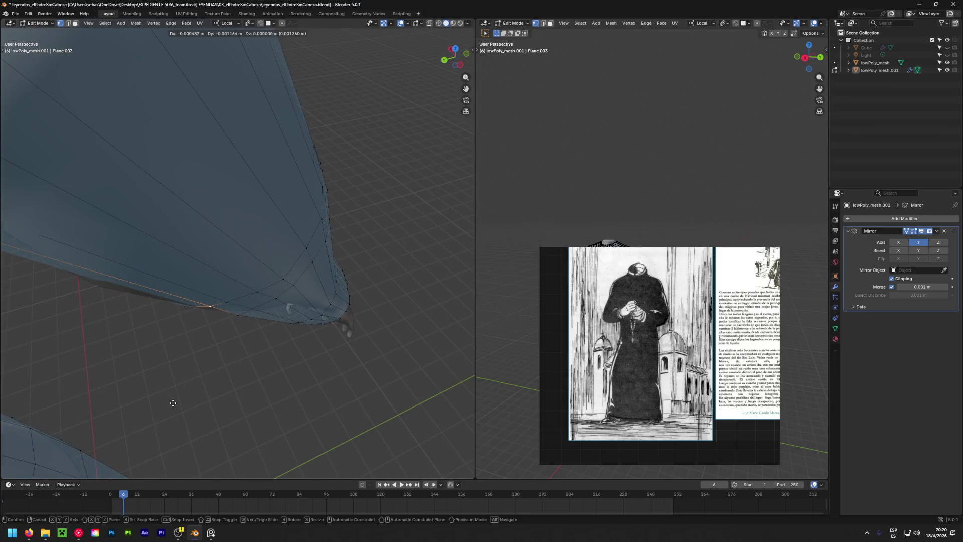
left_click(173, 402)
middle_click_drag(172, 402, 248, 278)
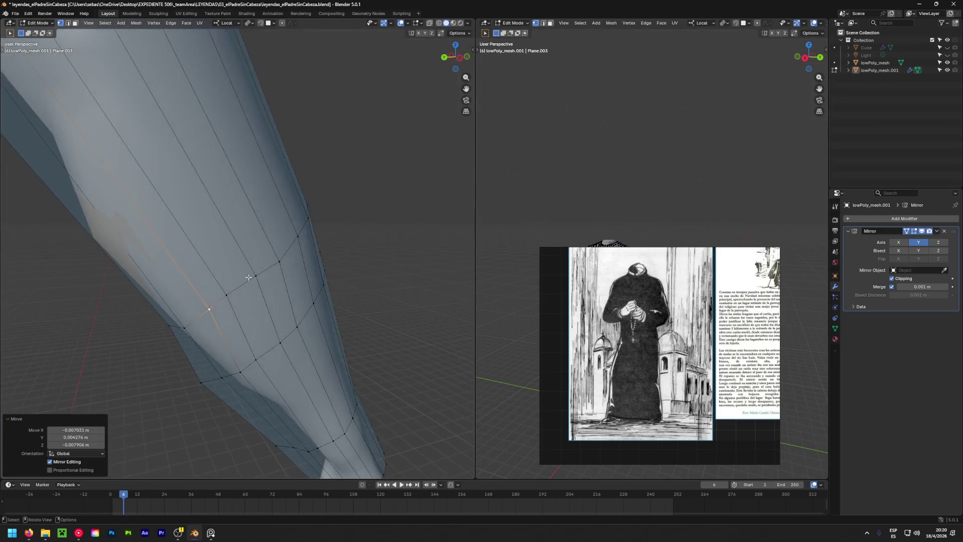
scroll(249, 277, "down", 3)
mouse_move(168, 284)
middle_mouse_down()
mouse_move(150, 318)
mouse_move(222, 343)
middle_mouse_up()
scroll(188, 334, "up", 3)
scroll(188, 334, "down", 3)
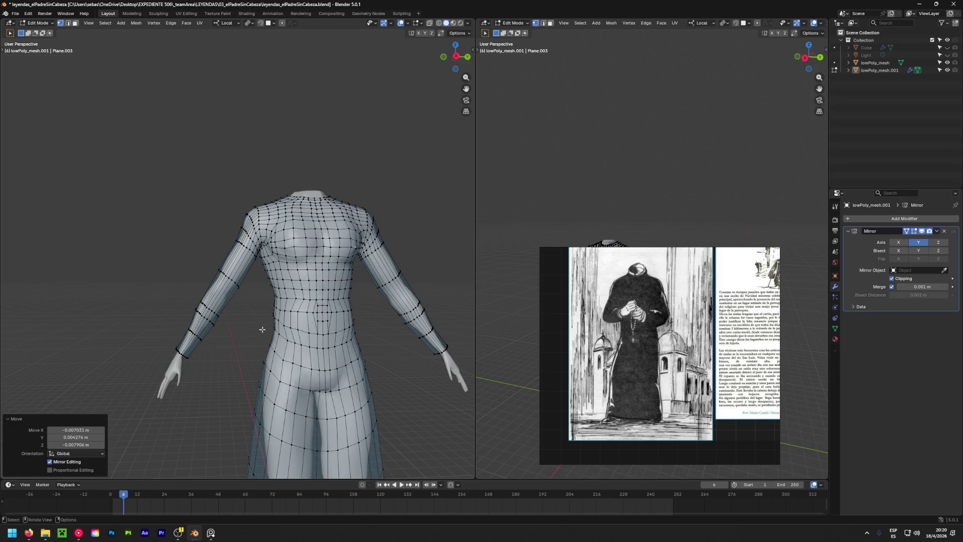
Select the sleeve's wrist edge loop and begin scaling it slightly wider.
middle_click_drag(262, 329, 297, 322, "ctrl")
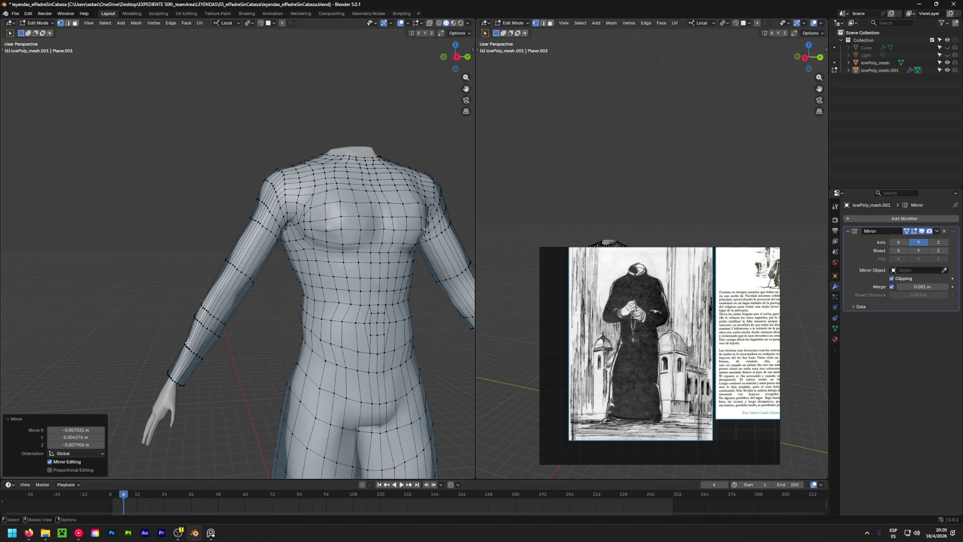
middle_click_drag(187, 344, 242, 290)
scroll(242, 291, "up", 3)
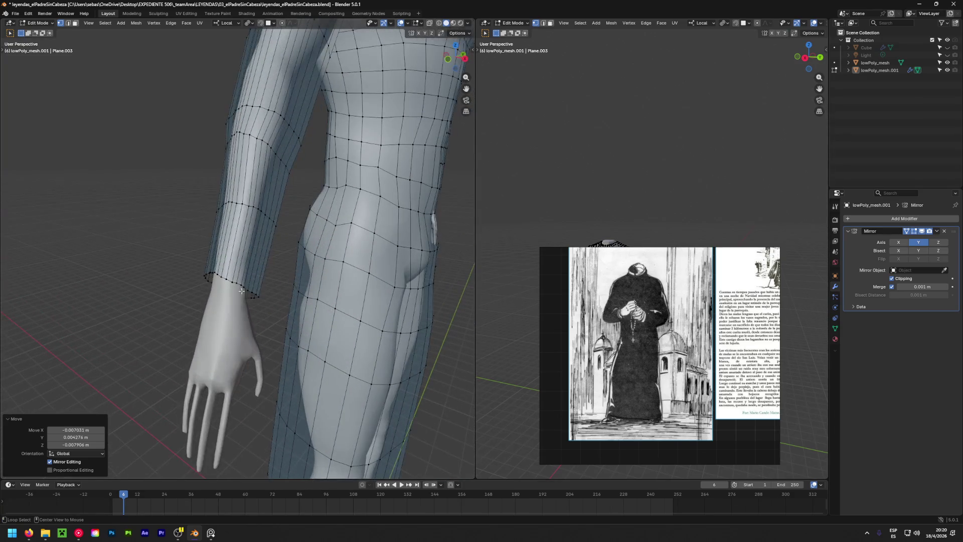
left_click(242, 291, "alt")
key("s")
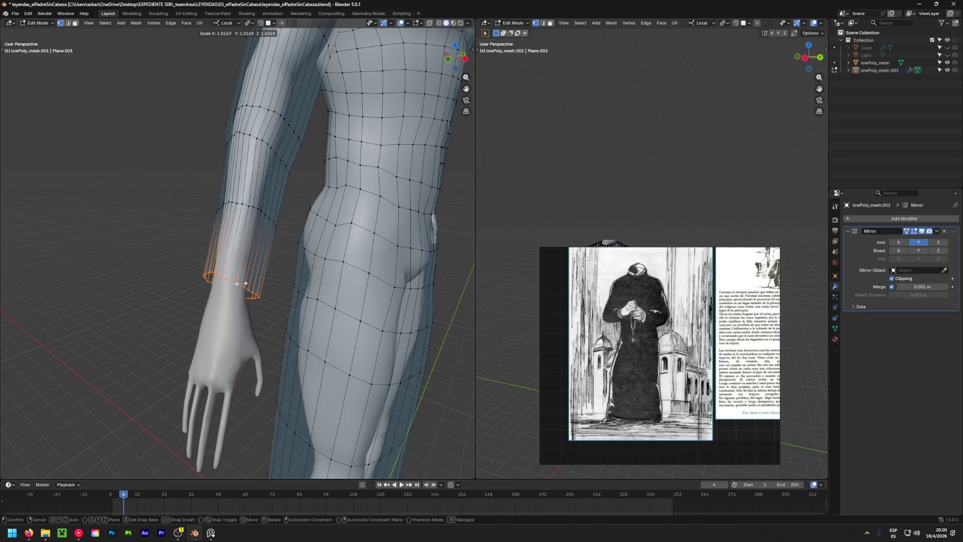